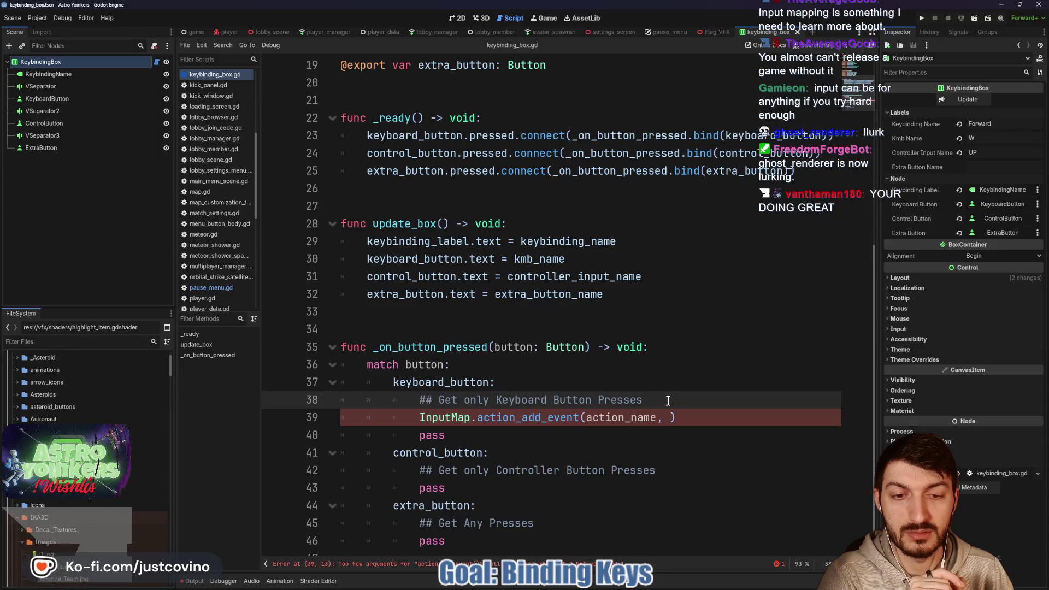
# Add keyboard_button.text = "press key to bind..." under the keyboard case, then select the pass line.
pyautogui.press('Return')
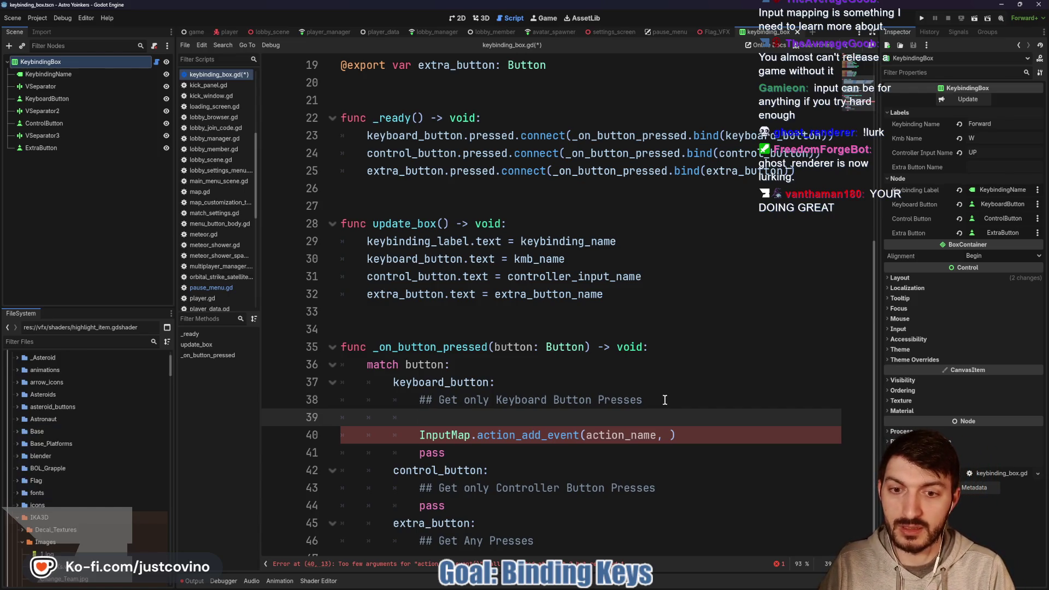
pyautogui.write('keyboard_button.text = ')
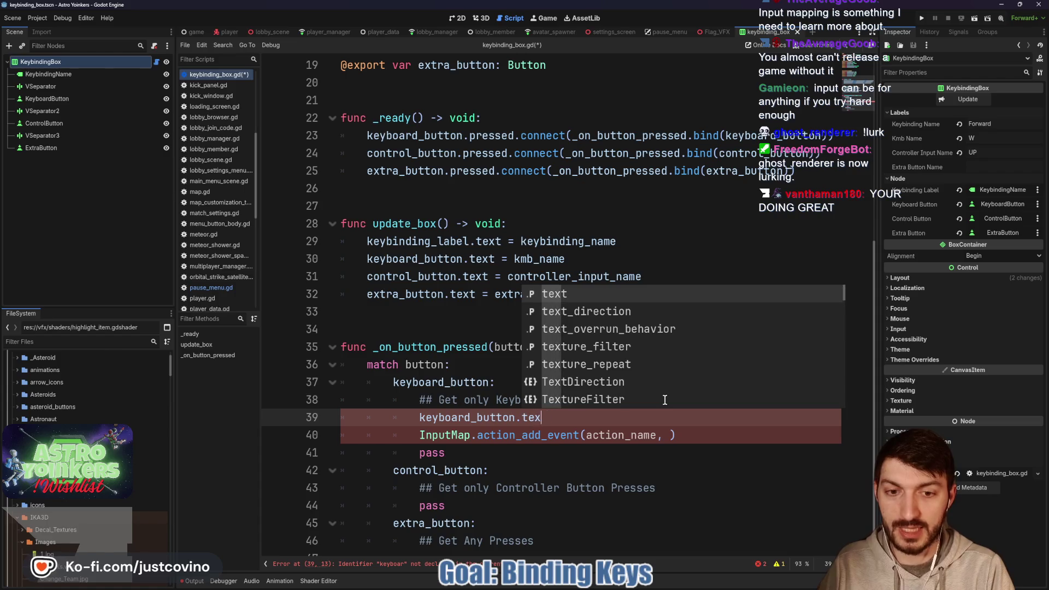
pyautogui.write('"pre')
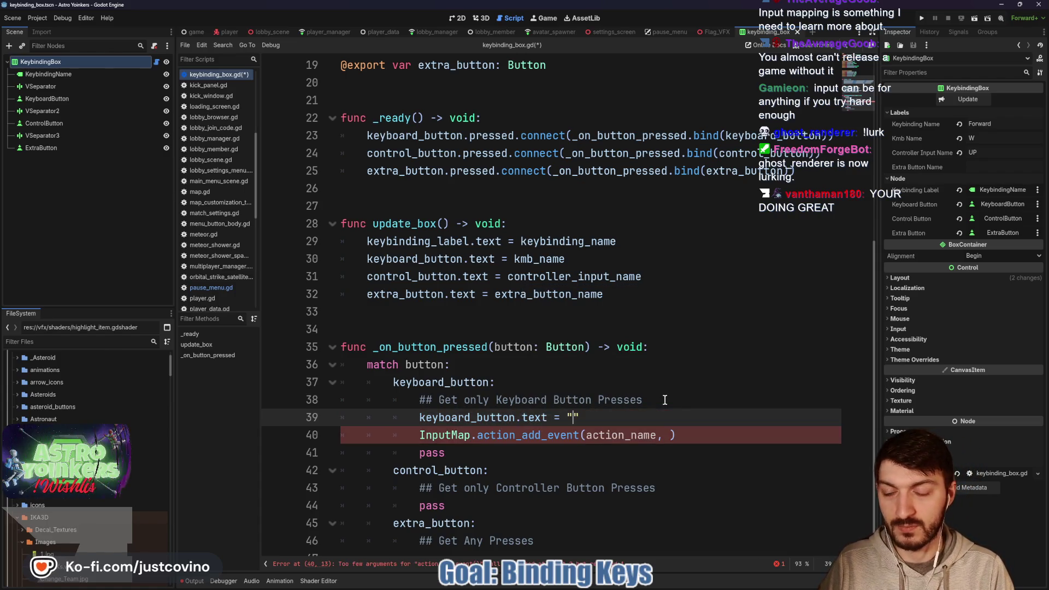
pyautogui.write('ss key to bind')
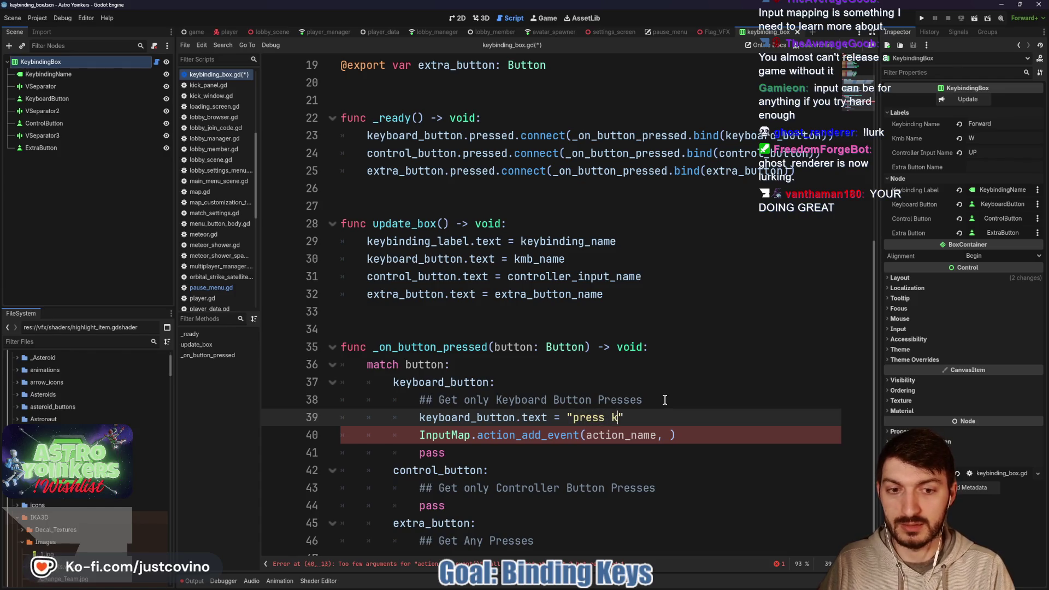
pyautogui.write('...')
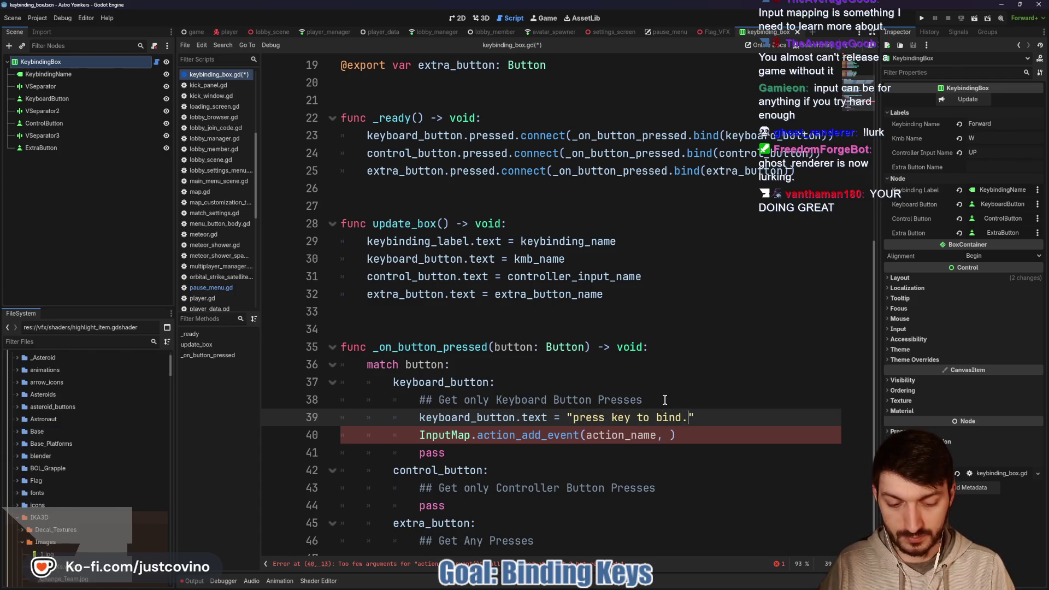
pyautogui.click(762, 418)
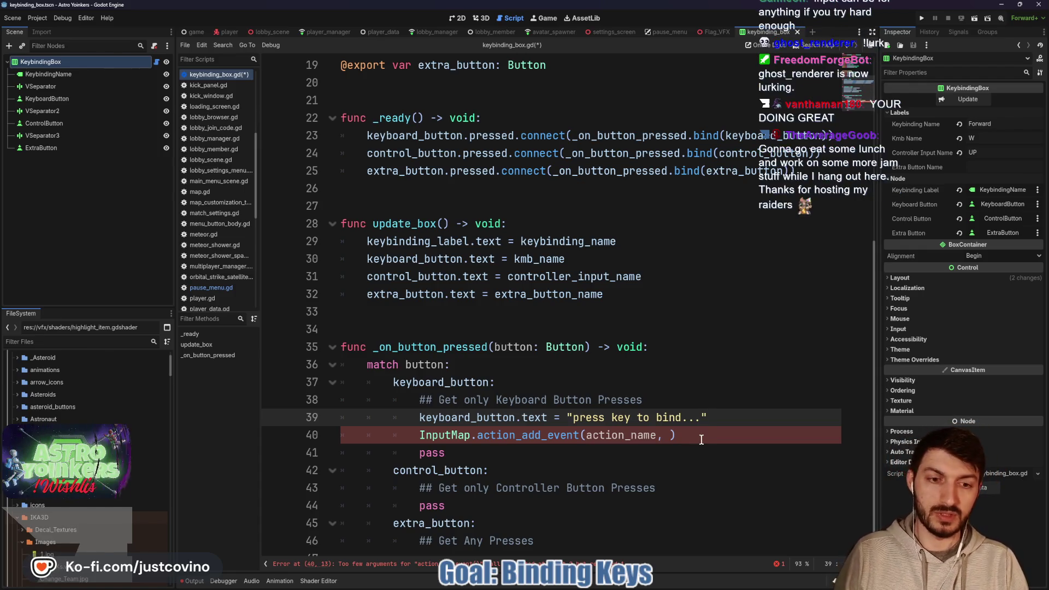
pyautogui.moveTo(700, 433); pyautogui.dragTo(419, 436)
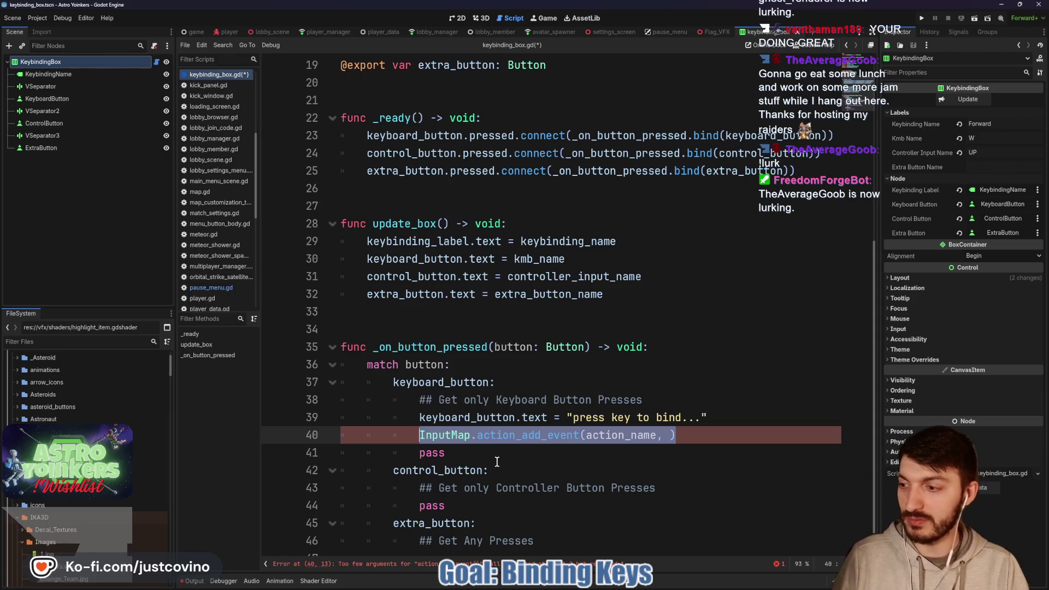
pyautogui.moveTo(497, 462); pyautogui.dragTo(386, 455)
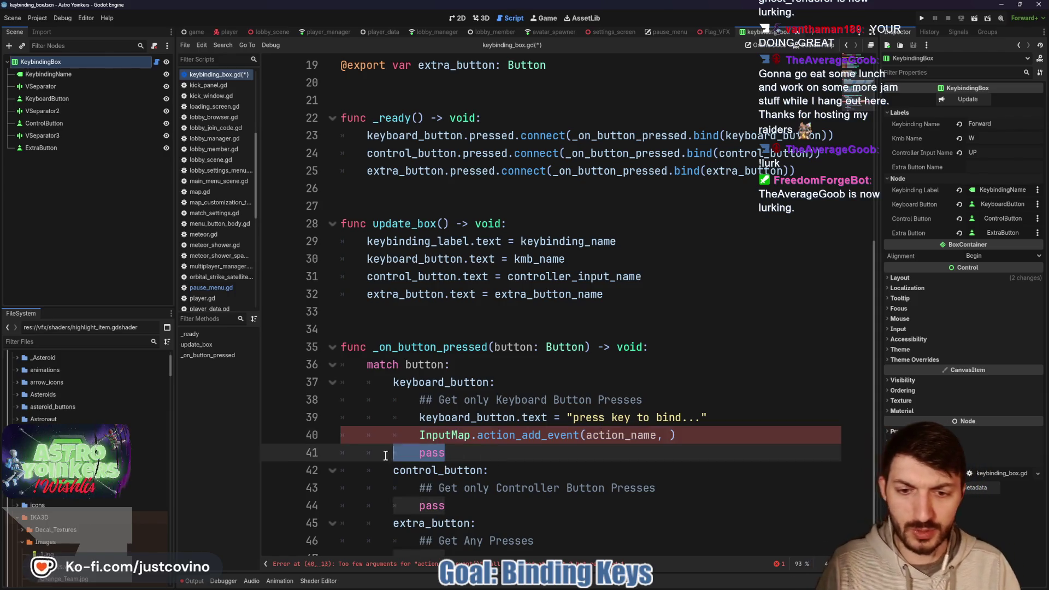
# Delete the pass line and declare is_editing: bool = false above _ready.
pyautogui.press('BackSpace')
pyautogui.press('BackSpace')
pyautogui.press('BackSpace')
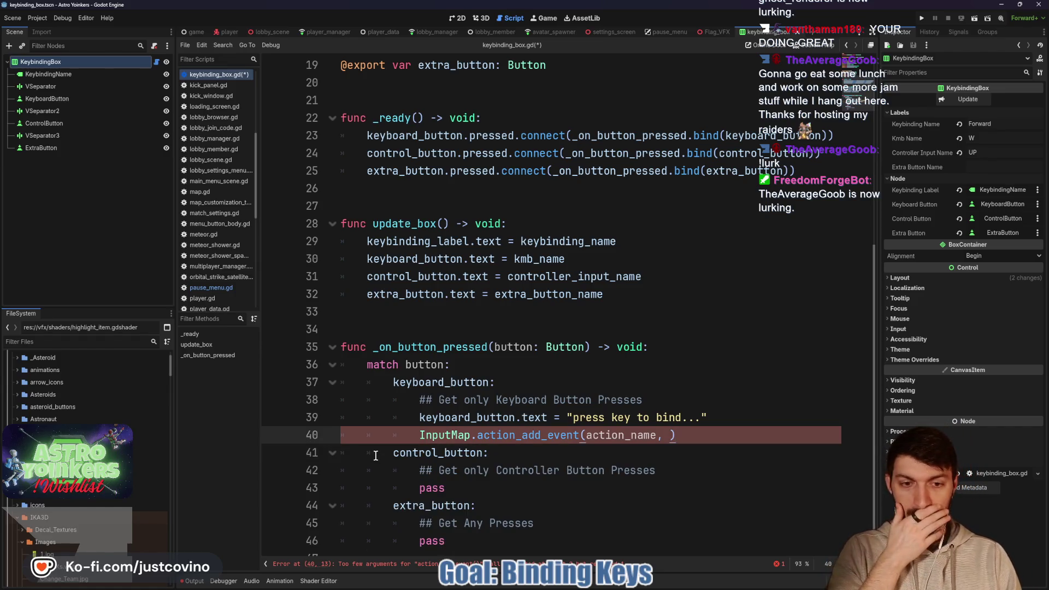
pyautogui.scroll(6, 536, 304)
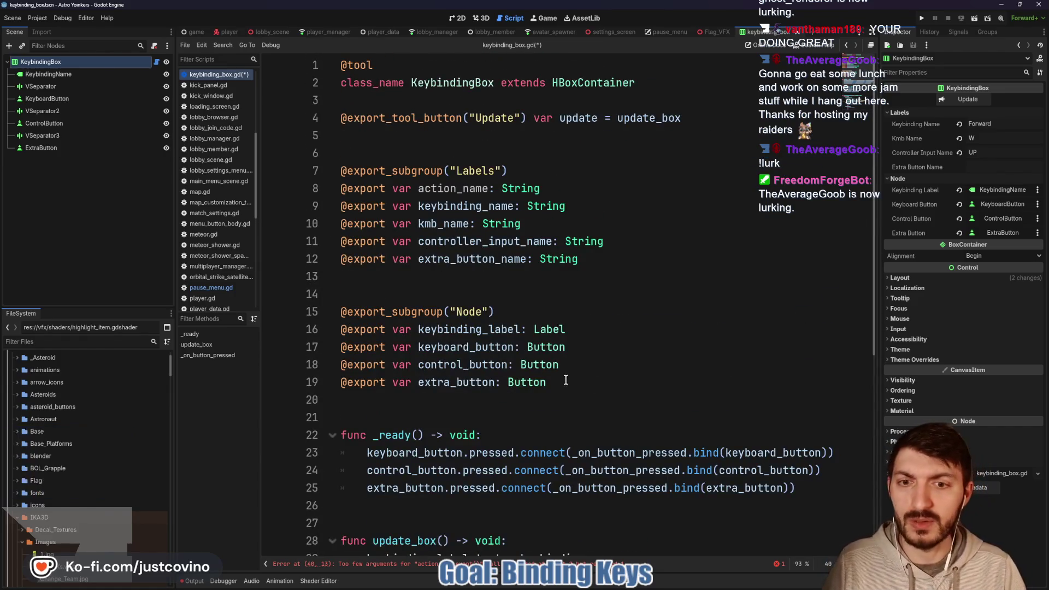
pyautogui.scroll(-2, 536, 305)
pyautogui.click(403, 304)
pyautogui.press('Return')
pyautogui.press('Return')
pyautogui.write('var')
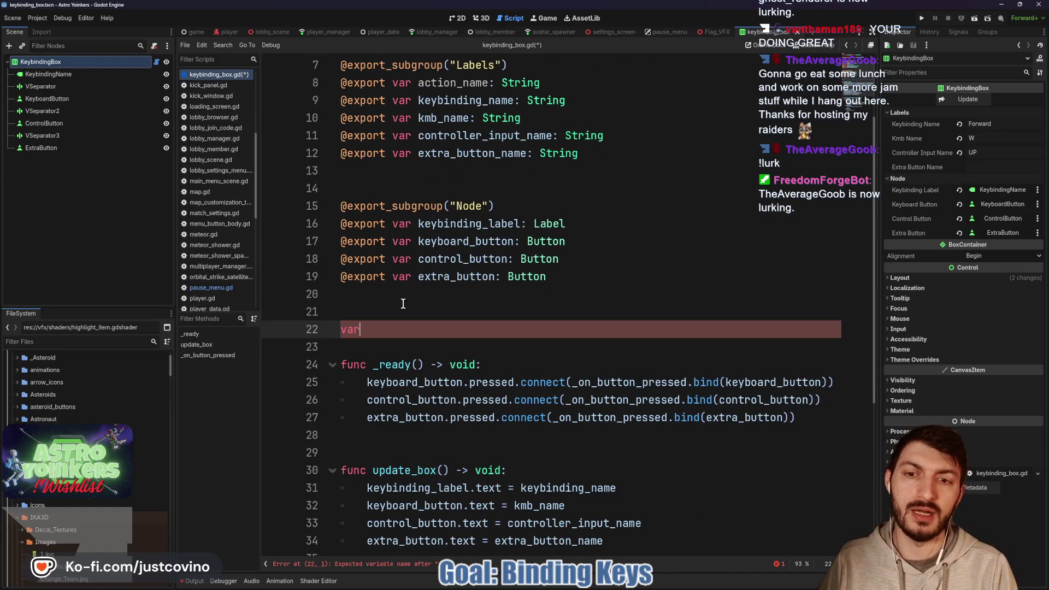
pyautogui.write(' is_ed')
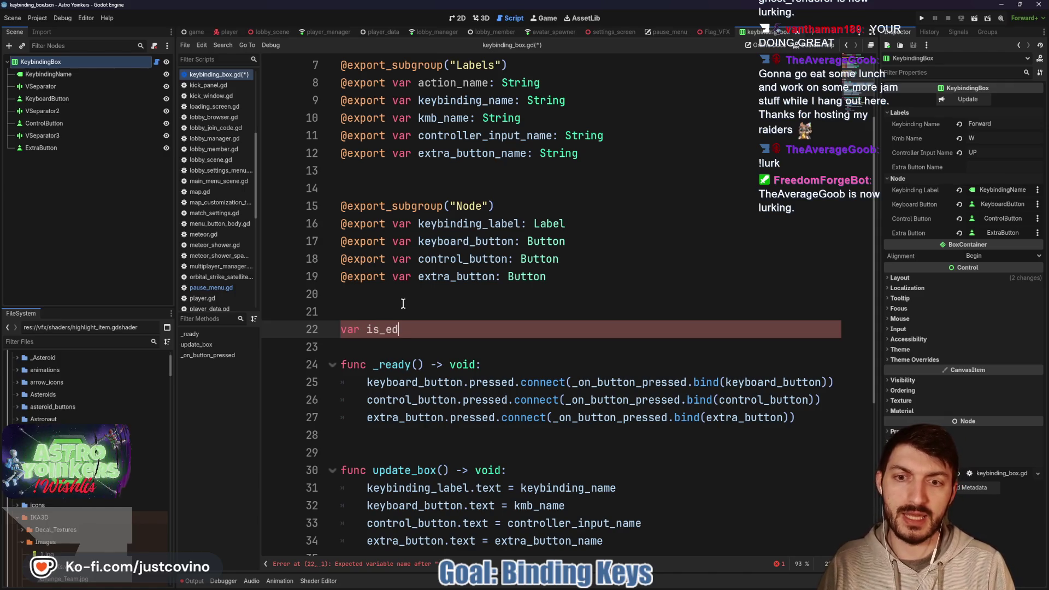
pyautogui.write('iting: bool = false')
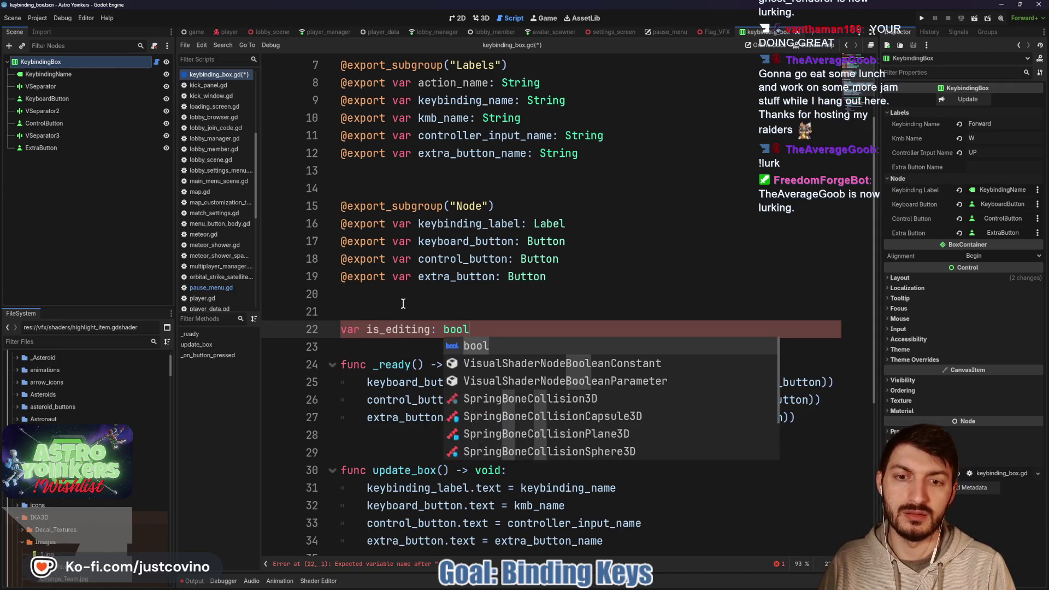
# Replace the broken InputMap line with is_editing = true and add blank lines above _on_button_pressed.
pyautogui.scroll(-5, 477, 321)
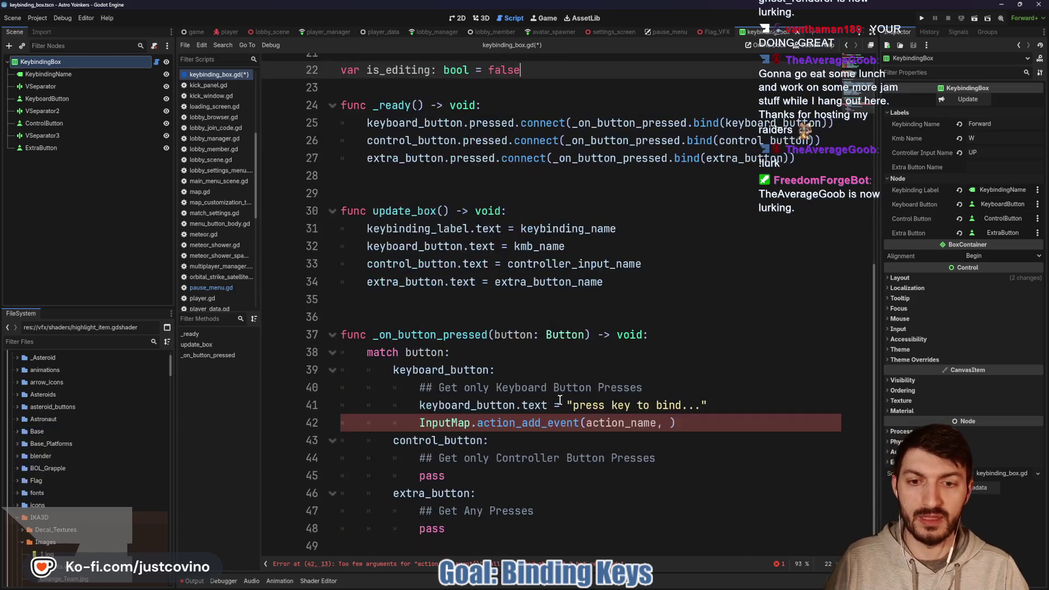
pyautogui.moveTo(685, 422); pyautogui.dragTo(418, 423)
pyautogui.press('BackSpace')
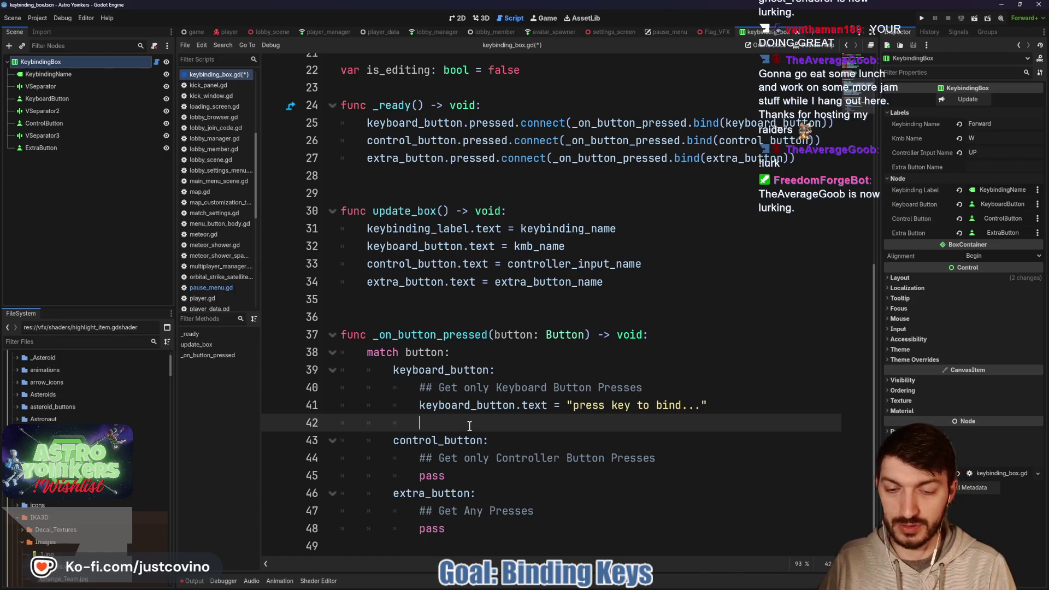
pyautogui.write('is_editing = true')
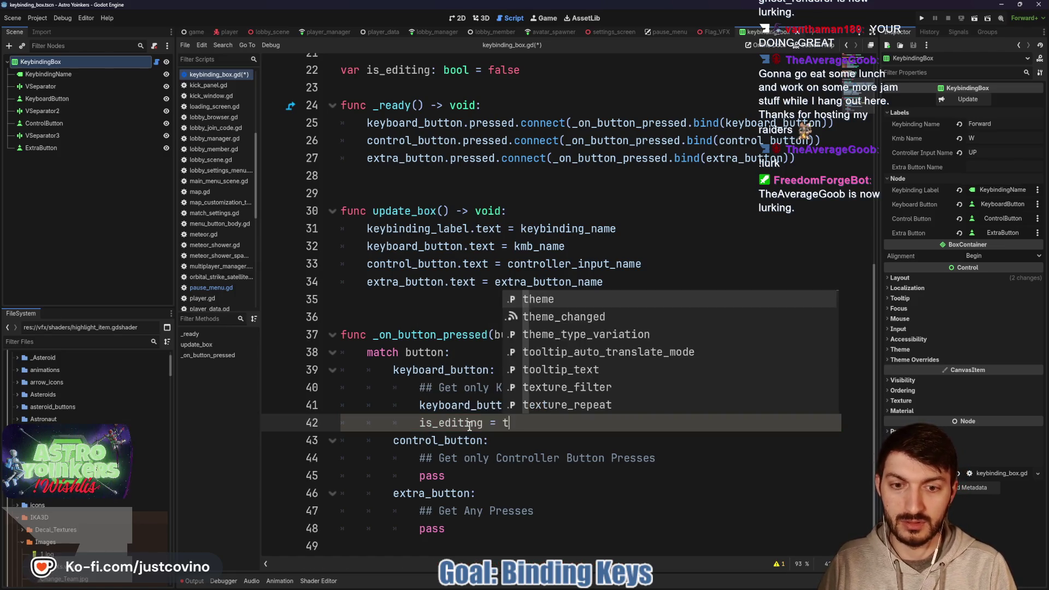
pyautogui.click(415, 296)
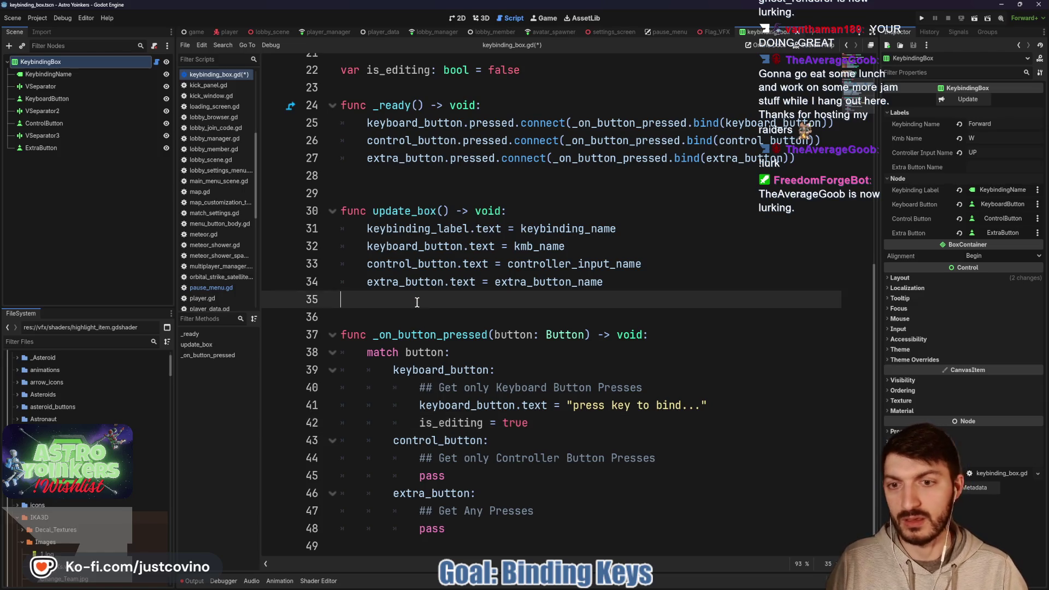
pyautogui.press('Return')
pyautogui.press('Return')
pyautogui.press('Return')
pyautogui.press('Up')
pyautogui.press('Up')
pyautogui.press('Up')
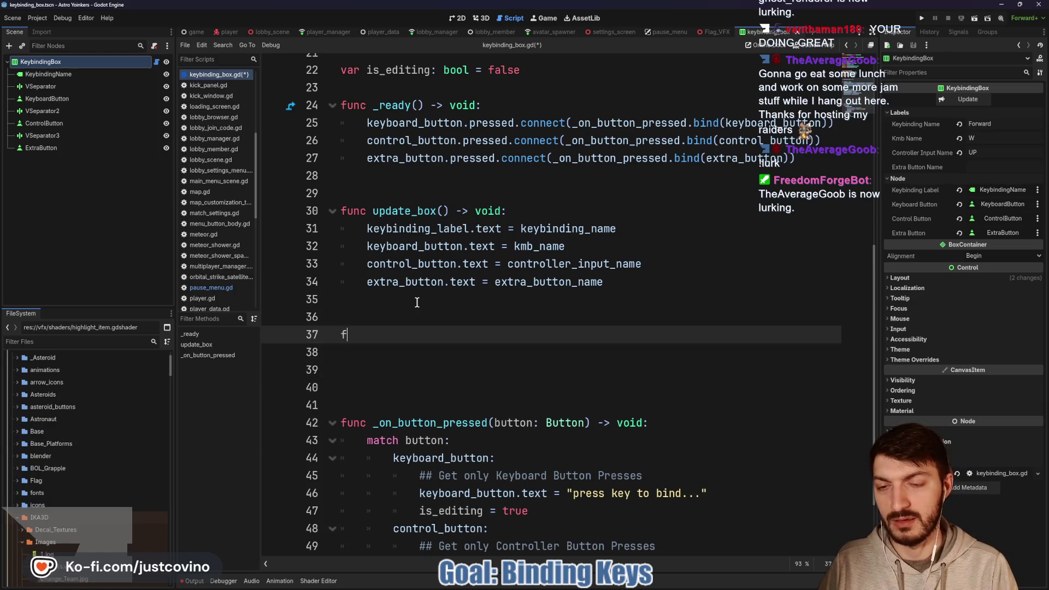
# Write _unhandled_input(event) with 'if !is_editing: return' and InputMap.action_add_event(action_name, event), then save.
pyautogui.write('func')
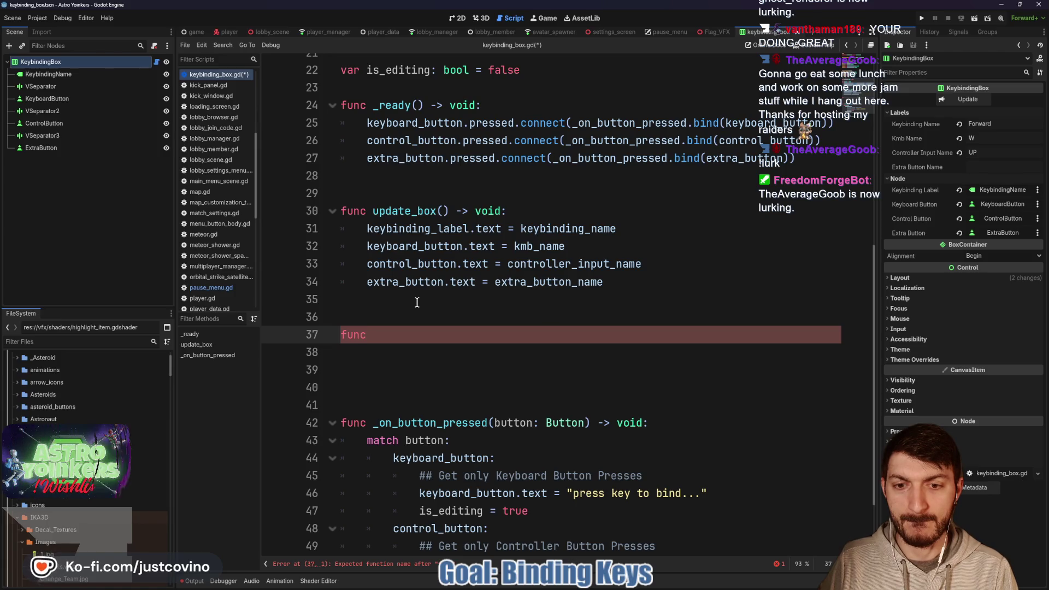
pyautogui.scroll(-2, 567, 505)
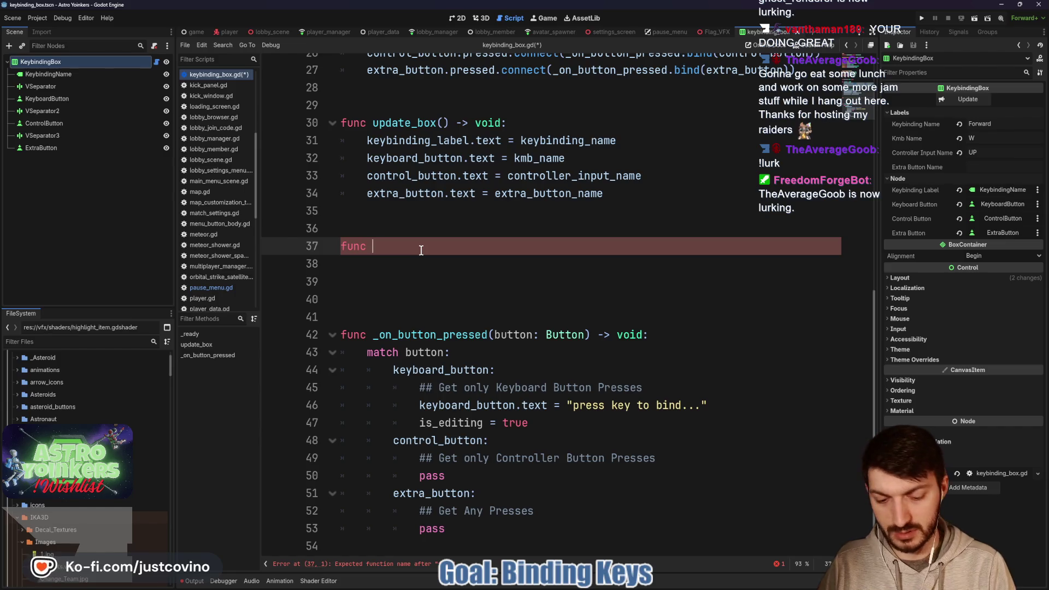
pyautogui.write('_un')
pyautogui.press('Return')
pyautogui.press('Return')
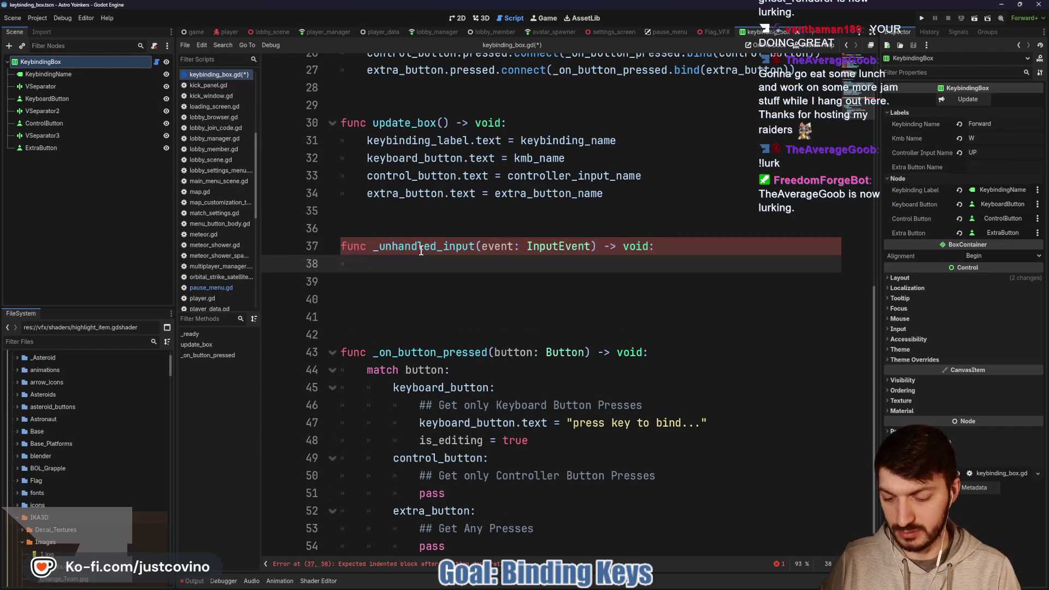
pyautogui.write('InputMap.action_add_event(action_name,')
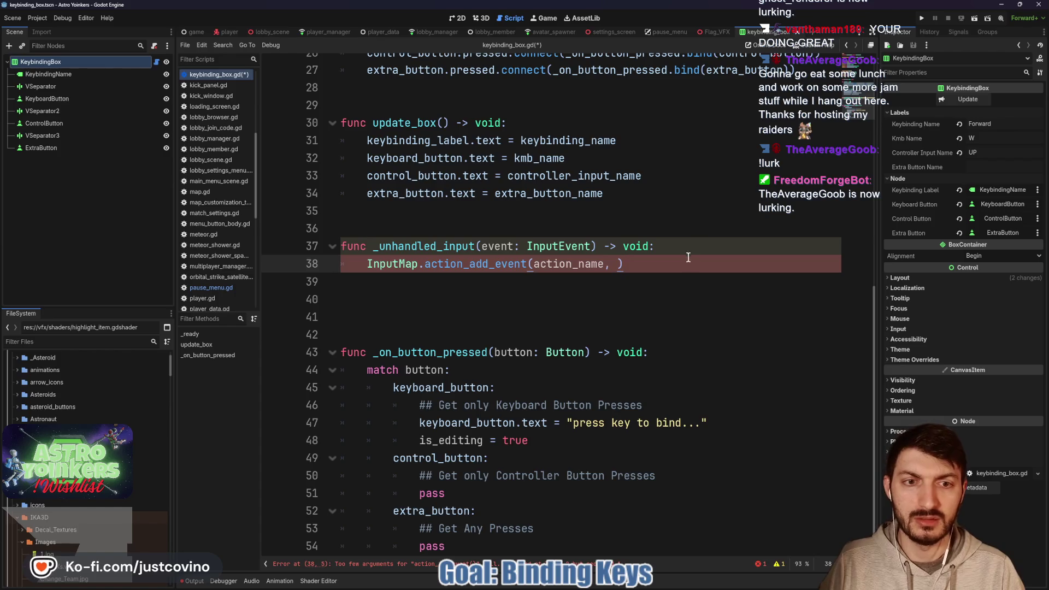
pyautogui.click(677, 244)
pyautogui.click(621, 264)
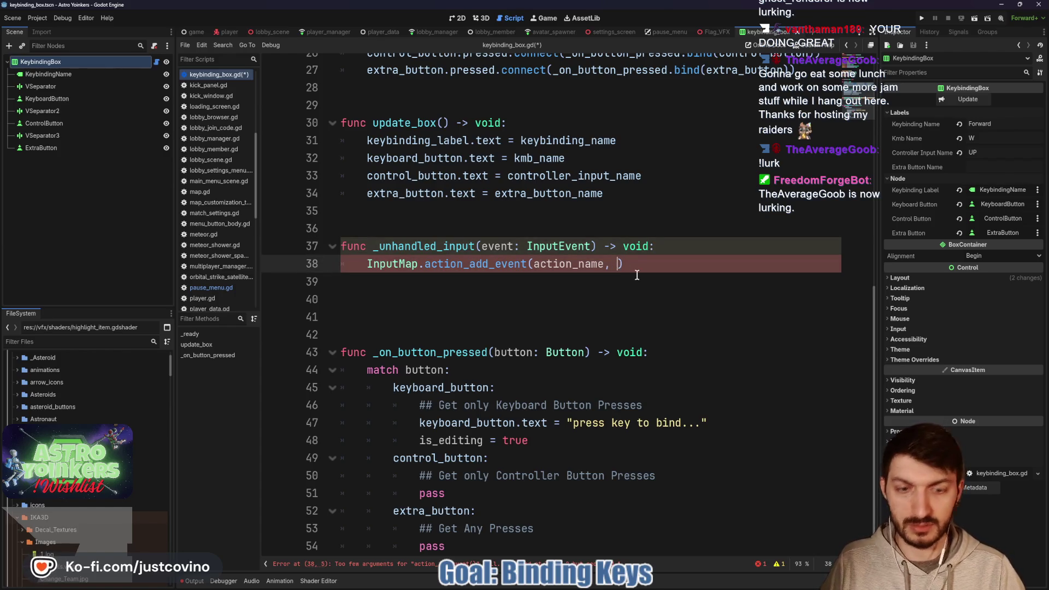
pyautogui.write('event')
pyautogui.press('Escape')
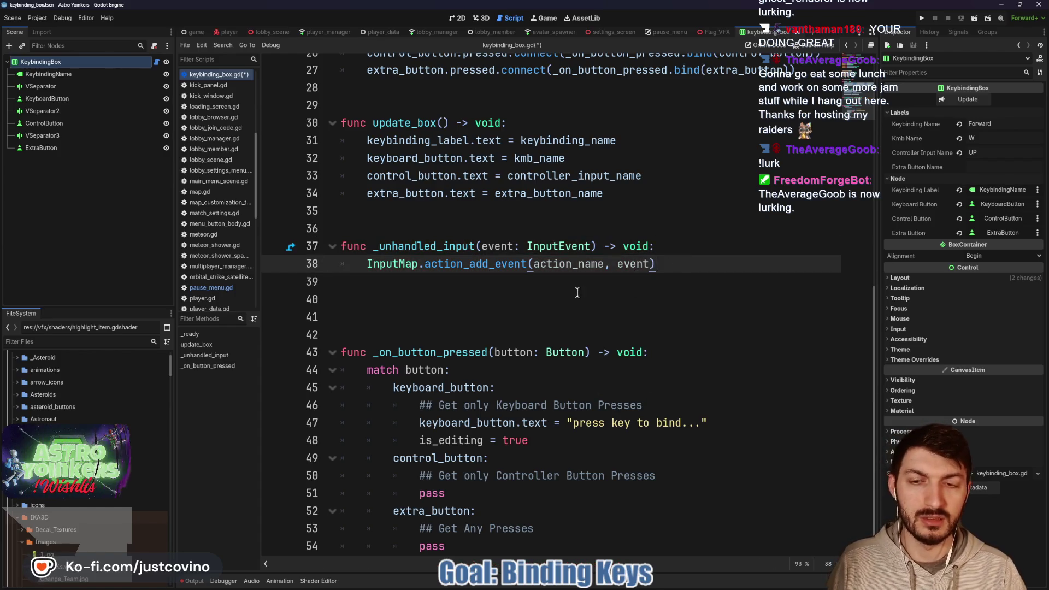
pyautogui.click(677, 248)
pyautogui.press('Return')
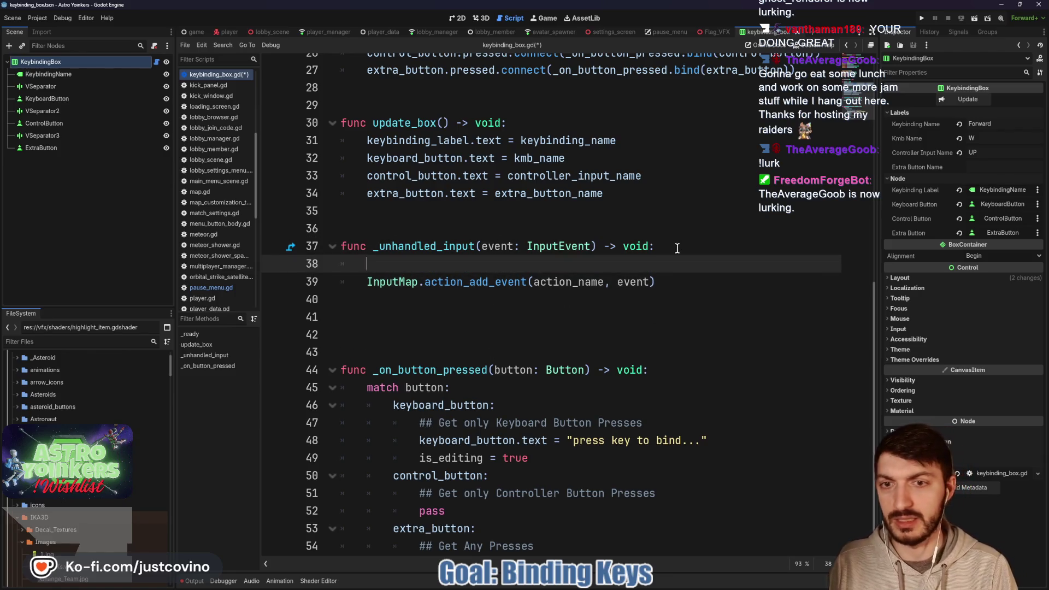
pyautogui.write('if !is_editing: return')
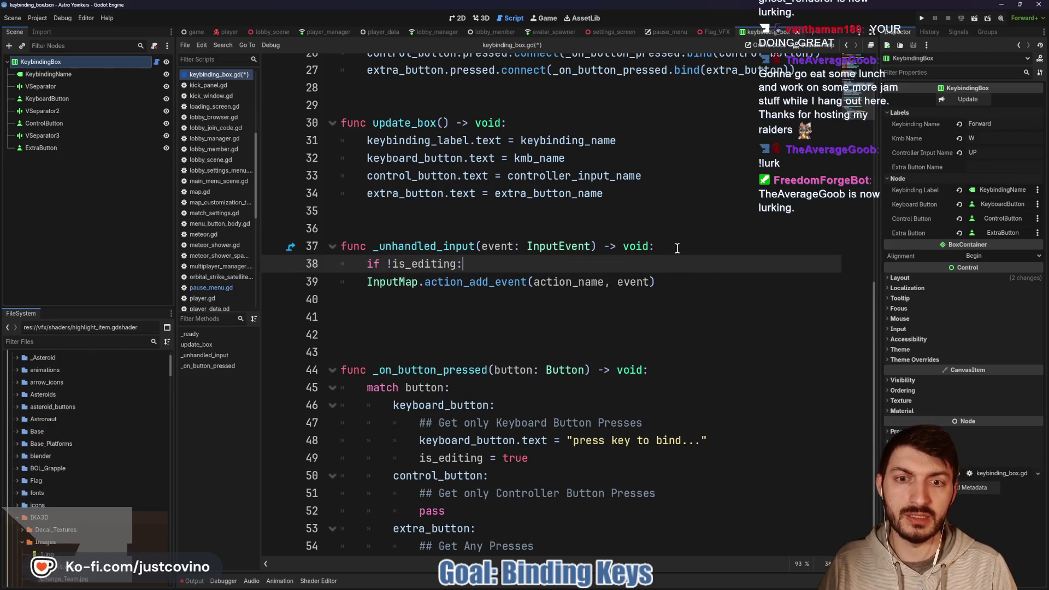
pyautogui.hotkey('ctrl', 's')
# Cut the button label and is_editing lines out of the keyboard case.
pyautogui.click(534, 304)
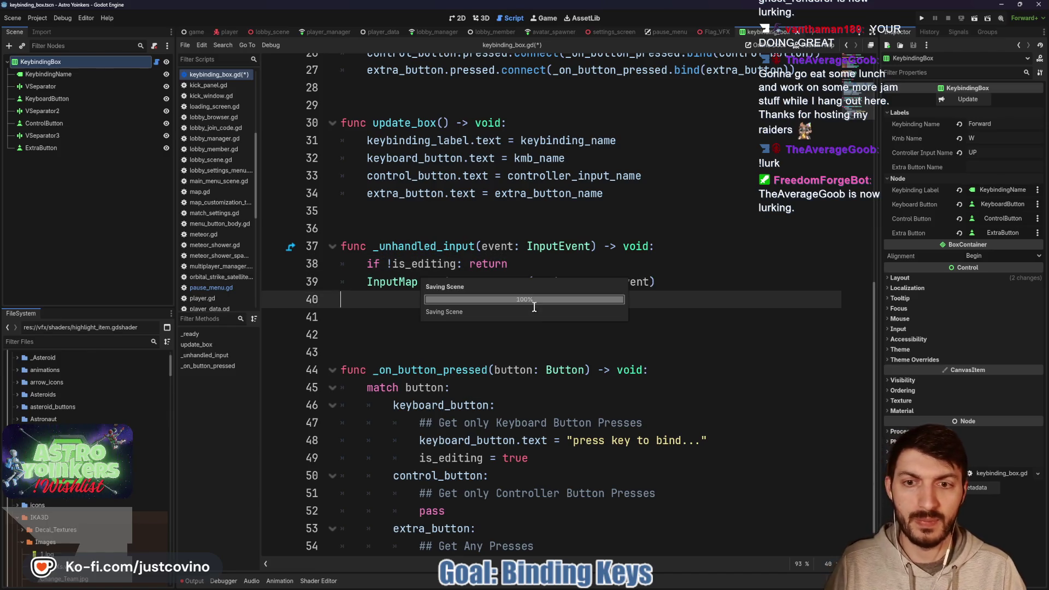
pyautogui.scroll(-1, 589, 414)
pyautogui.click(531, 423)
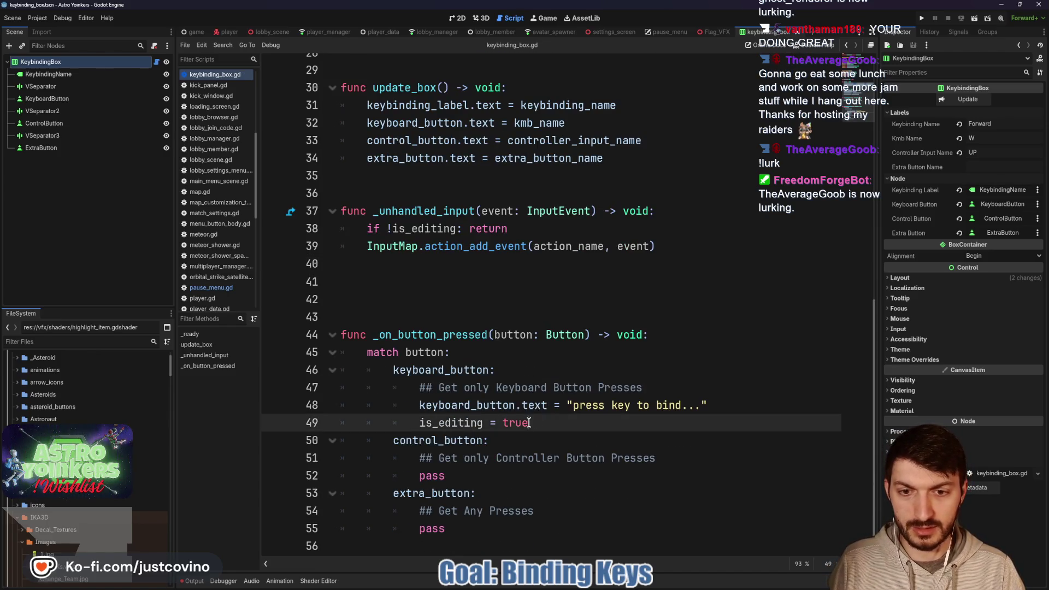
pyautogui.moveTo(532, 422); pyautogui.dragTo(390, 404)
pyautogui.hotkey('ctrl', 'c')
pyautogui.press('BackSpace')
# Delete the whole match block and paste the two cut lines under _on_button_pressed.
pyautogui.click(496, 529)
pyautogui.moveTo(497, 531); pyautogui.dragTo(370, 352)
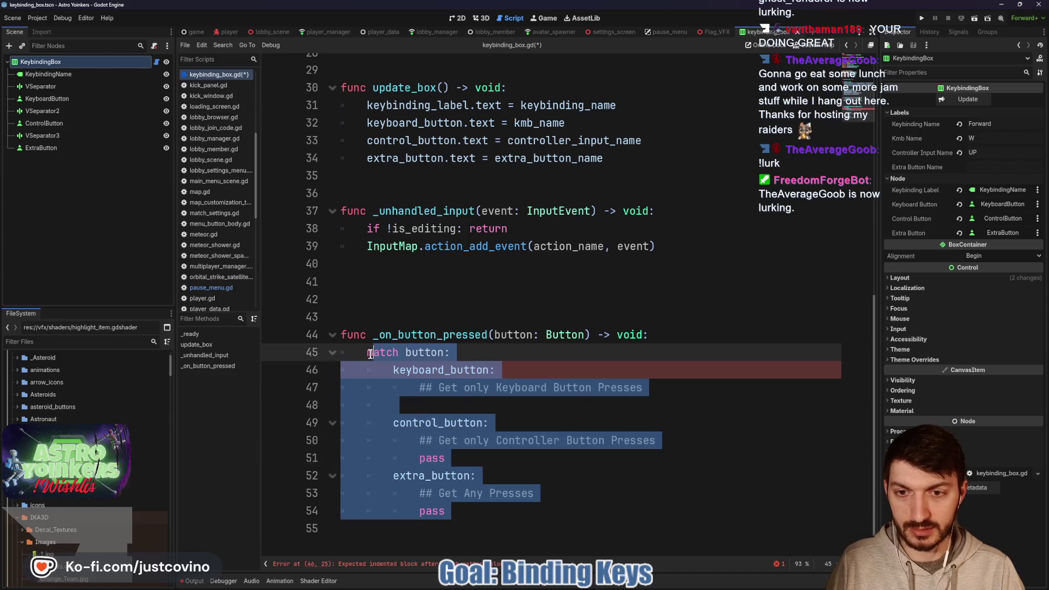
pyautogui.press('BackSpace')
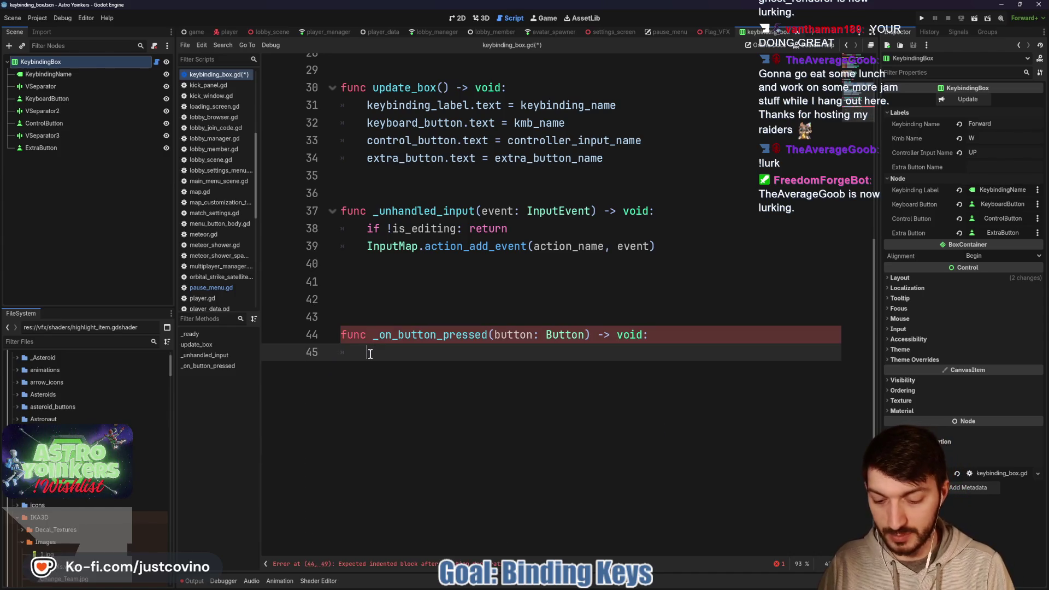
pyautogui.hotkey('ctrl', 'v')
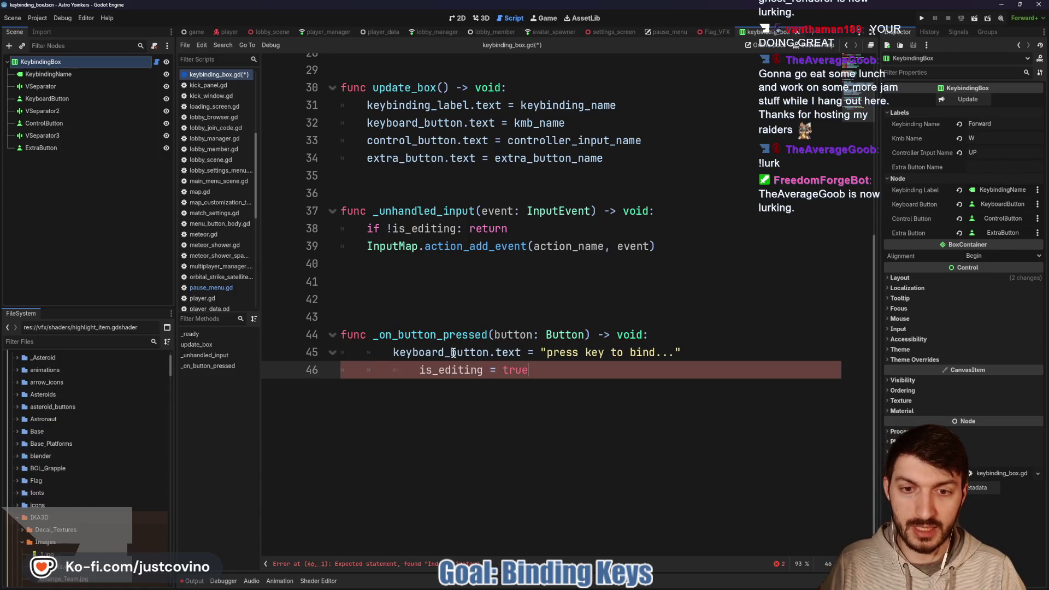
# Change keyboard_button.text to button.text and dedent the is_editing = true line.
pyautogui.click(446, 353)
pyautogui.moveTo(453, 353); pyautogui.dragTo(393, 352)
pyautogui.press('BackSpace')
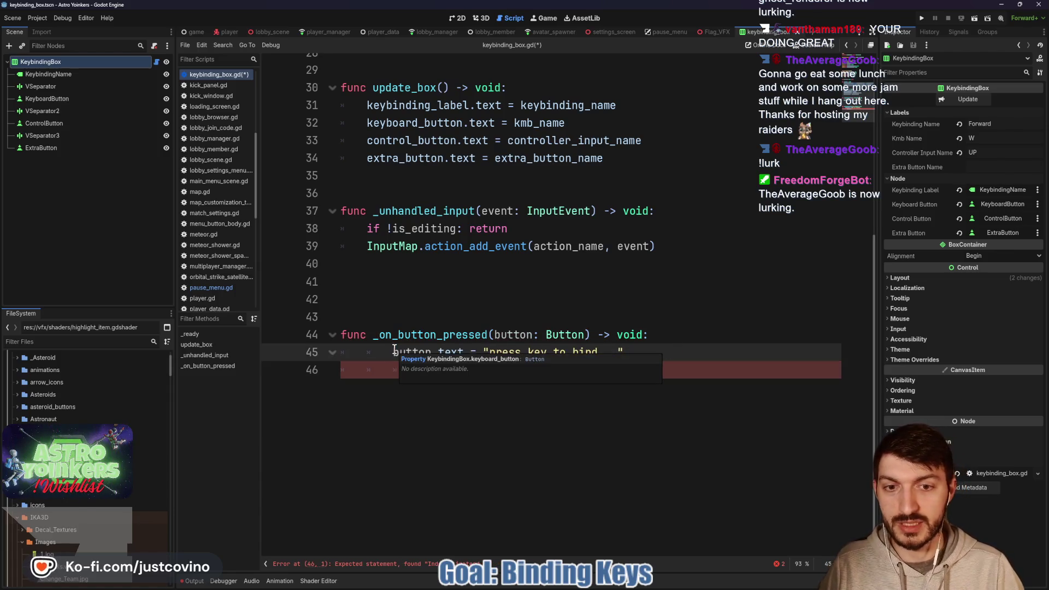
pyautogui.click(691, 346)
pyautogui.click(420, 369)
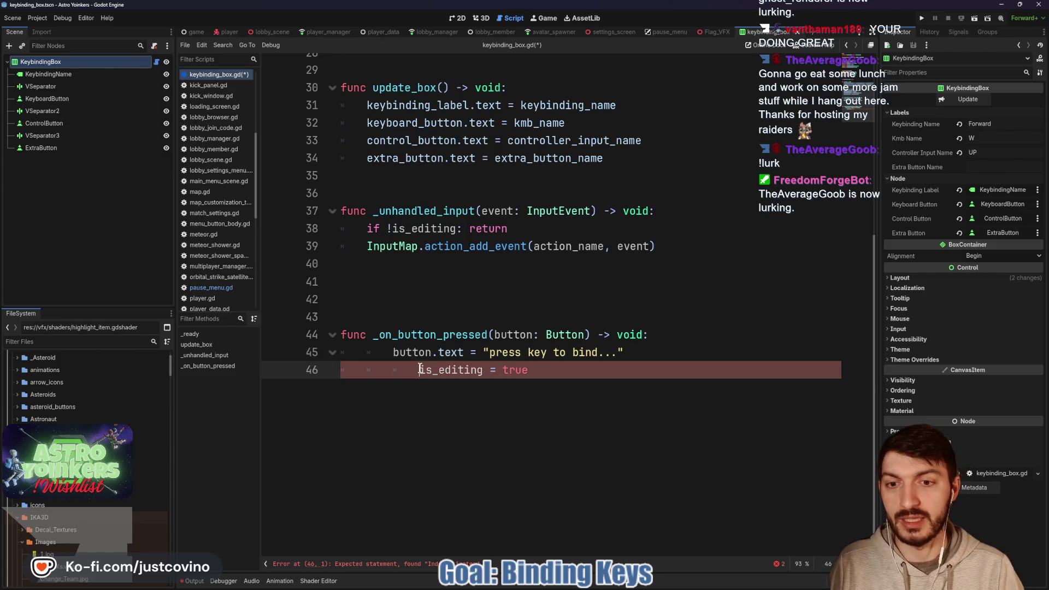
pyautogui.press('BackSpace')
pyautogui.click(443, 264)
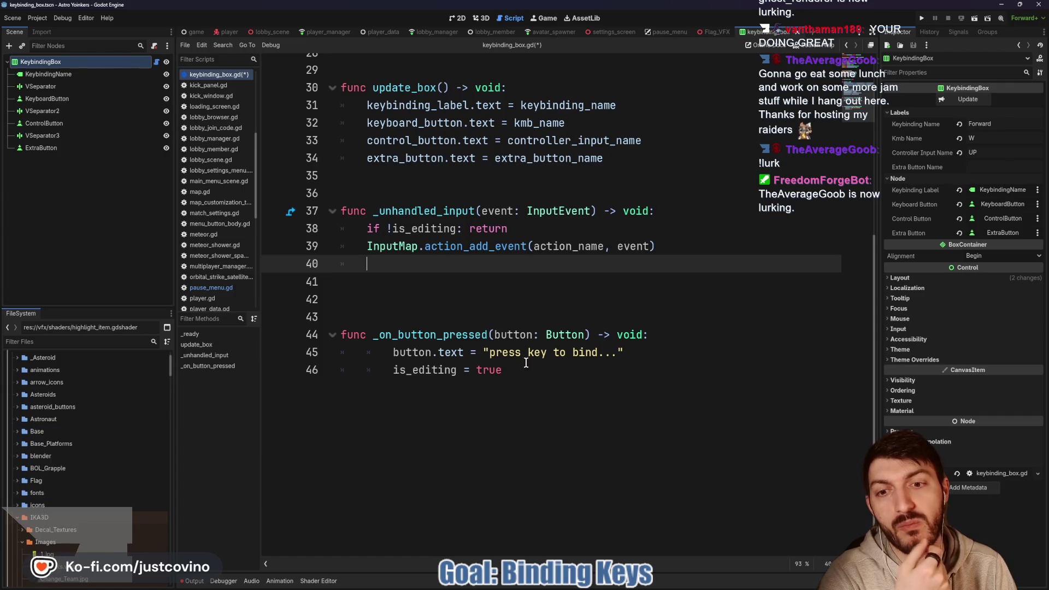
pyautogui.scroll(5, 516, 366)
pyautogui.scroll(3, 515, 367)
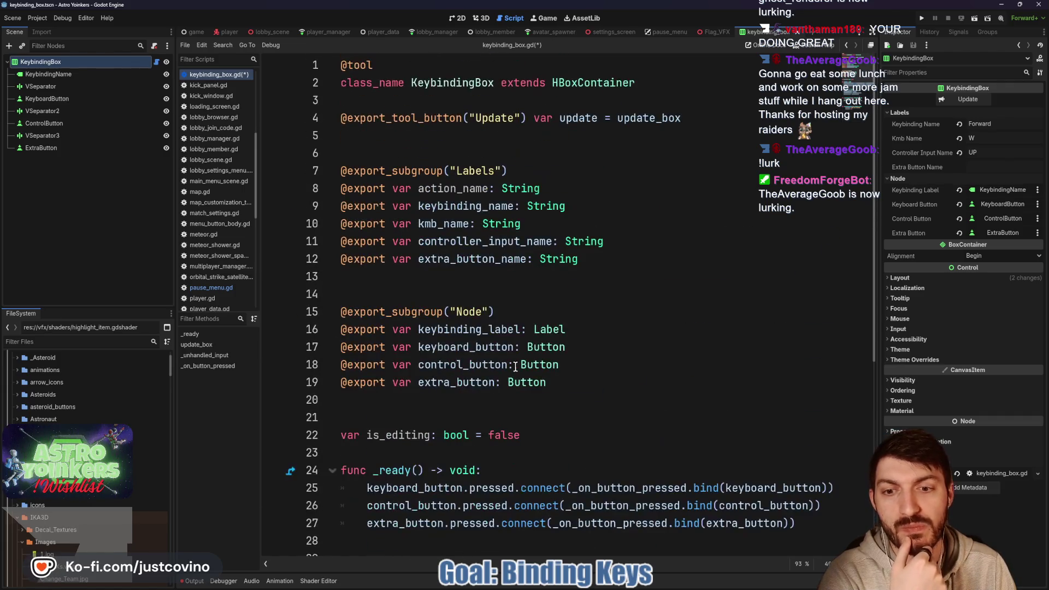
# Declare var edited_button: Button below is_editing, leaving a blank line above _ready.
pyautogui.click(545, 437)
pyautogui.press('Return')
pyautogui.write('var')
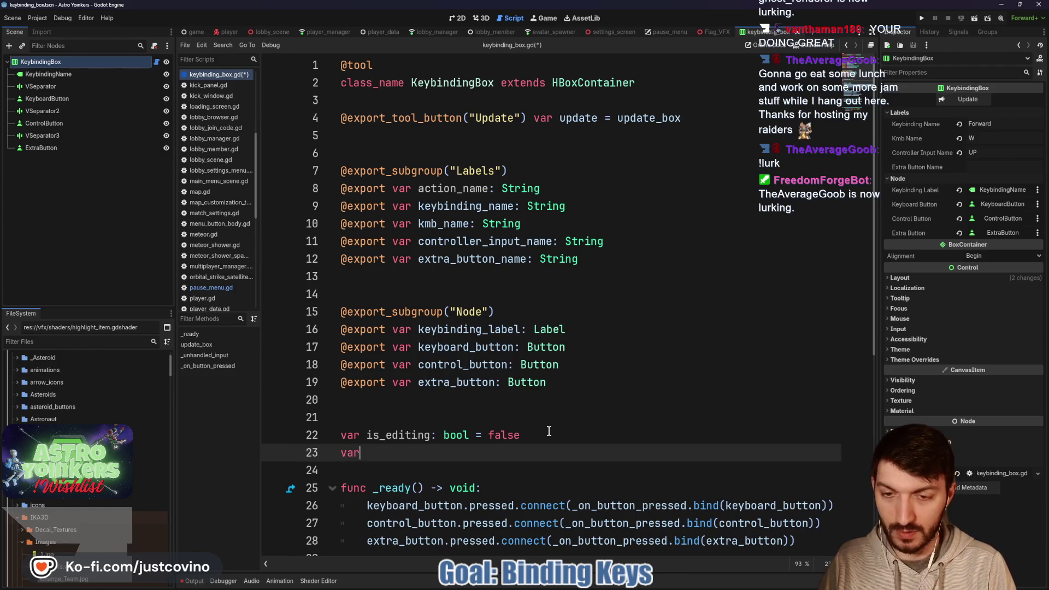
pyautogui.write(' button_')
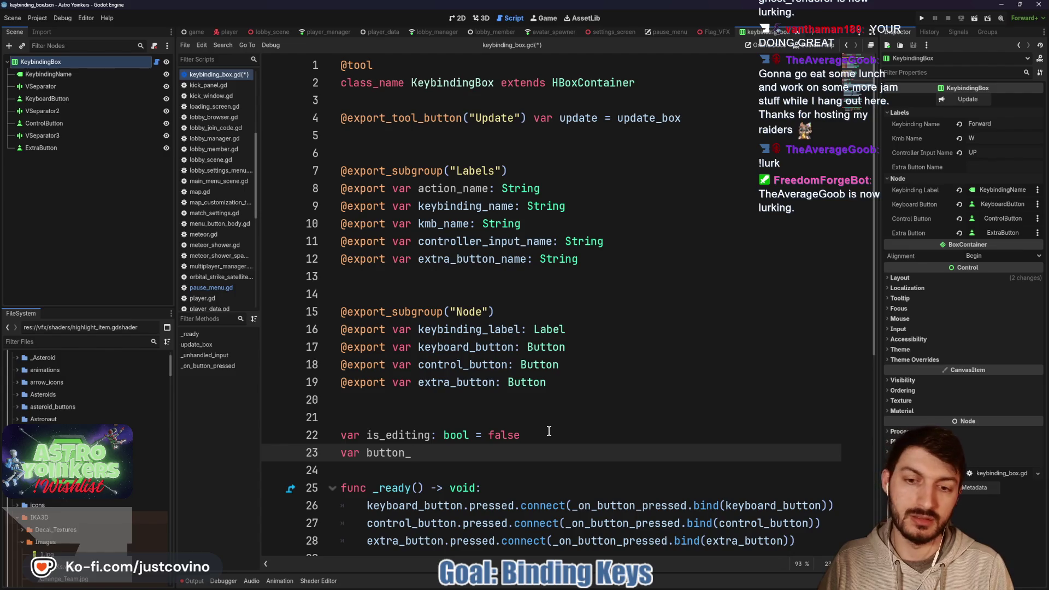
pyautogui.press('BackSpace')
pyautogui.press('BackSpace')
pyautogui.press('BackSpace')
pyautogui.press('BackSpace')
pyautogui.press('BackSpace')
pyautogui.press('BackSpace')
pyautogui.press('BackSpace')
pyautogui.write('ed')
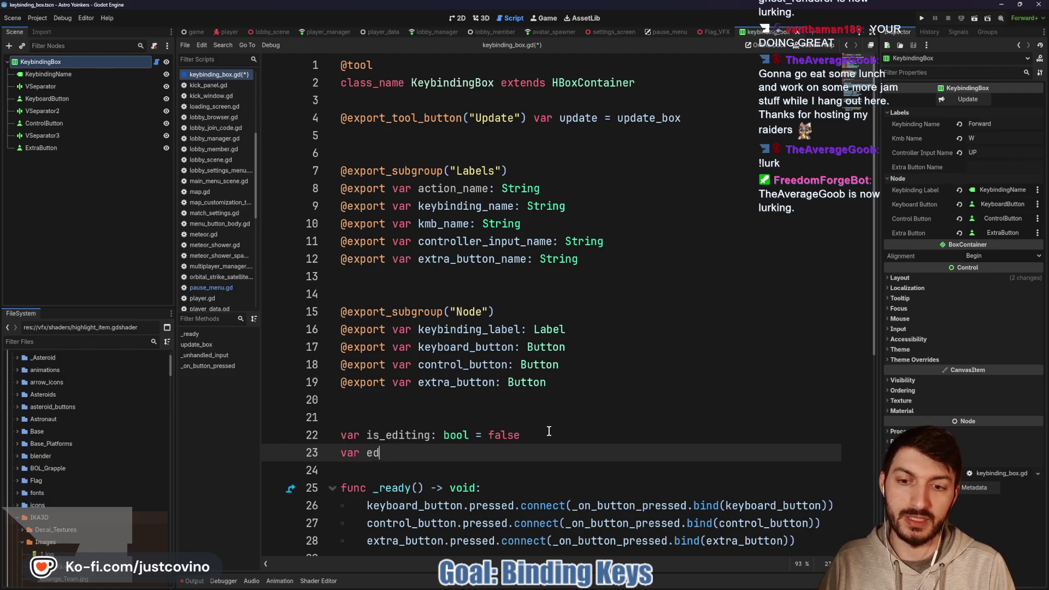
pyautogui.write('ited_button')
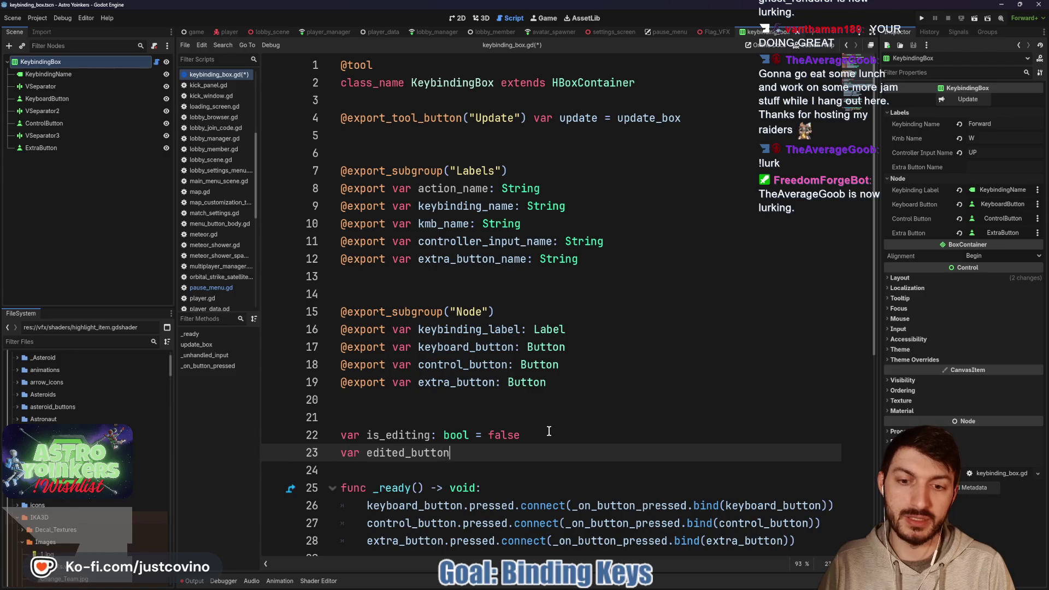
pyautogui.write(': button')
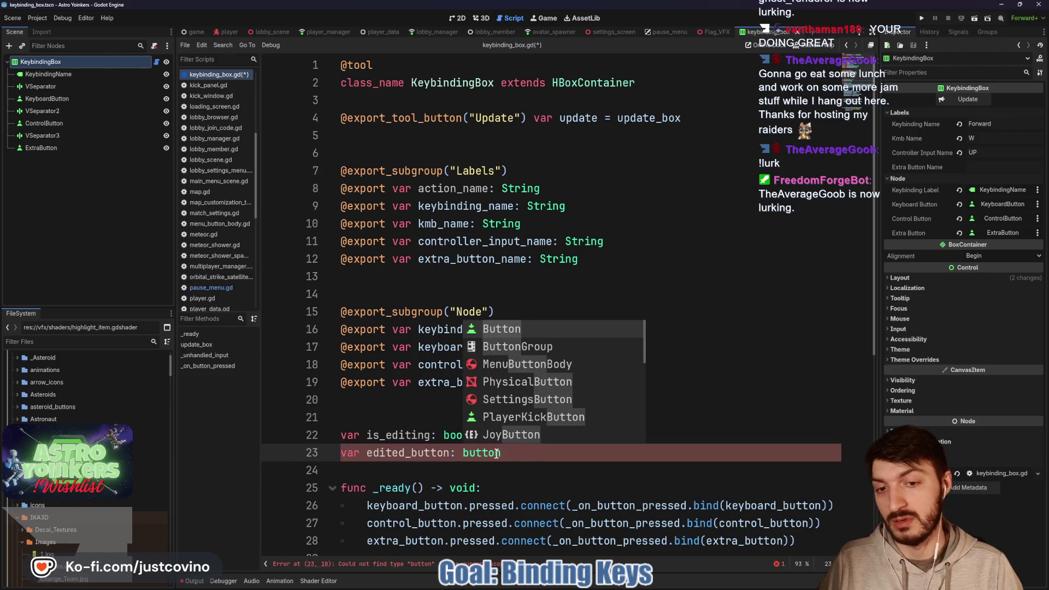
pyautogui.press('Return')
pyautogui.scroll(-5, 530, 454)
pyautogui.press('Down')
pyautogui.press('Return')
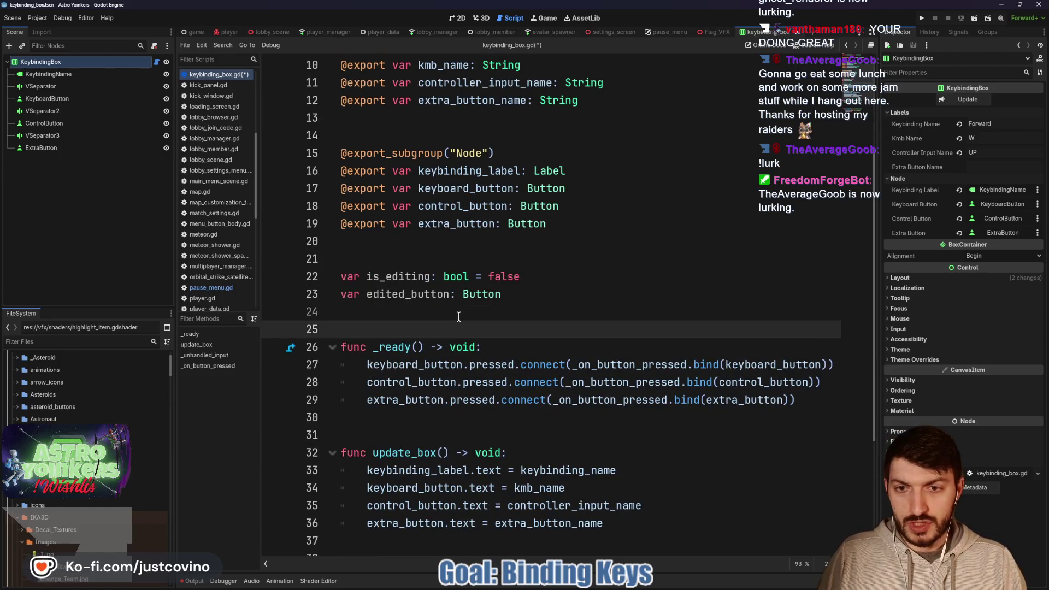
pyautogui.scroll(-1, 463, 317)
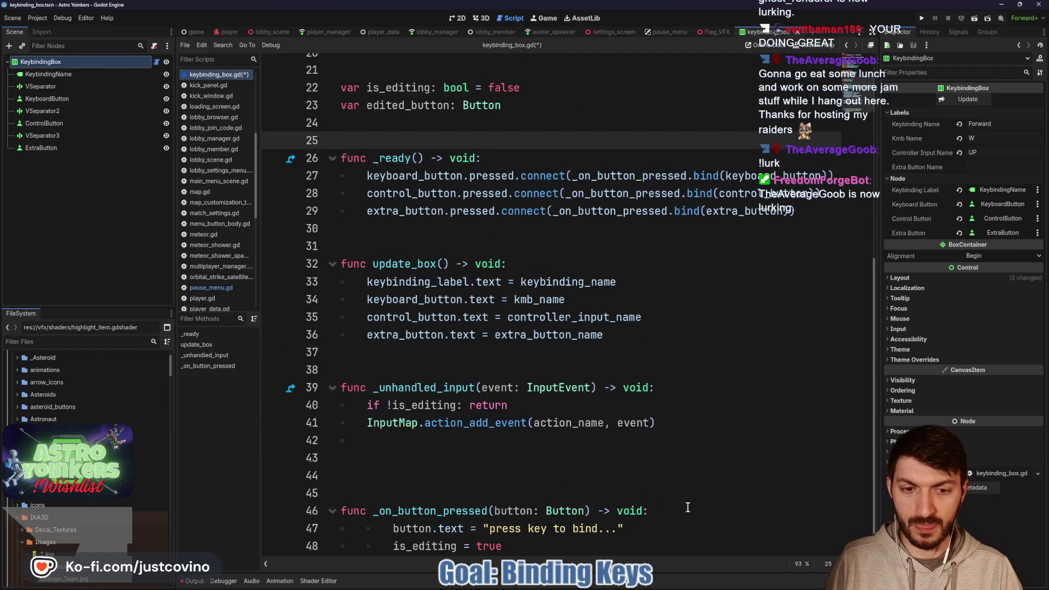
# Store the pressed button with edited_button = button in _on_button_pressed.
pyautogui.click(674, 527)
pyautogui.press('Return')
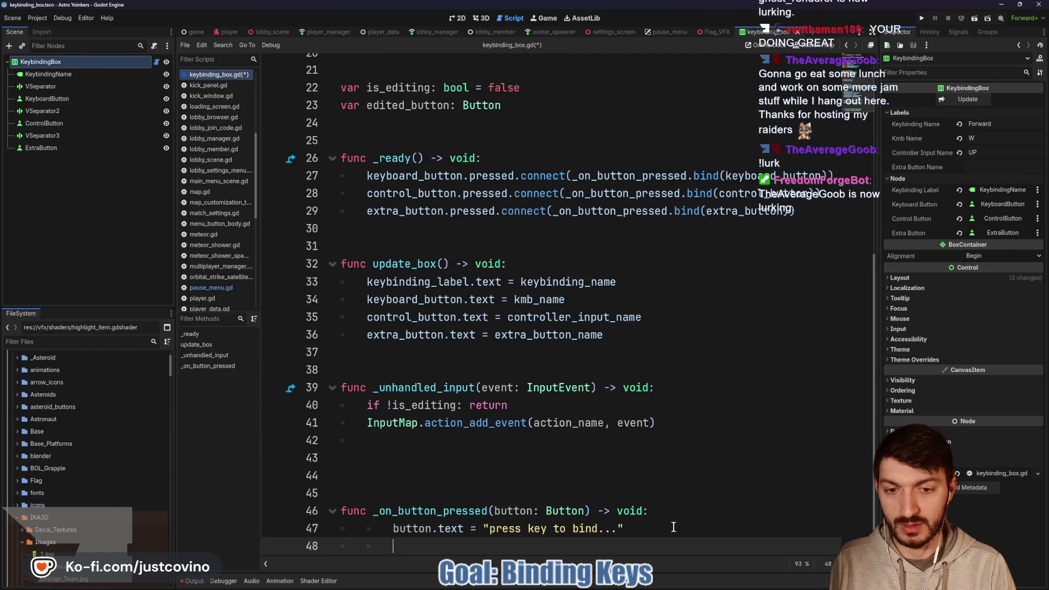
pyautogui.write('edited_button = button')
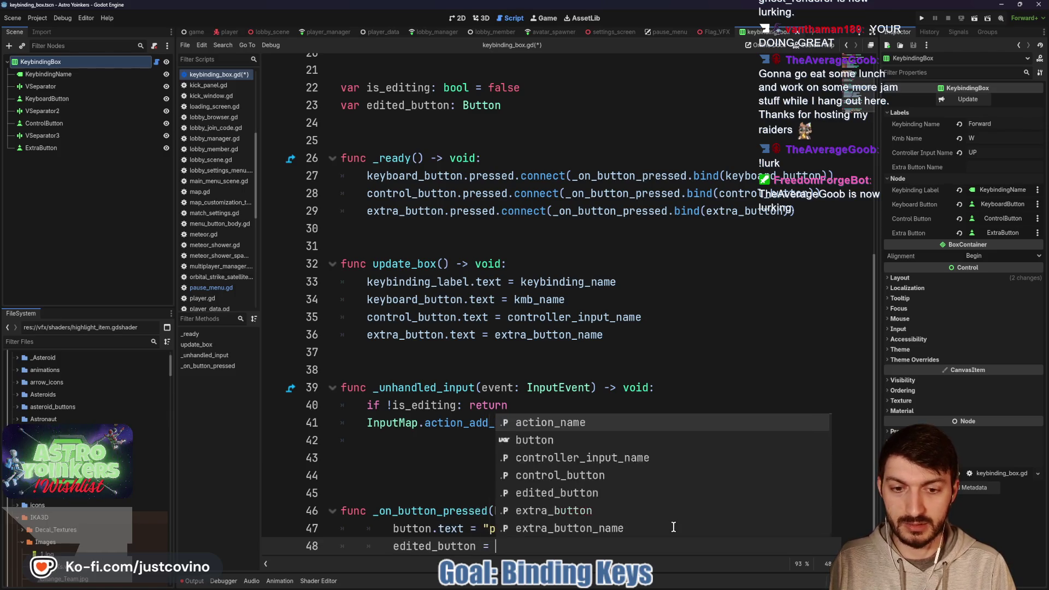
pyautogui.press('Escape')
# Begin a line 42 in _unhandled_input setting button.text to event.as_text.
pyautogui.click(468, 427)
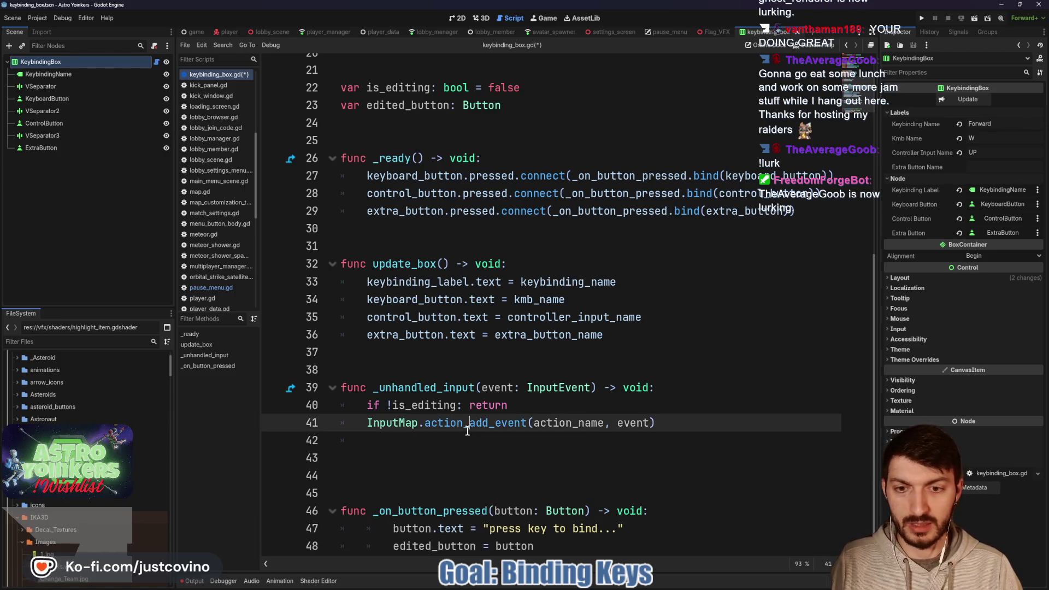
pyautogui.click(370, 438)
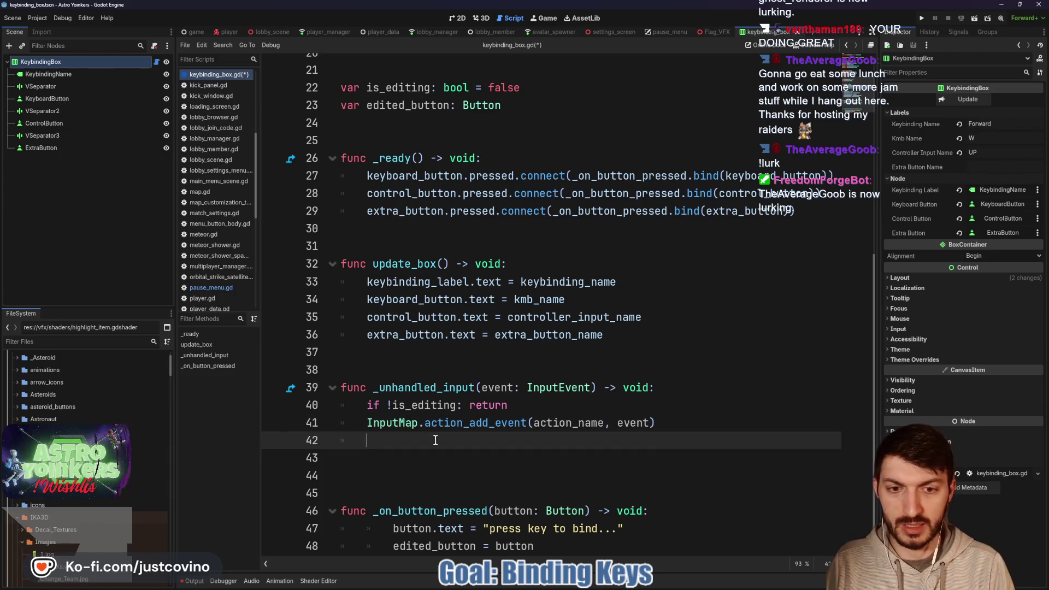
pyautogui.write('button.text = ')
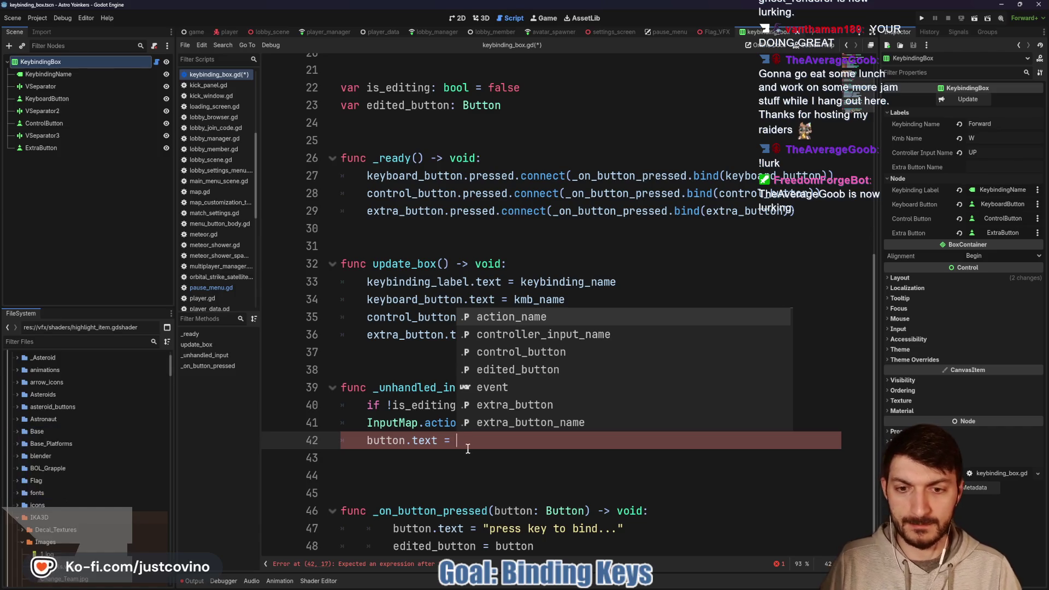
pyautogui.write('event')
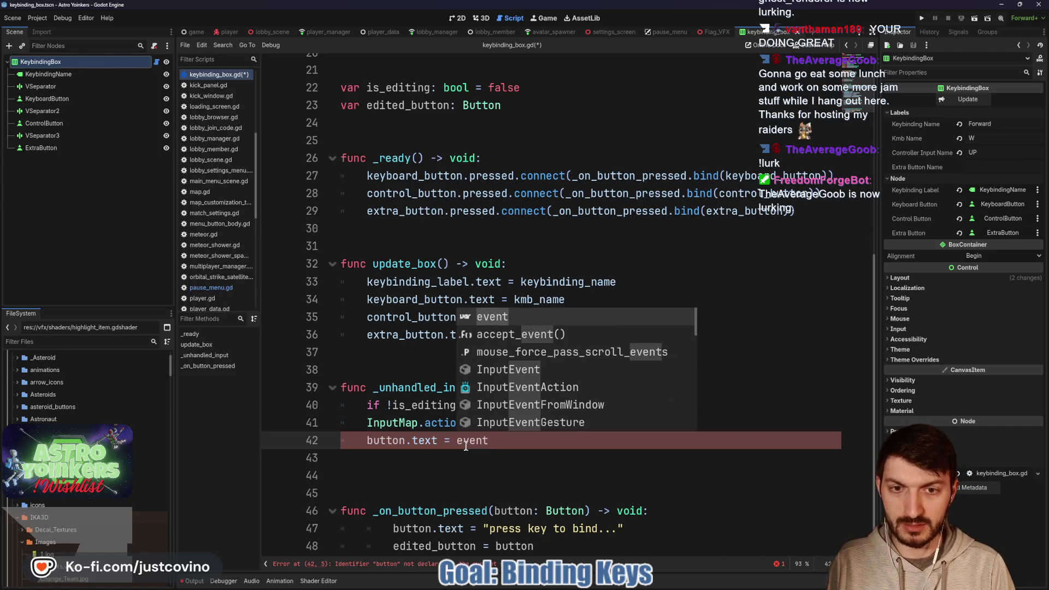
pyautogui.write('.')
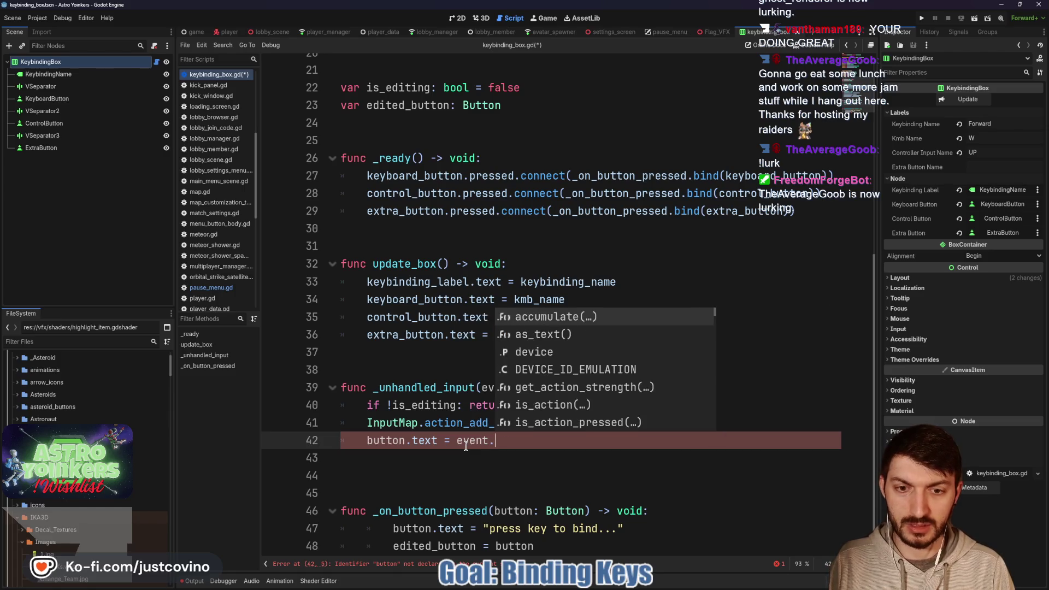
pyautogui.write('as_t')
# Finish line 42 as edited_button.text = event.as_text() and save keybinding_box.gd.
pyautogui.press('Return')
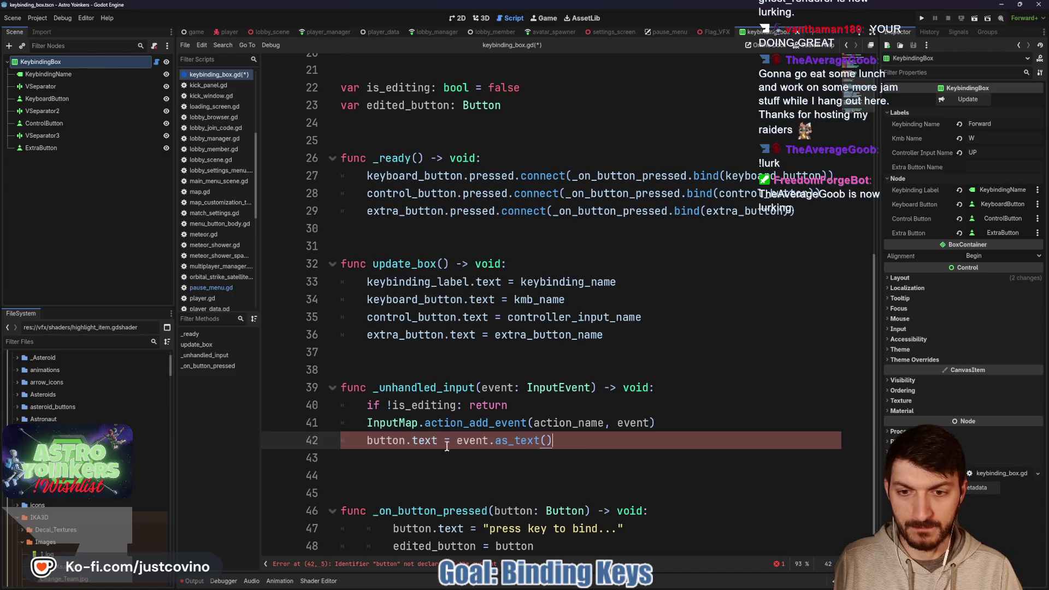
pyautogui.write('edited_button')
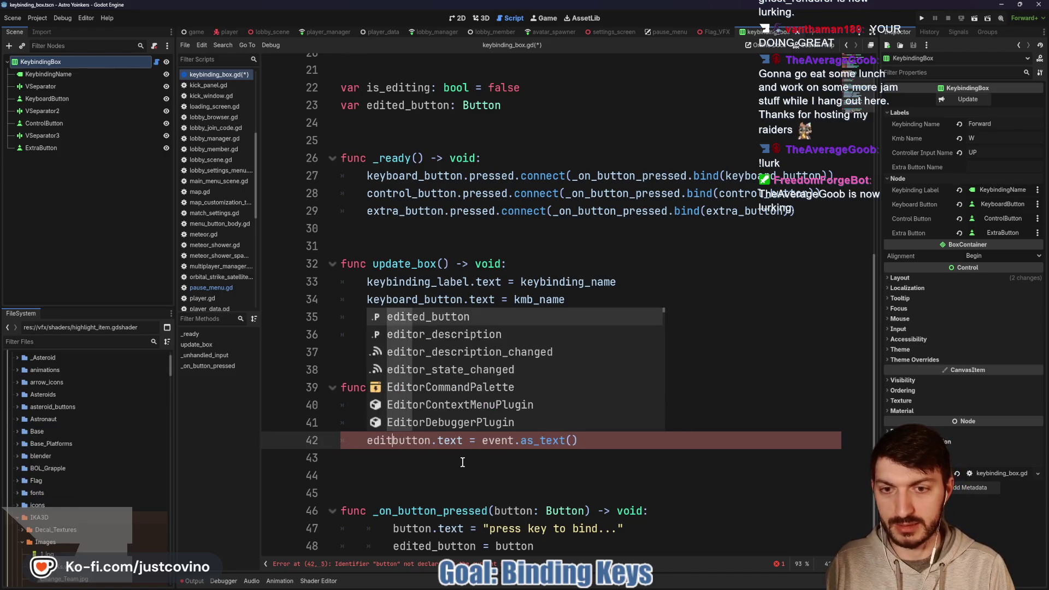
pyautogui.press('Delete')
pyautogui.press('Delete')
pyautogui.press('Delete')
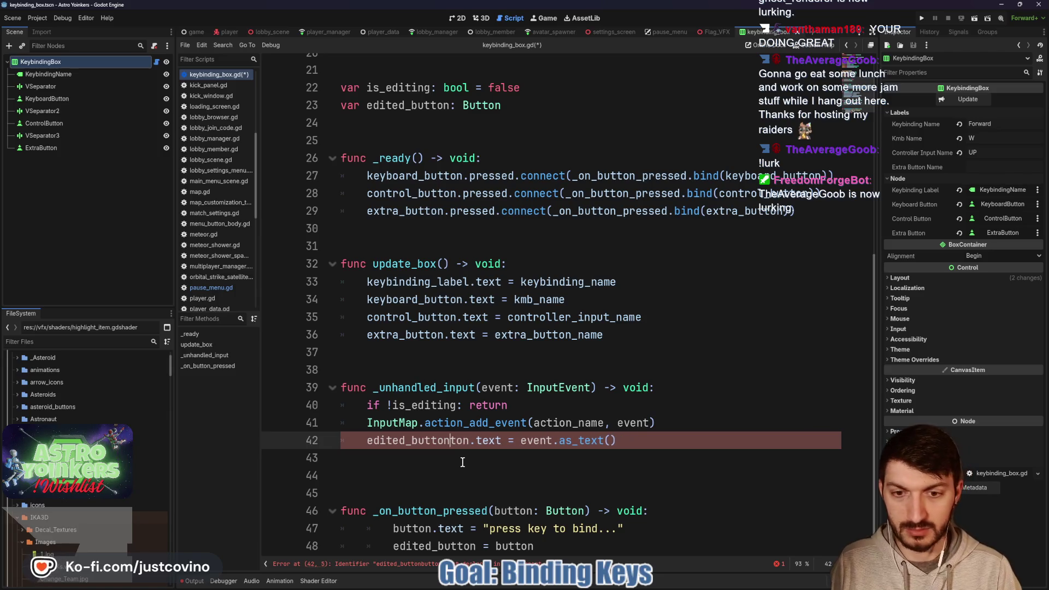
pyautogui.click(667, 440)
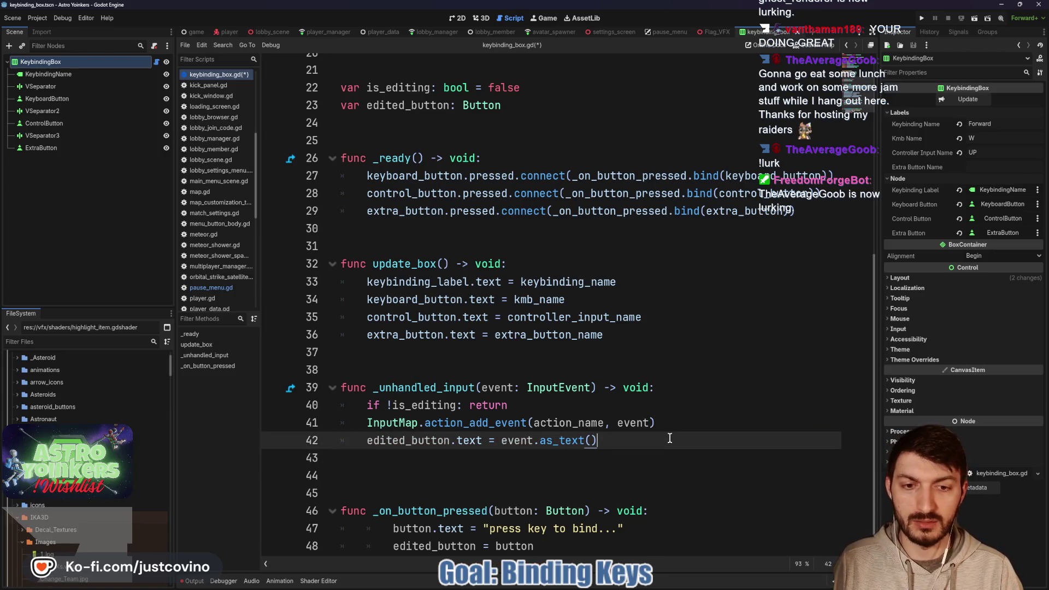
pyautogui.hotkey('ctrl', 's')
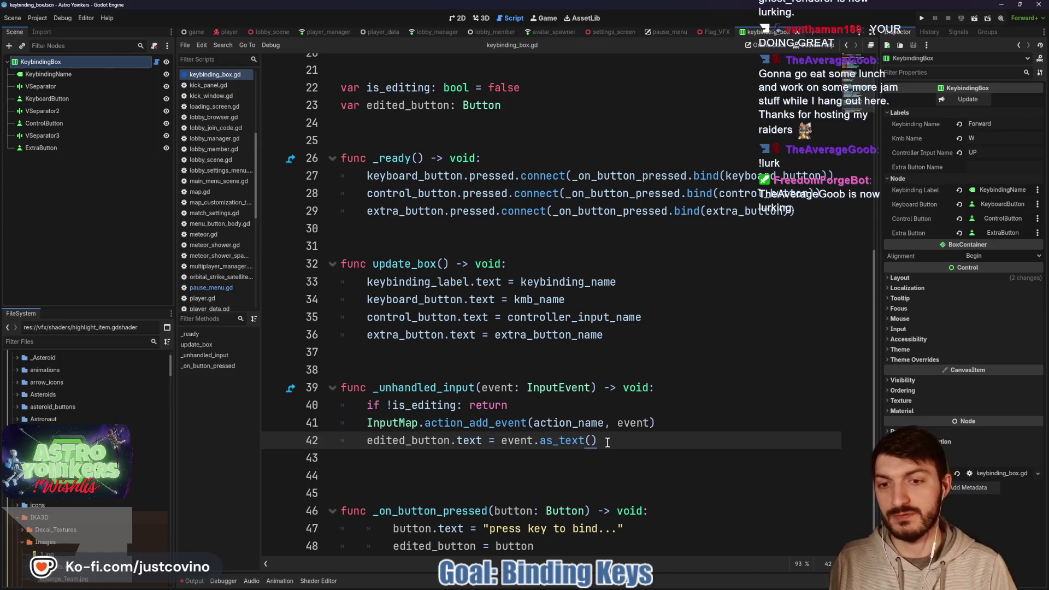
# Place the cursor after the return on line 40 of _unhandled_input.
pyautogui.scroll(-1, 536, 442)
pyautogui.click(536, 442)
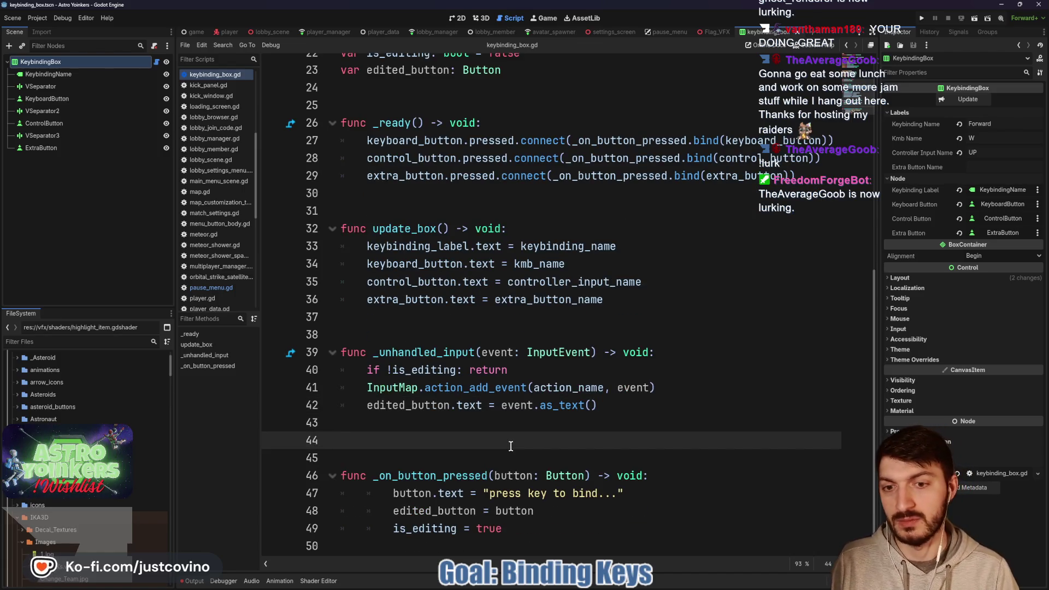
pyautogui.click(607, 407)
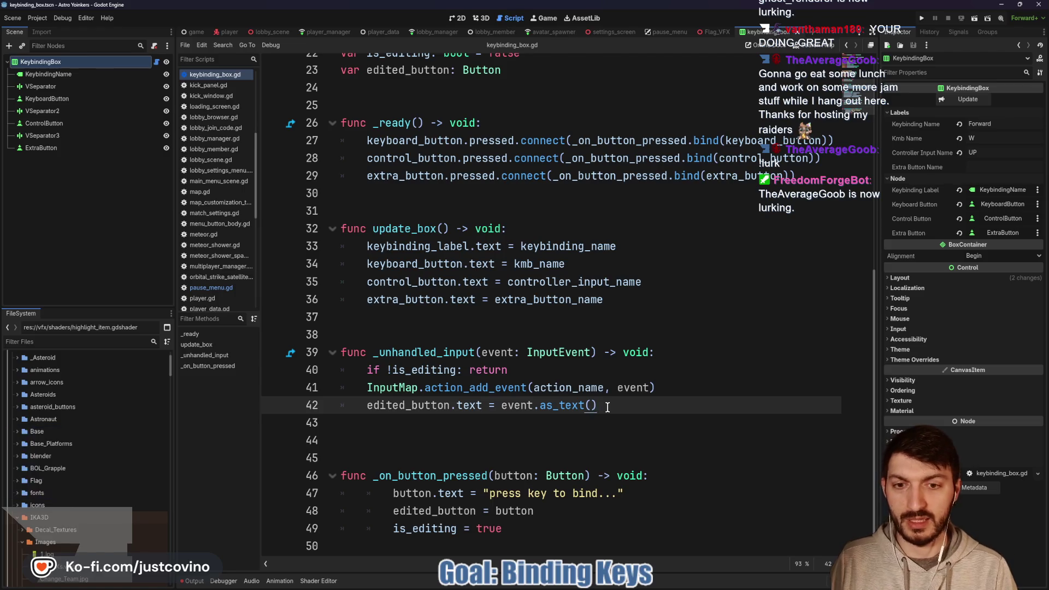
pyautogui.click(427, 441)
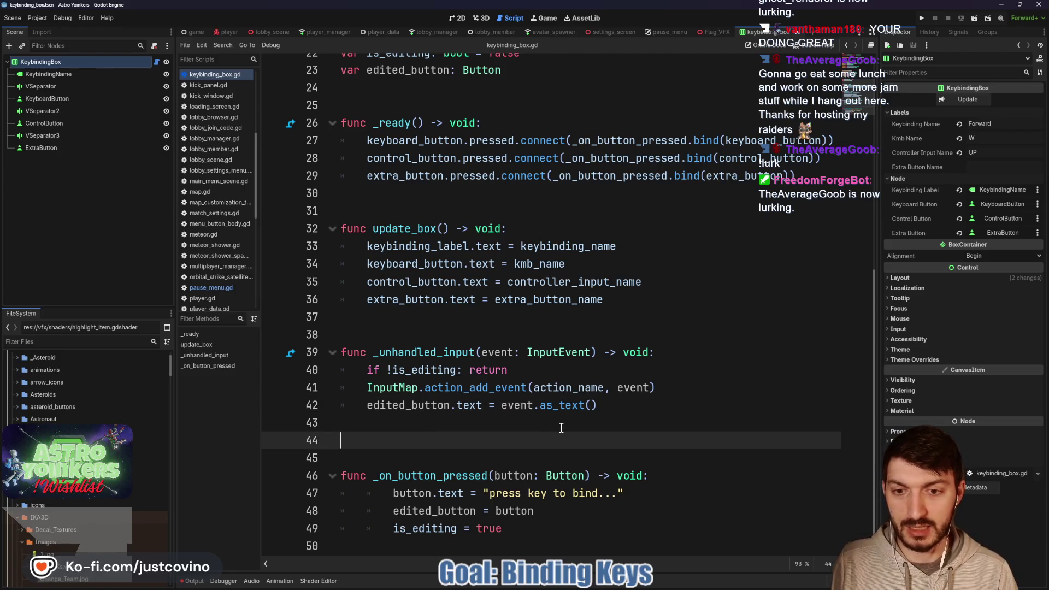
pyautogui.click(541, 370)
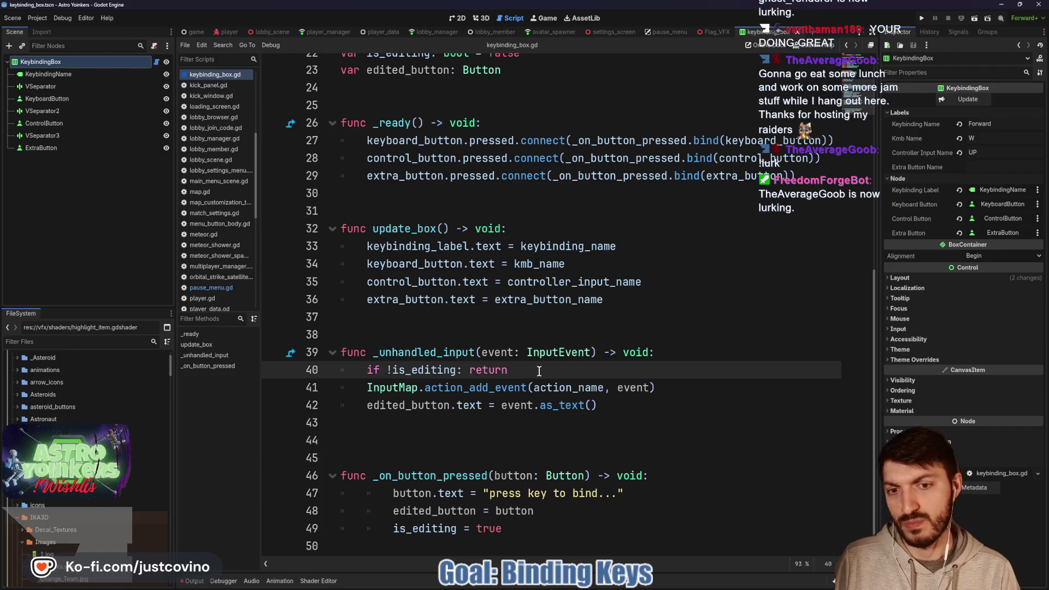
# Add the condition if event.is_action_pressed("escape"): below the is_editing check.
pyautogui.press('Return')
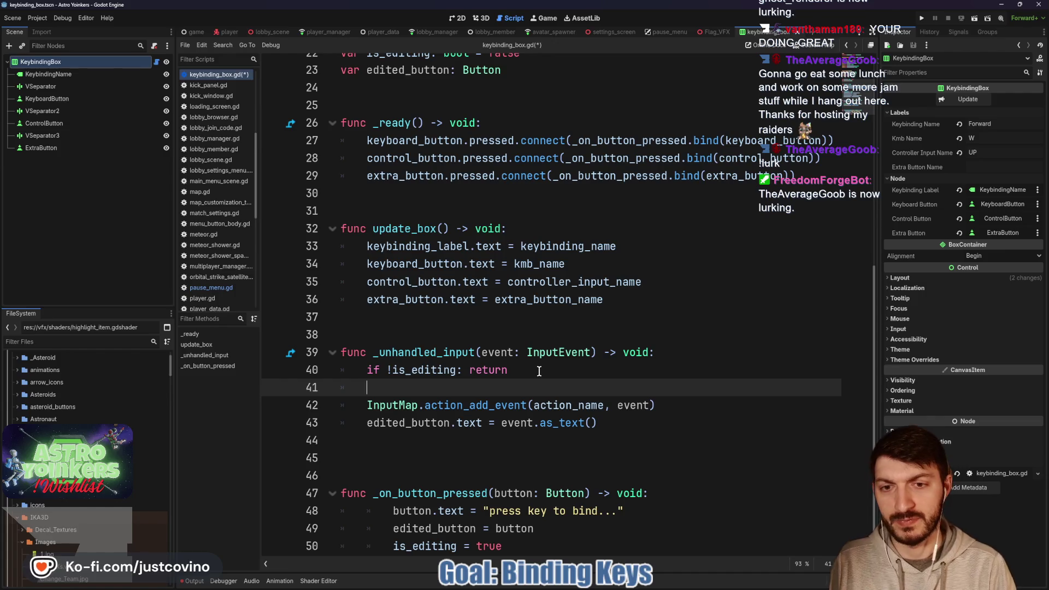
pyautogui.write('if event is')
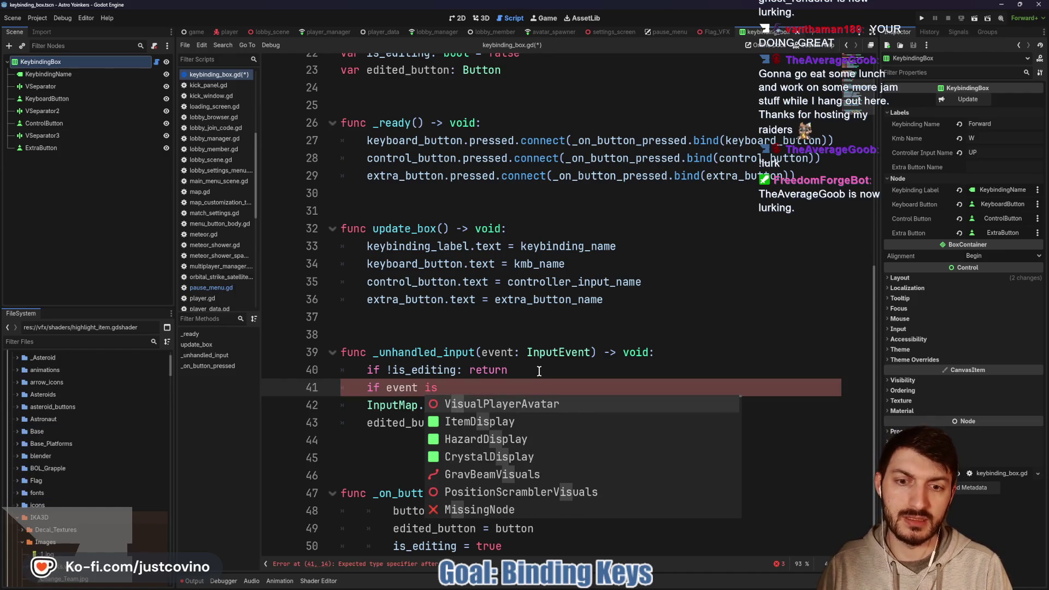
pyautogui.press('BackSpace')
pyautogui.press('BackSpace')
pyautogui.press('BackSpace')
pyautogui.write('.is')
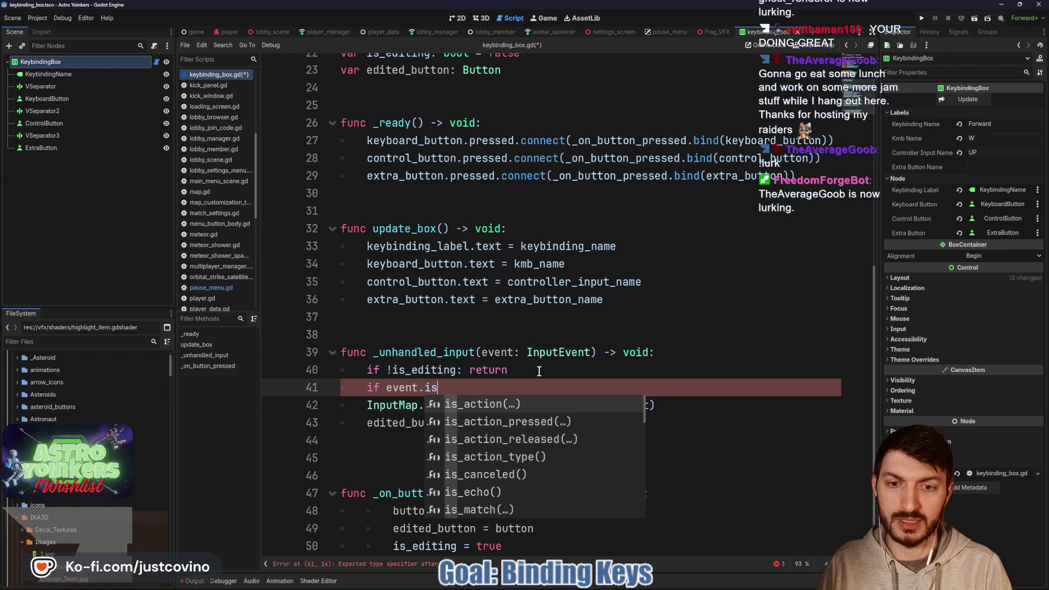
pyautogui.press('Down')
pyautogui.press('Return')
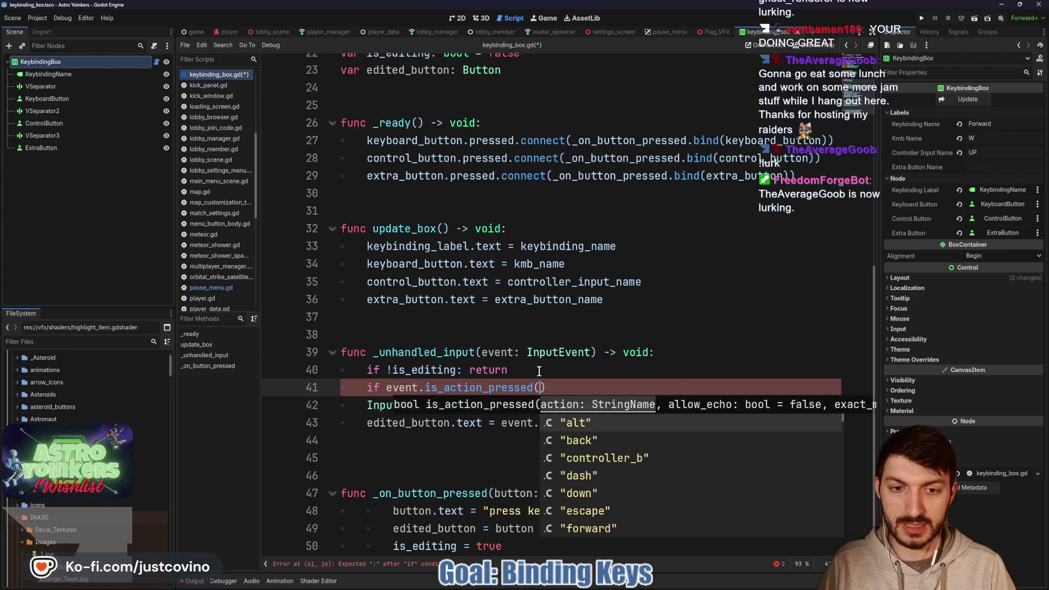
pyautogui.write('"es')
pyautogui.press('Return')
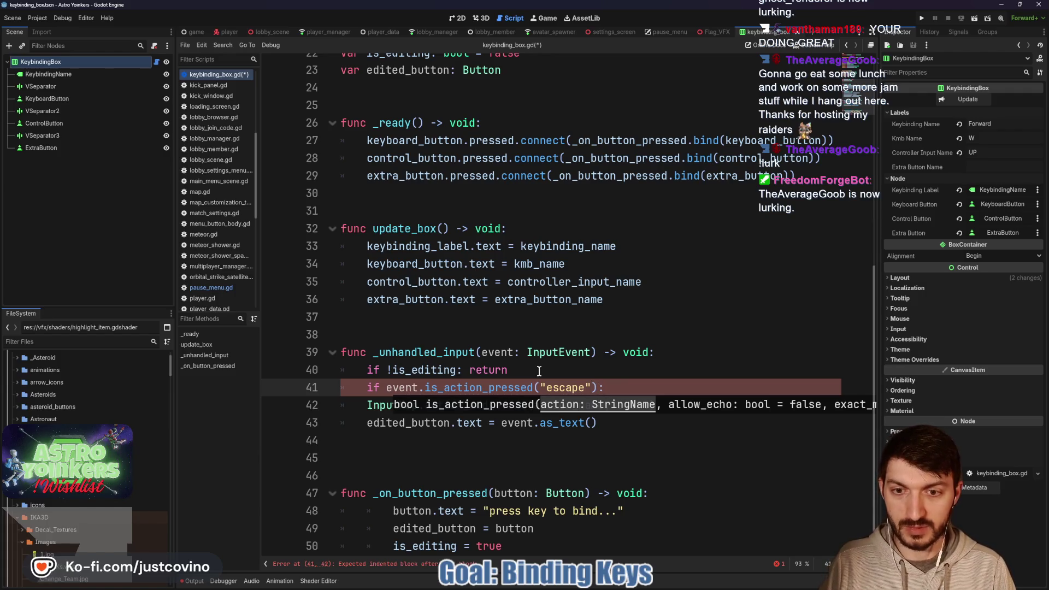
# Set is_editing = false inside the escape check.
pyautogui.press('Return')
pyautogui.write('_')
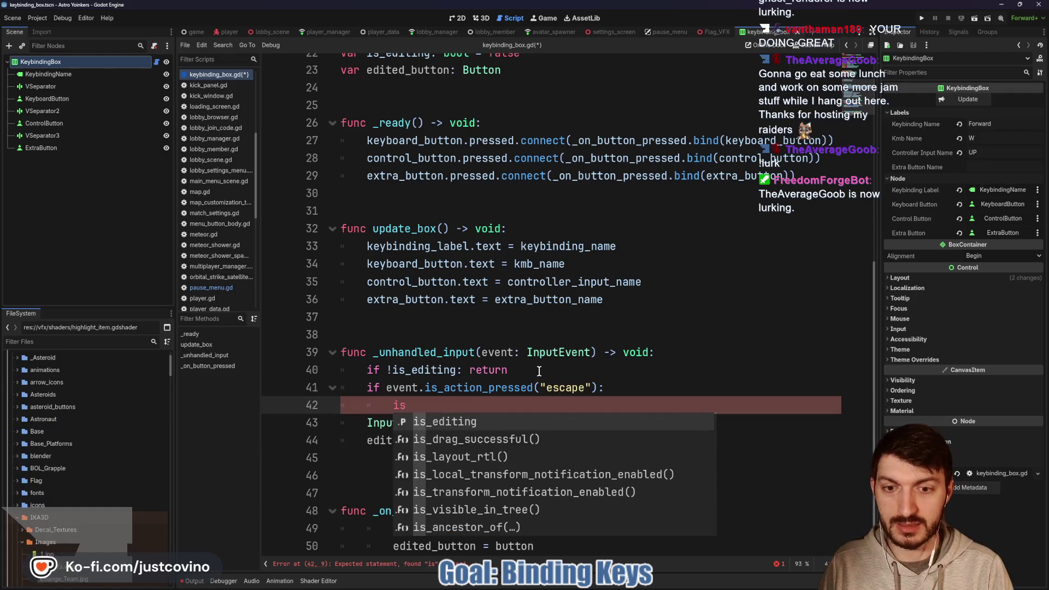
pyautogui.press('Return')
pyautogui.write('= fa')
pyautogui.press('Return')
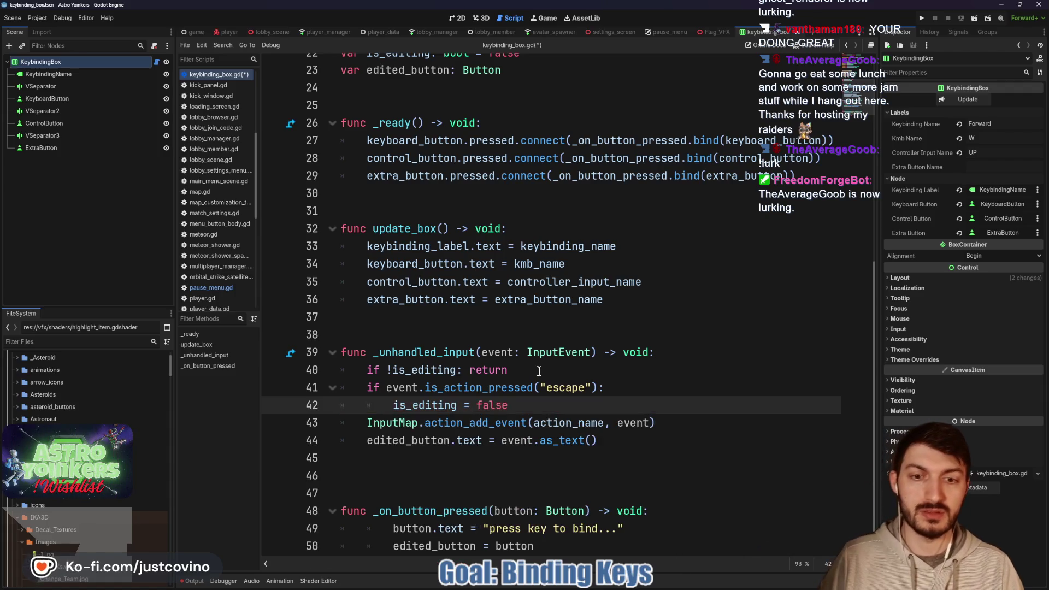
pyautogui.click(401, 476)
pyautogui.click(366, 322)
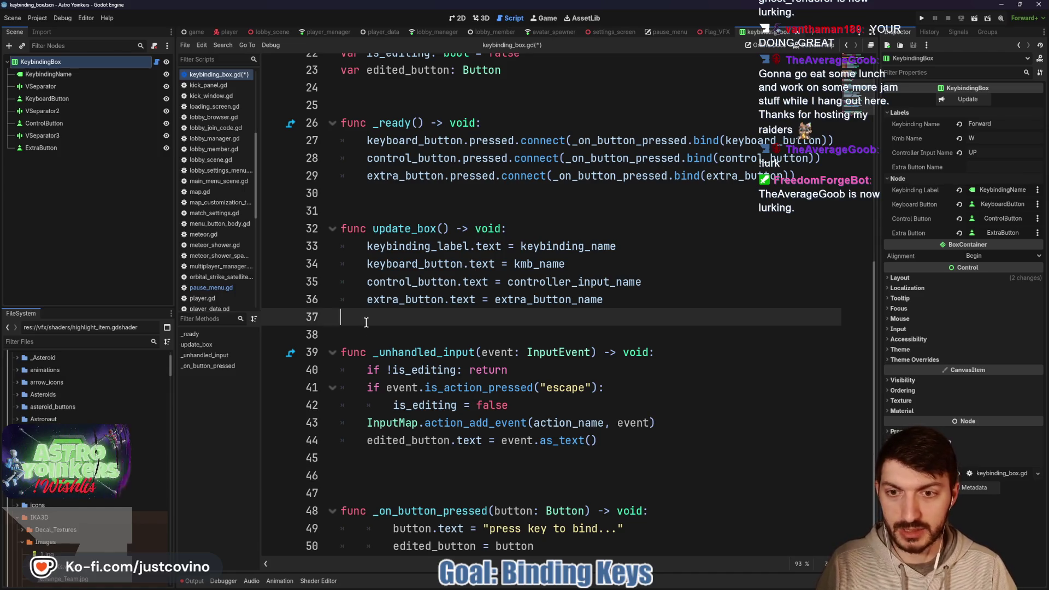
# Draft a confirm_keybinding() -> void function after update_box starting with edited_button.text.
pyautogui.press('Return')
pyautogui.press('Return')
pyautogui.press('Return')
pyautogui.press('Up')
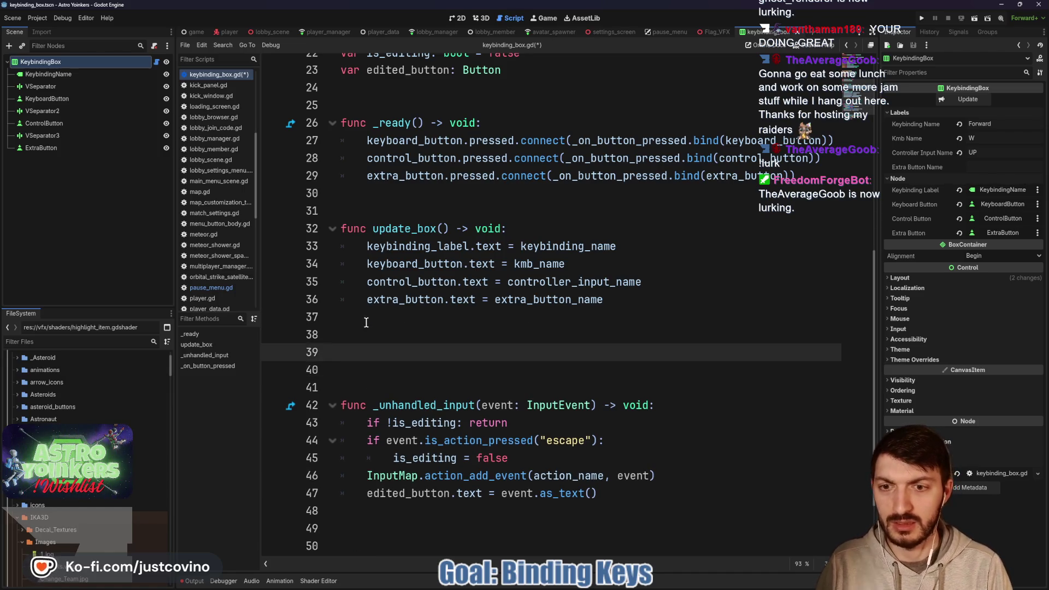
pyautogui.write('func')
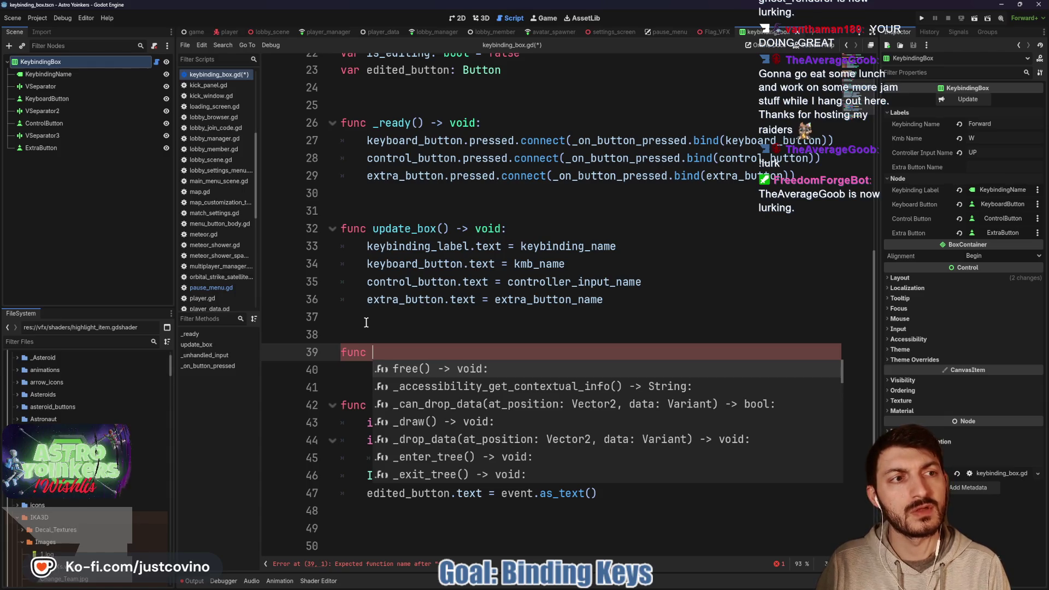
pyautogui.press('Escape')
pyautogui.scroll(-2, 421, 366)
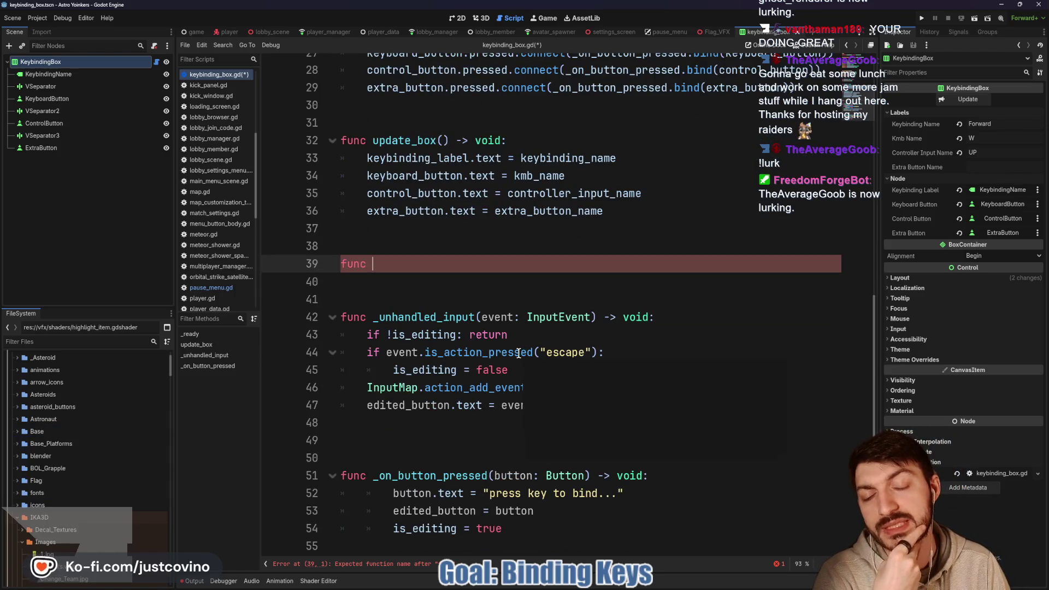
pyautogui.moveTo(493, 387)
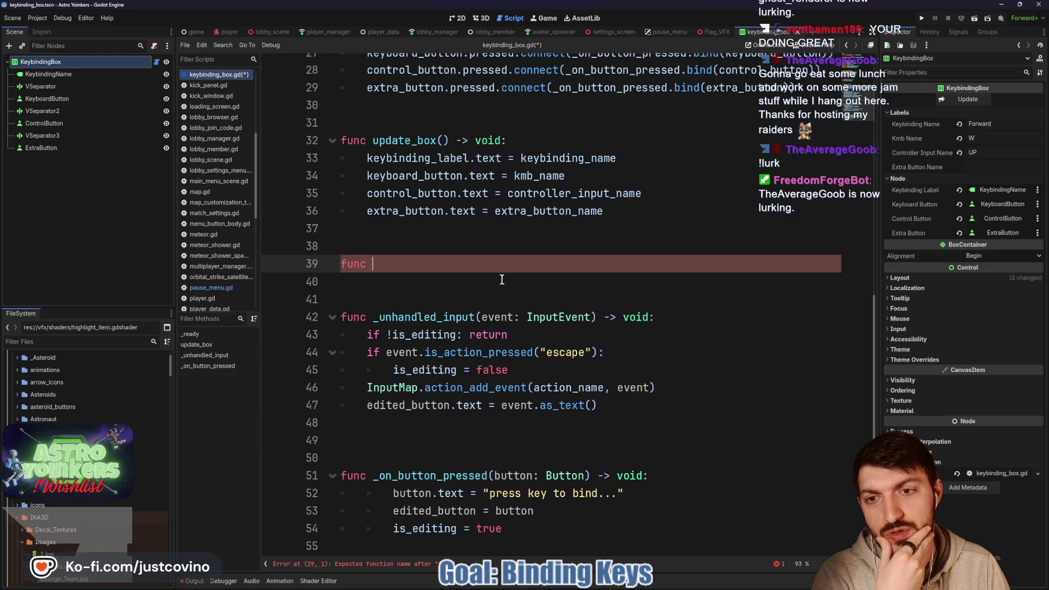
pyautogui.write('confirm_keybind9ing')
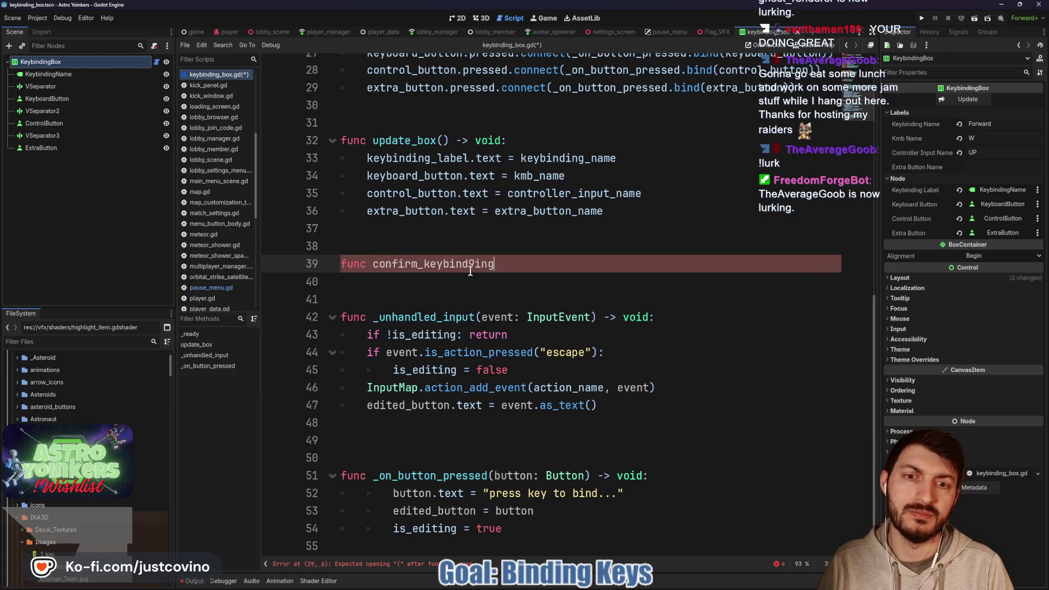
pyautogui.press('BackSpace')
pyautogui.press('BackSpace')
pyautogui.press('BackSpace')
pyautogui.press('BackSpace')
pyautogui.write('ing() -> void:')
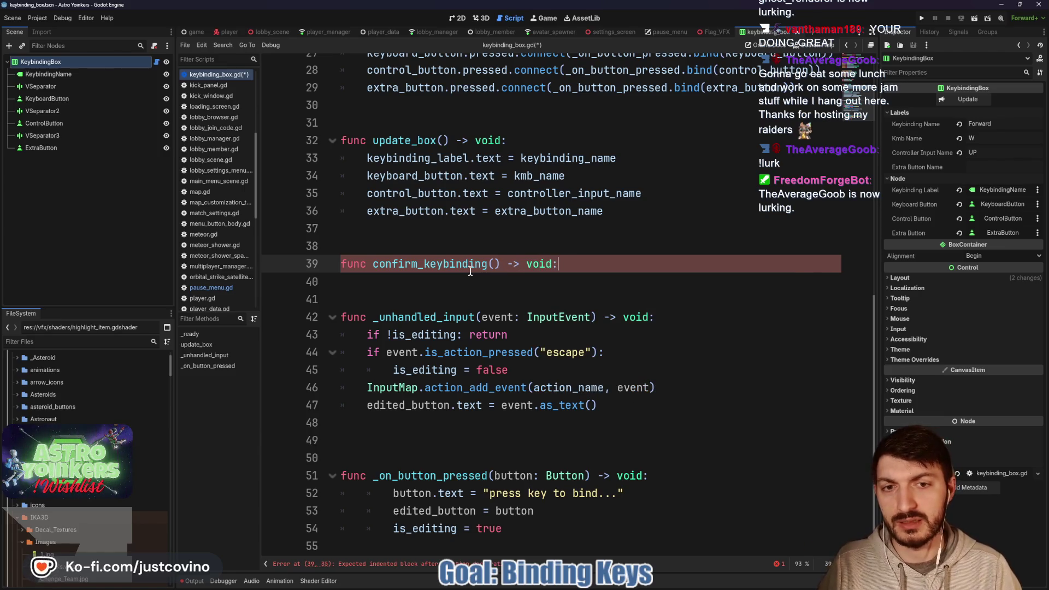
pyautogui.press('Return')
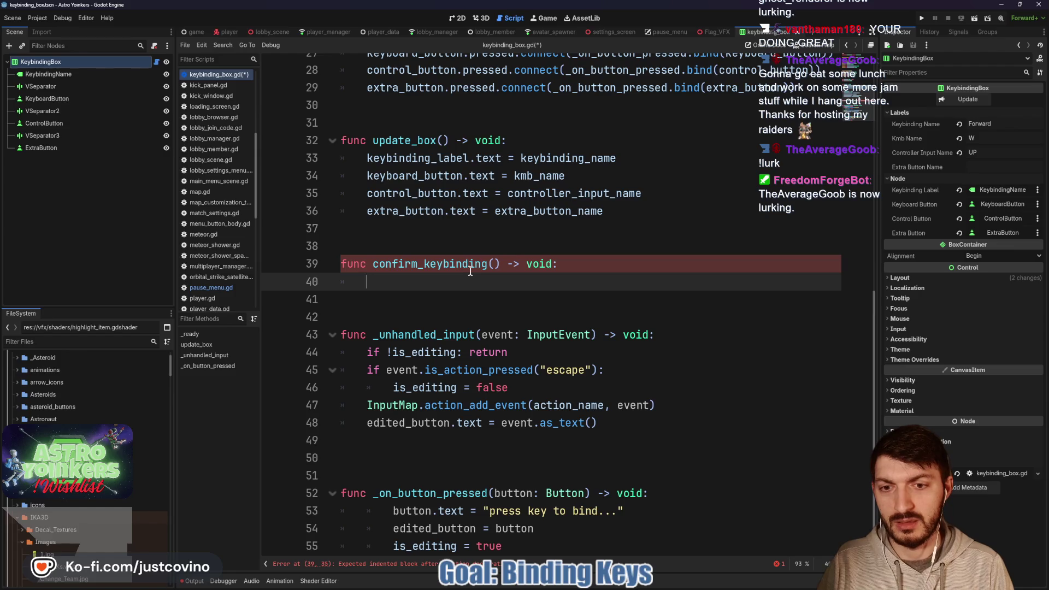
pyautogui.write('edit')
pyautogui.press('Return')
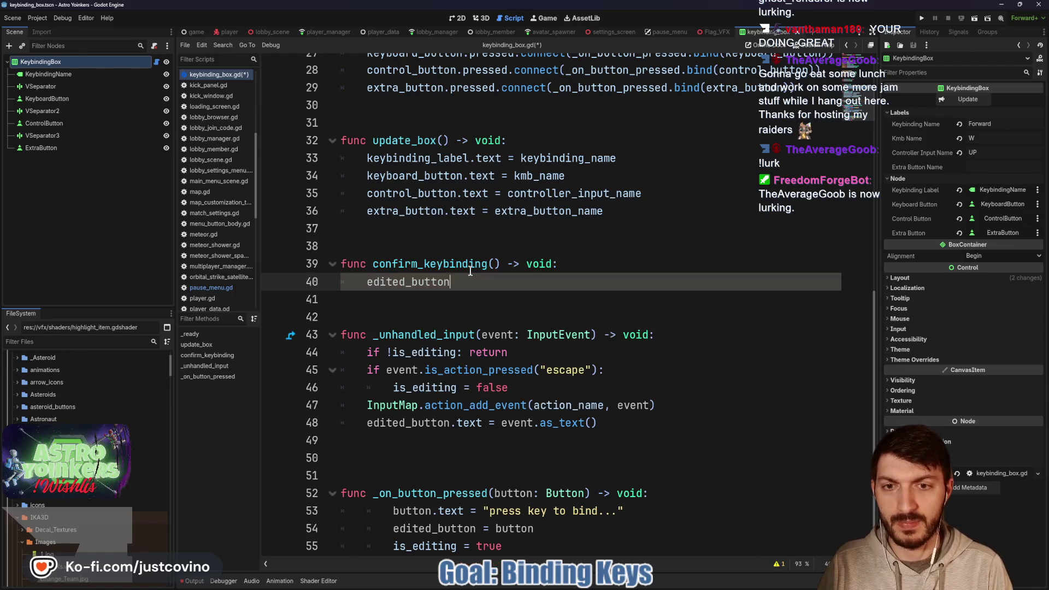
pyautogui.write('.text')
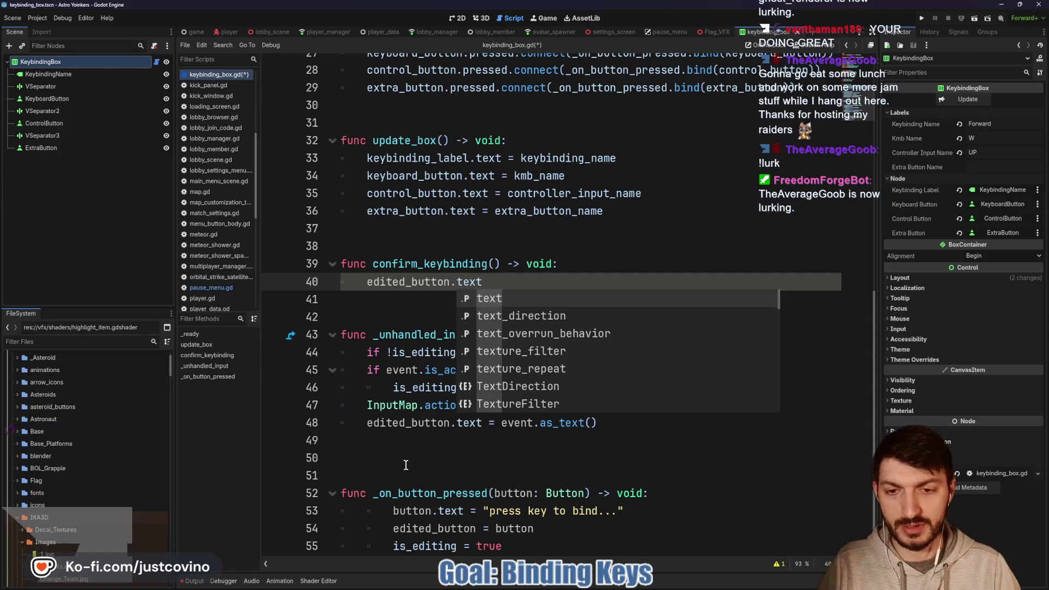
pyautogui.press('Escape')
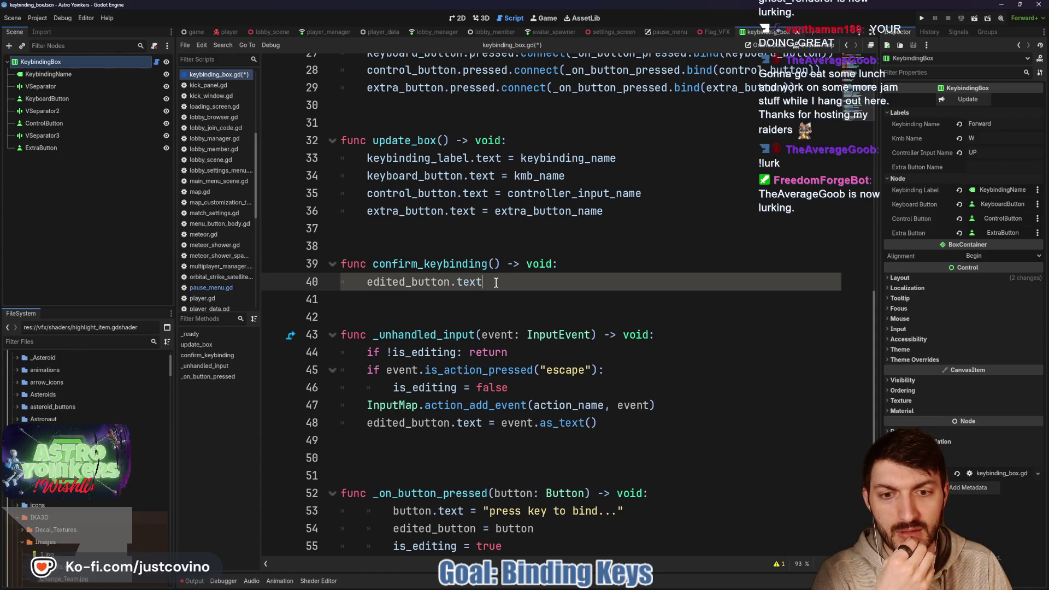
pyautogui.moveTo(482, 281); pyautogui.dragTo(352, 279)
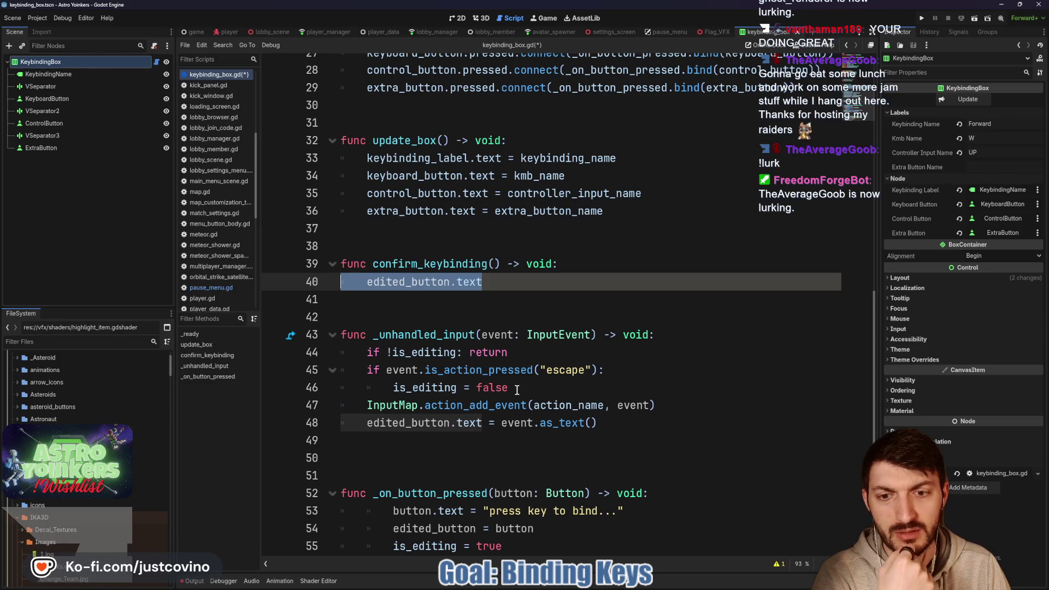
# Add return after is_editing = false in the escape branch and delete the confirm_keybinding draft.
pyautogui.scroll(-1, 517, 389)
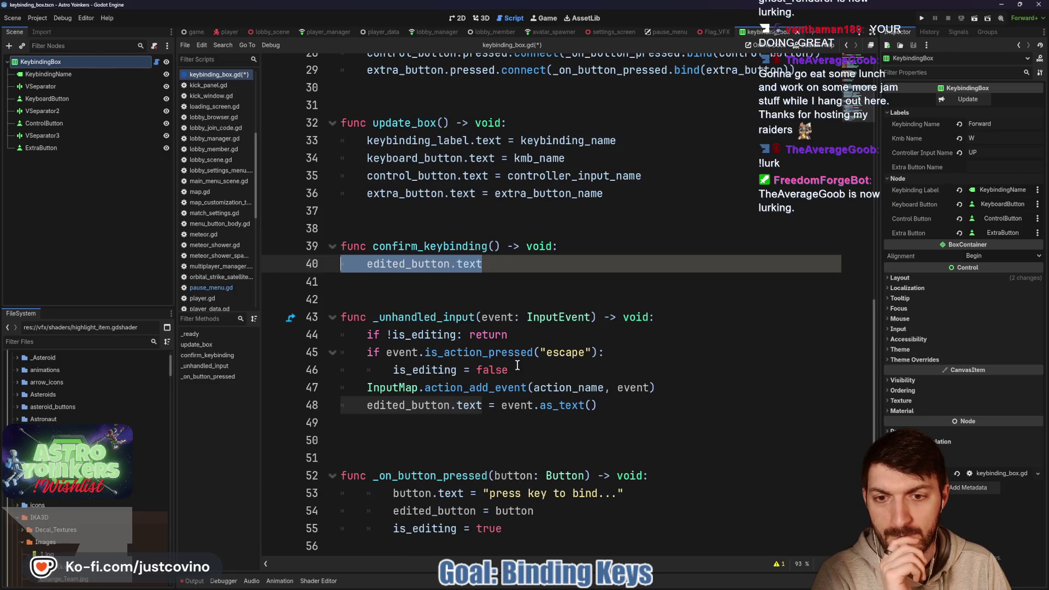
pyautogui.click(520, 371)
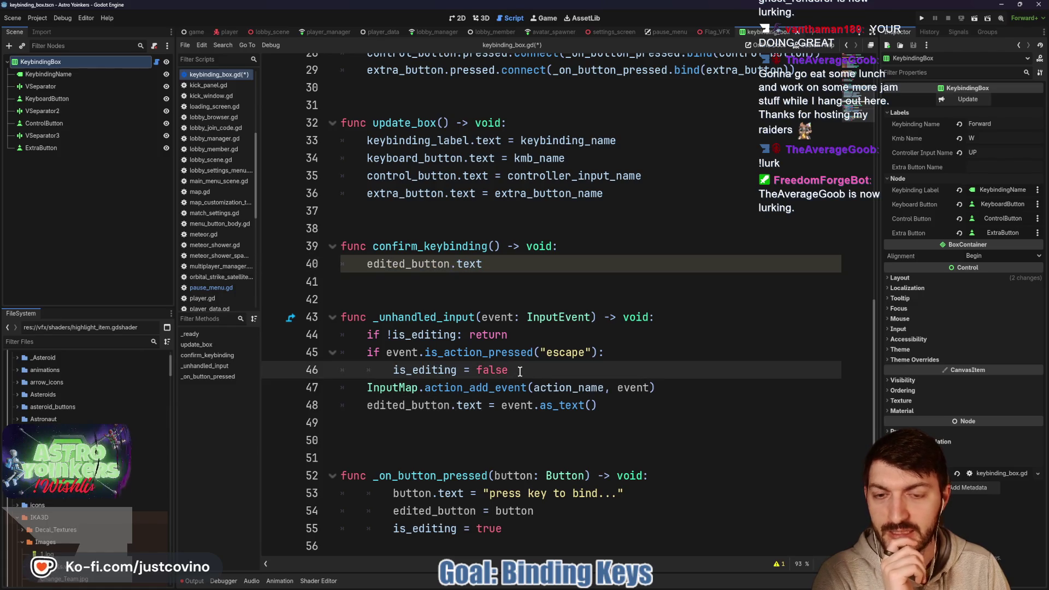
pyautogui.press('Return')
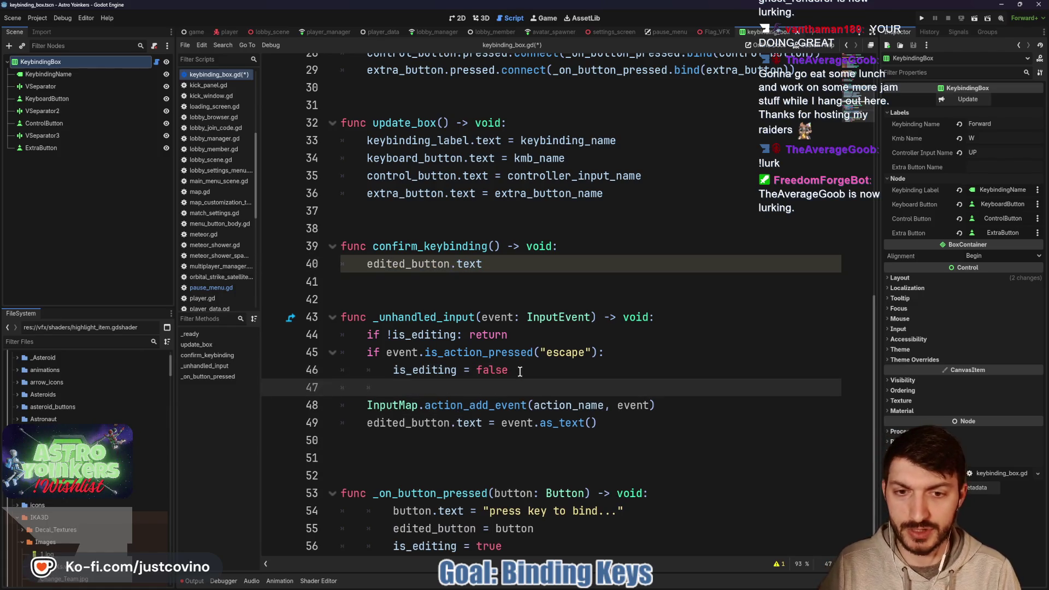
pyautogui.write('re')
pyautogui.press('Return')
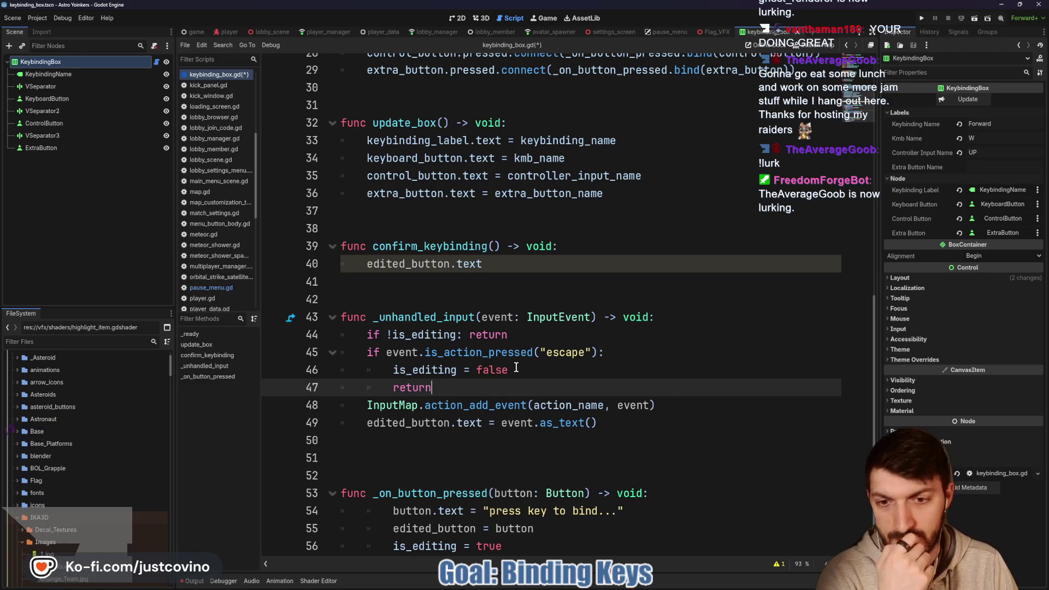
pyautogui.moveTo(484, 264); pyautogui.dragTo(323, 249)
pyautogui.press('BackSpace')
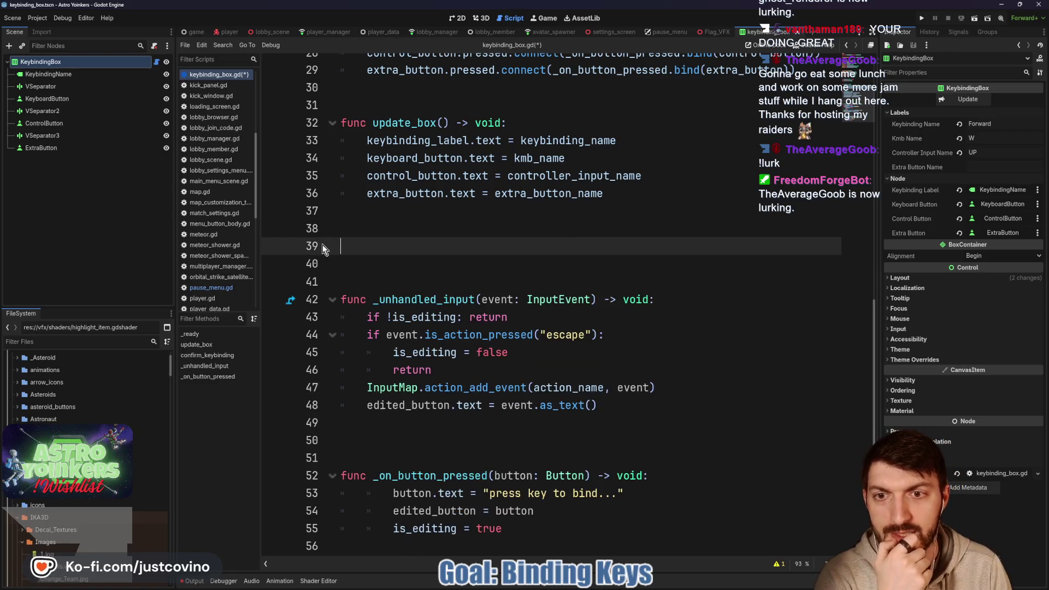
pyautogui.press('Up')
pyautogui.press('Up')
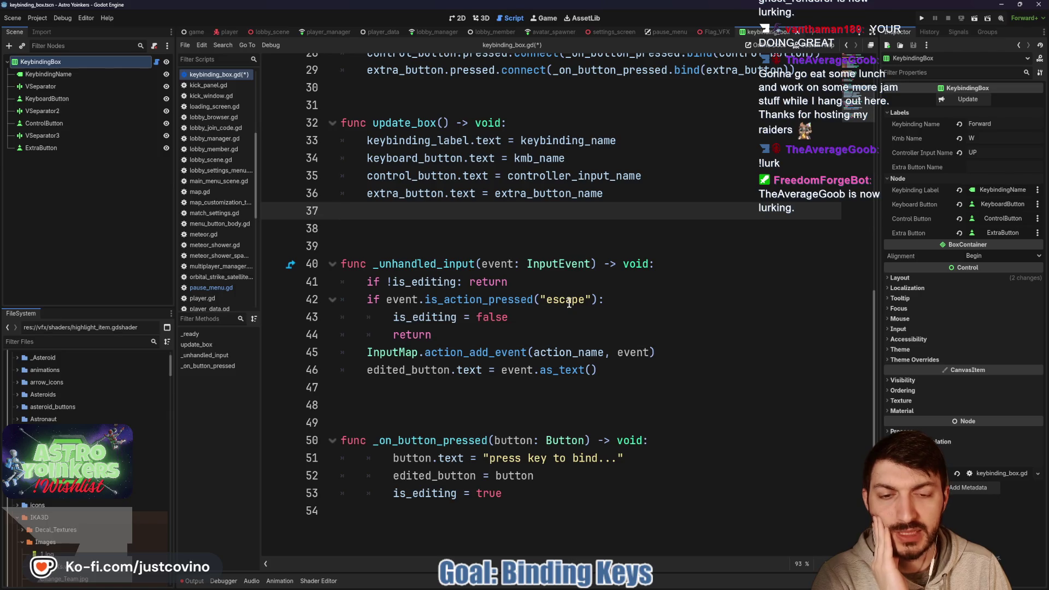
pyautogui.click(520, 461)
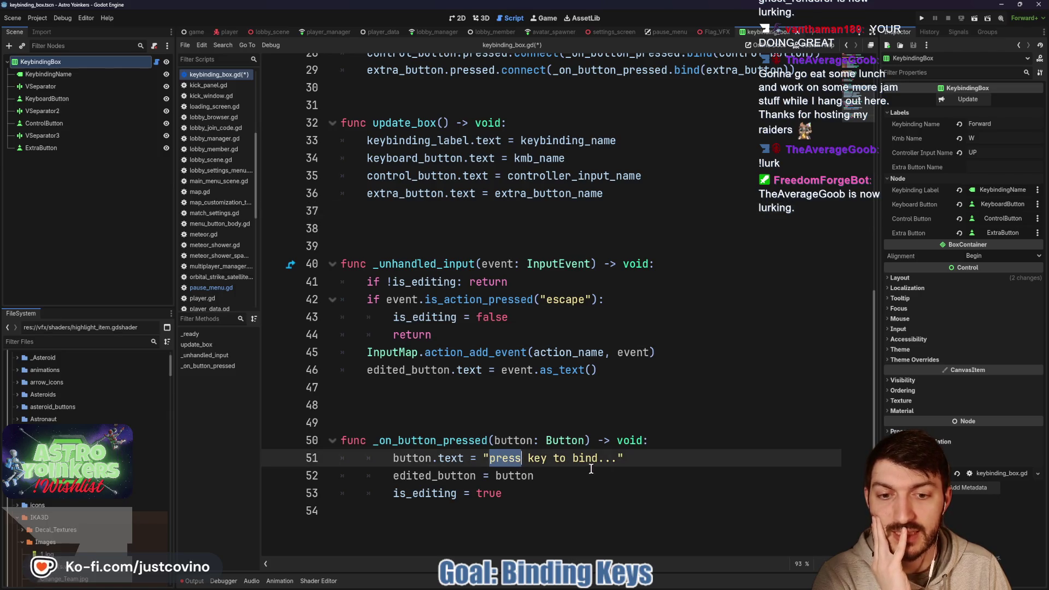
pyautogui.moveTo(624, 459); pyautogui.dragTo(367, 459)
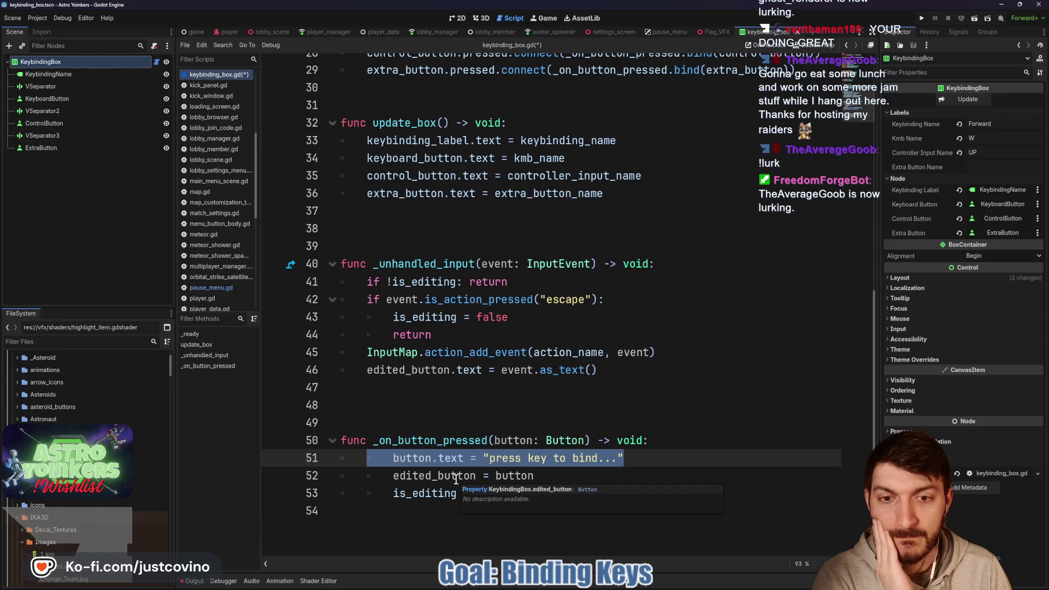
pyautogui.click(389, 226)
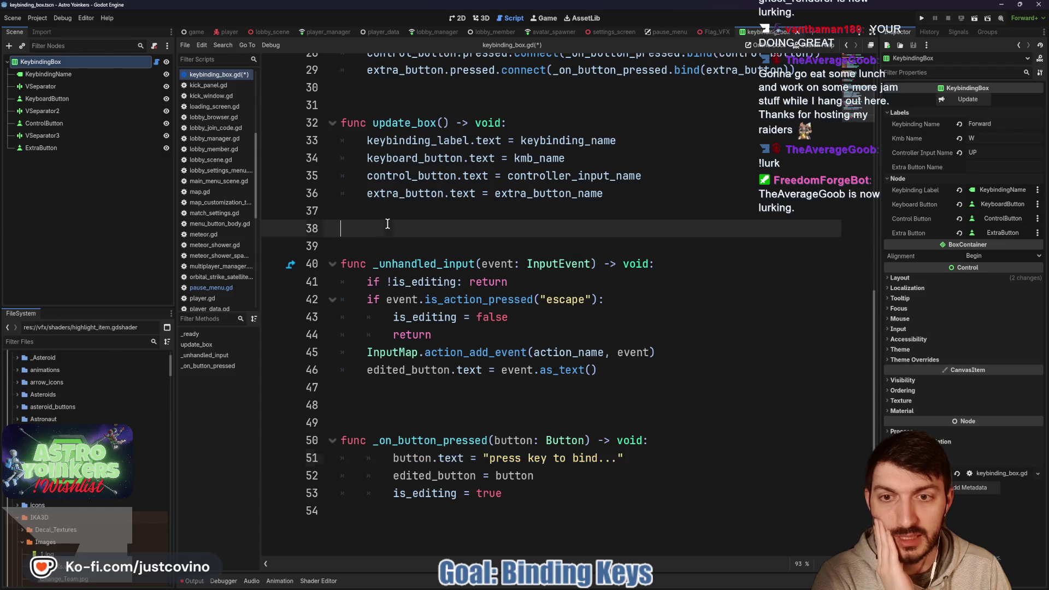
# Create a dont_edit() -> void function that sets is_editing = false.
pyautogui.press('Return')
pyautogui.press('Return')
pyautogui.press('Return')
pyautogui.press('Up')
pyautogui.press('Up')
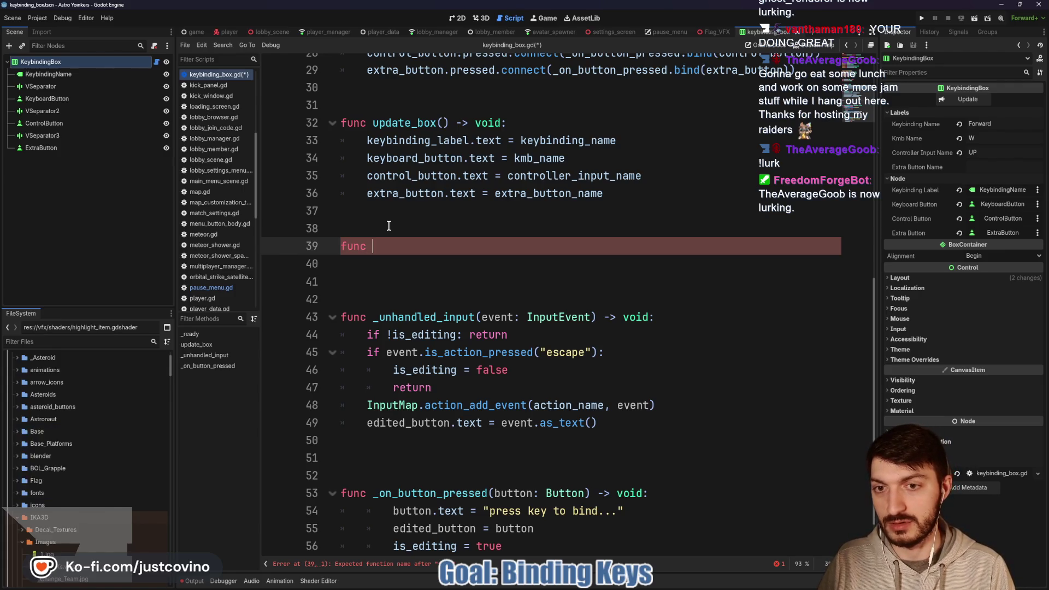
pyautogui.write('don')
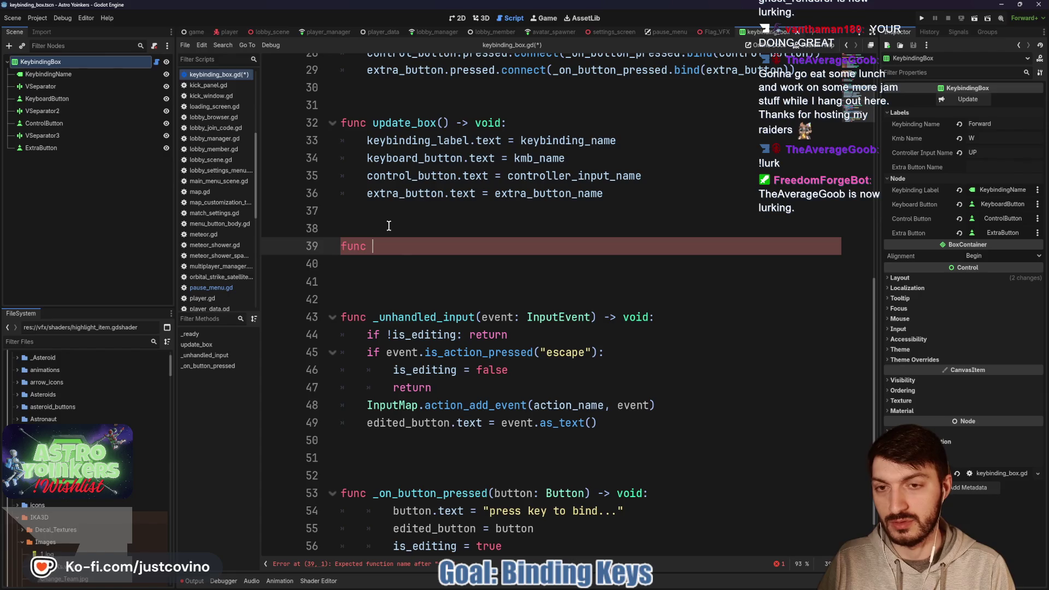
pyautogui.write('t_')
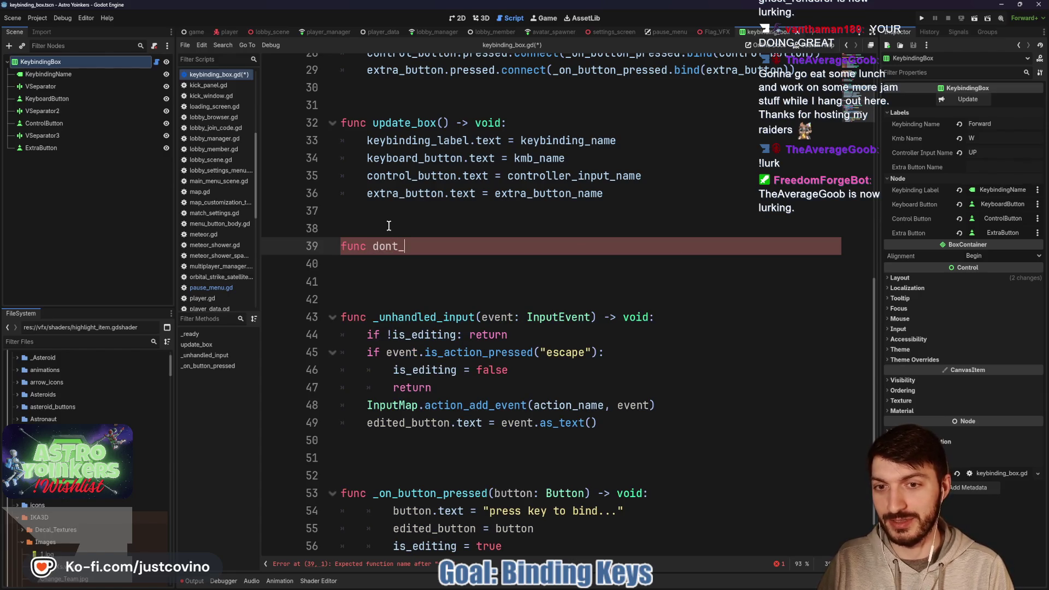
pyautogui.write('edit() -> void:')
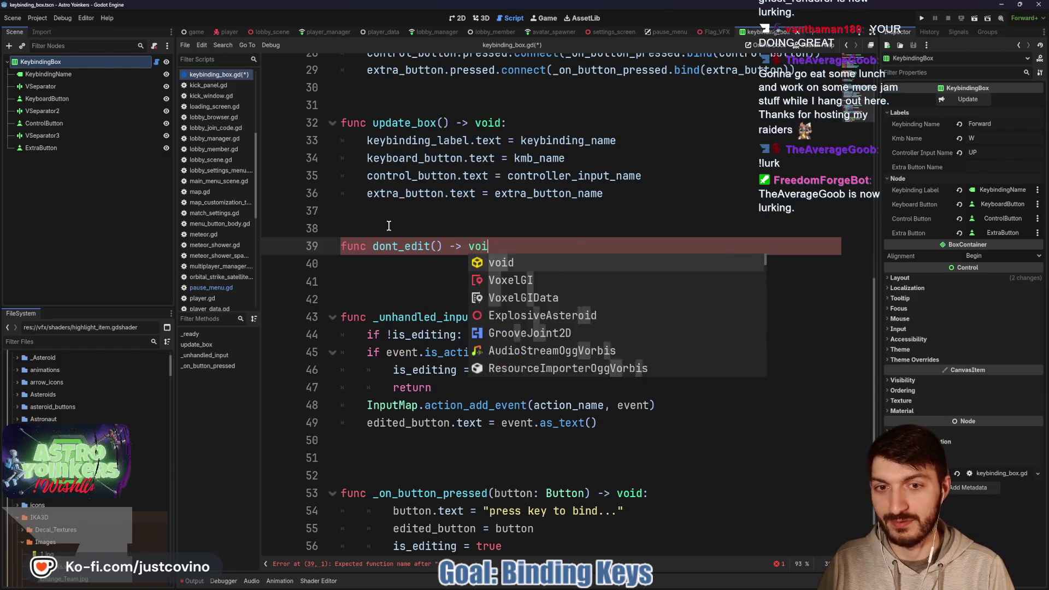
pyautogui.press('Return')
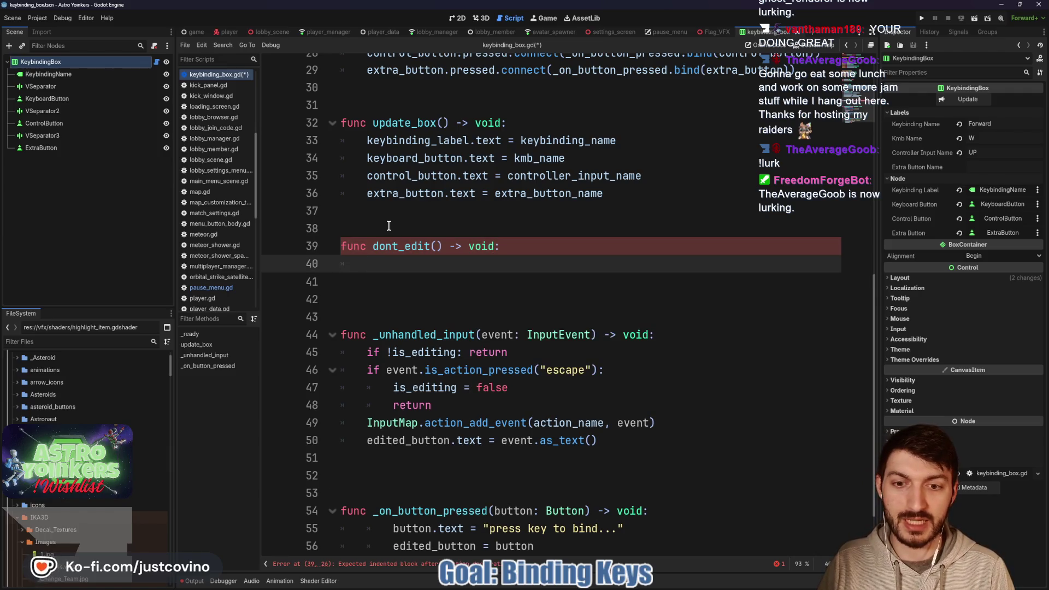
pyautogui.write('is_editing = false')
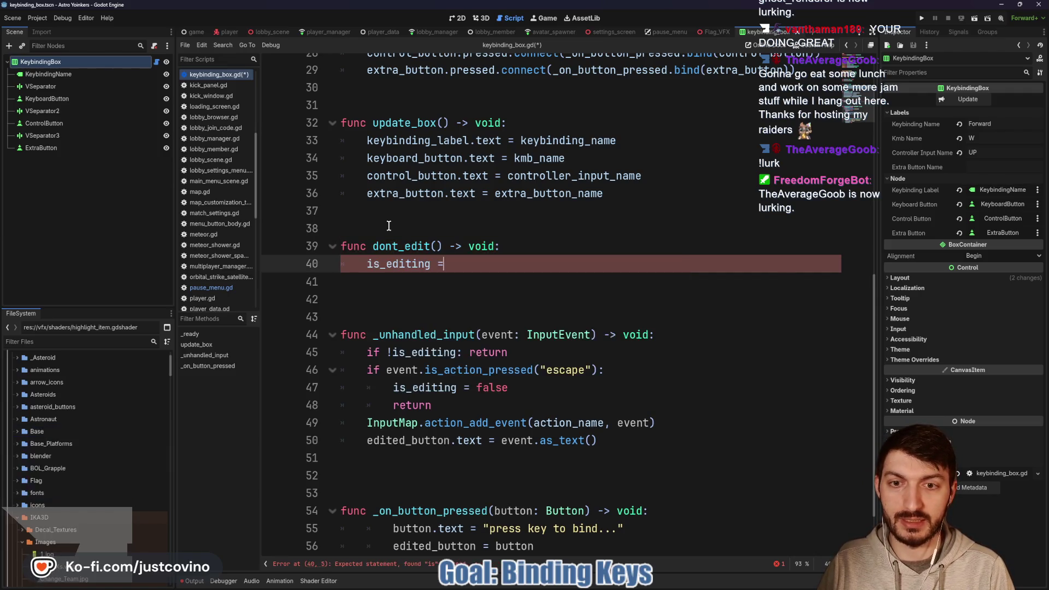
pyautogui.press('Return')
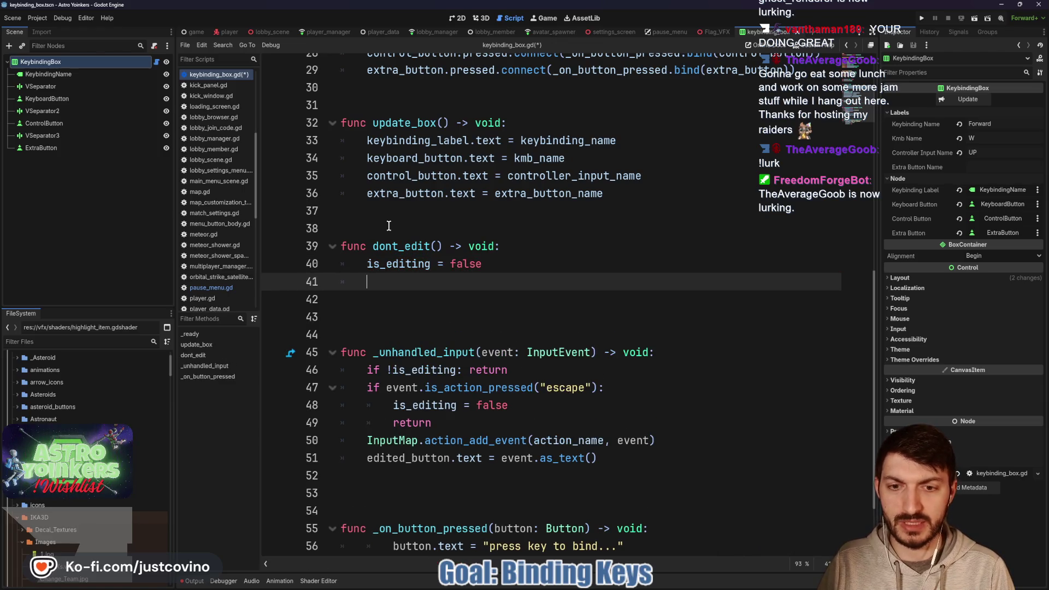
# Start edited_button.text = InputMap.get, trying the get_actions suggestion and a .get( call.
pyautogui.write('edi')
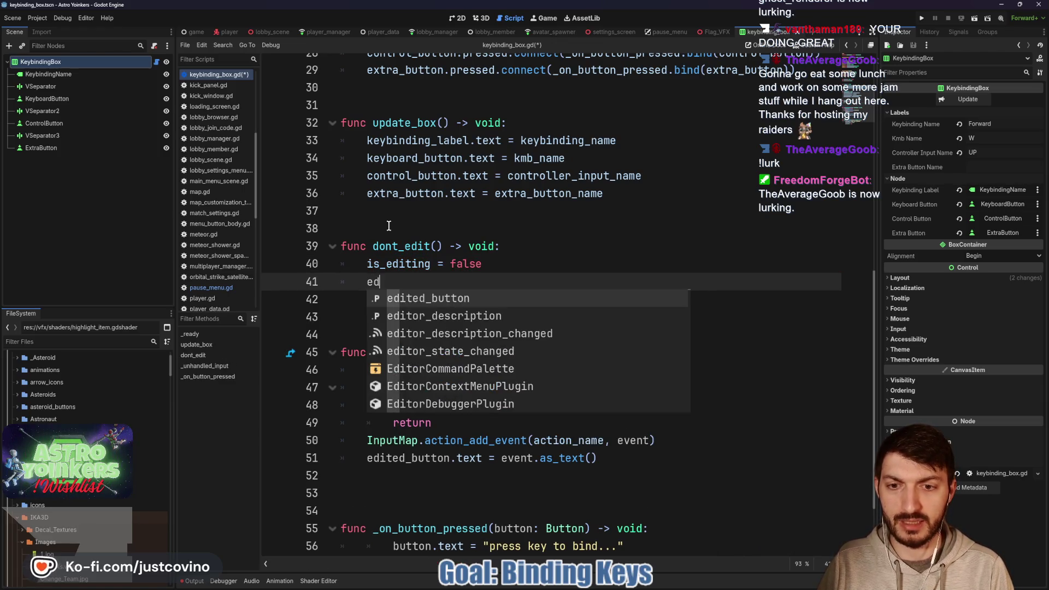
pyautogui.press('Return')
pyautogui.write('.text = ')
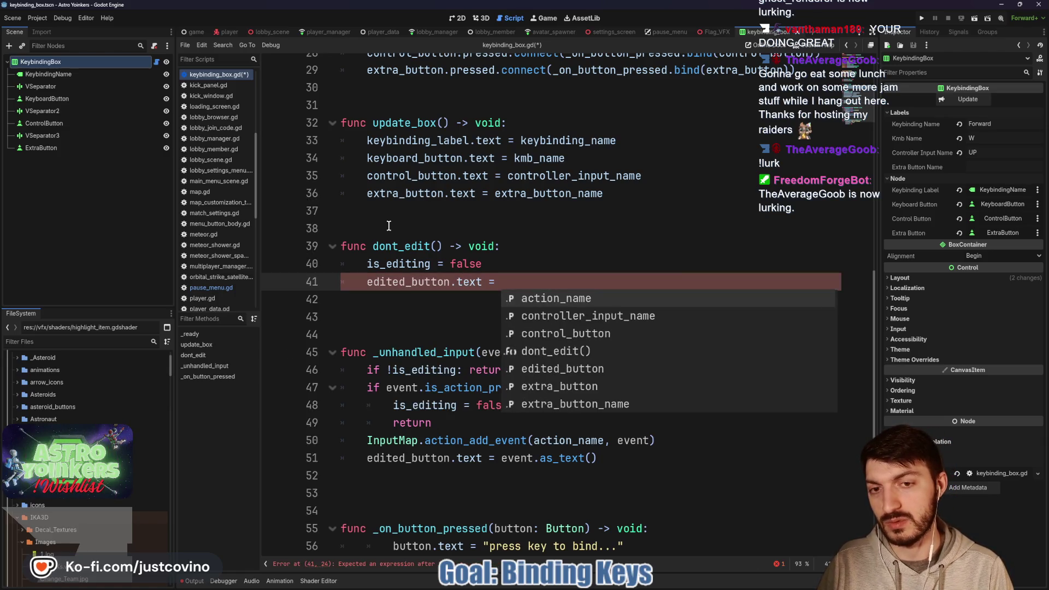
pyautogui.write('InputMap.get')
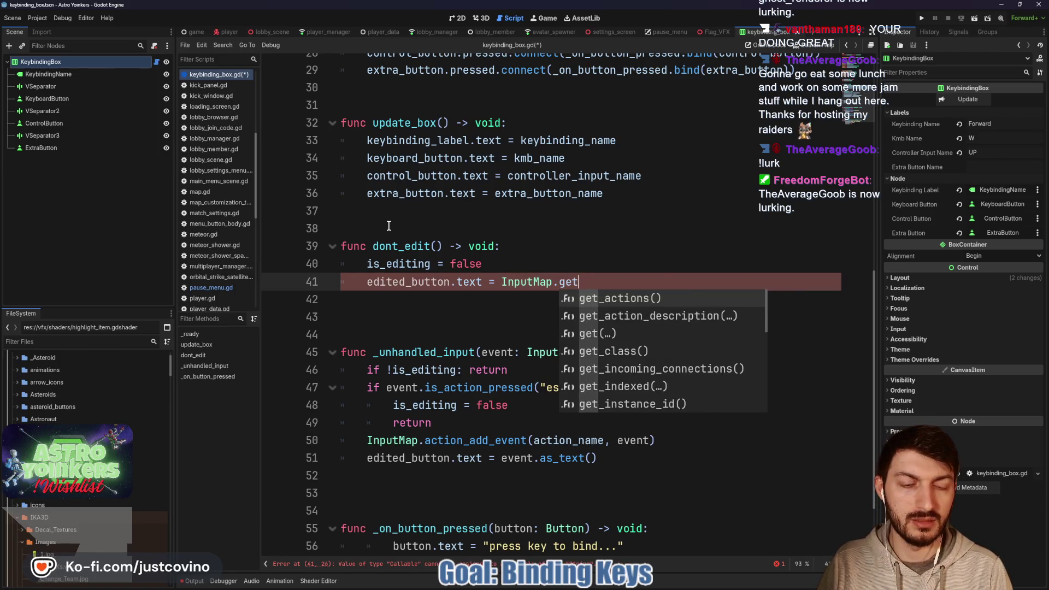
pyautogui.press('Return')
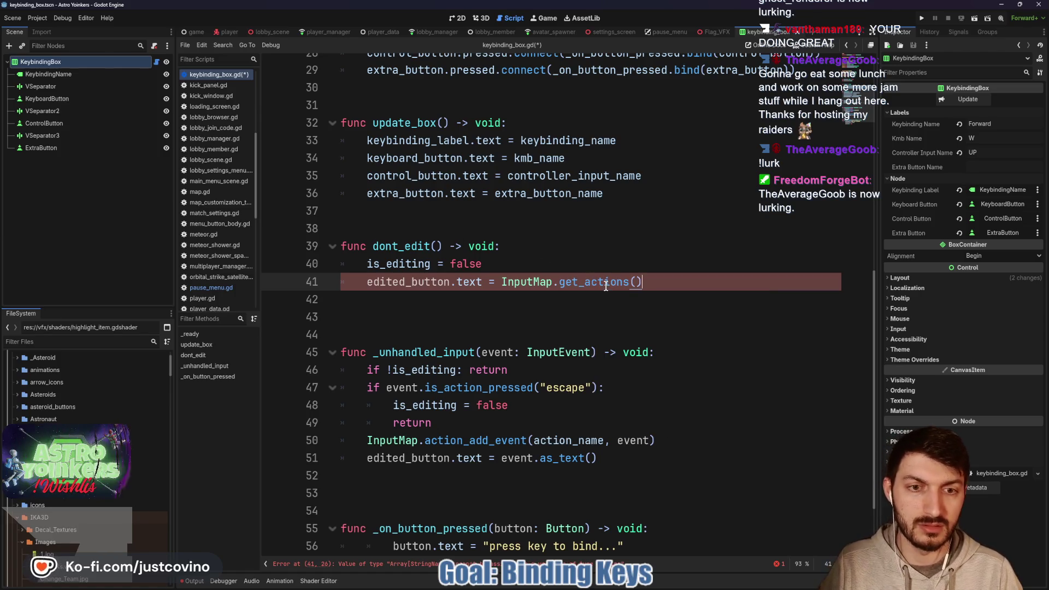
pyautogui.moveTo(606, 286)
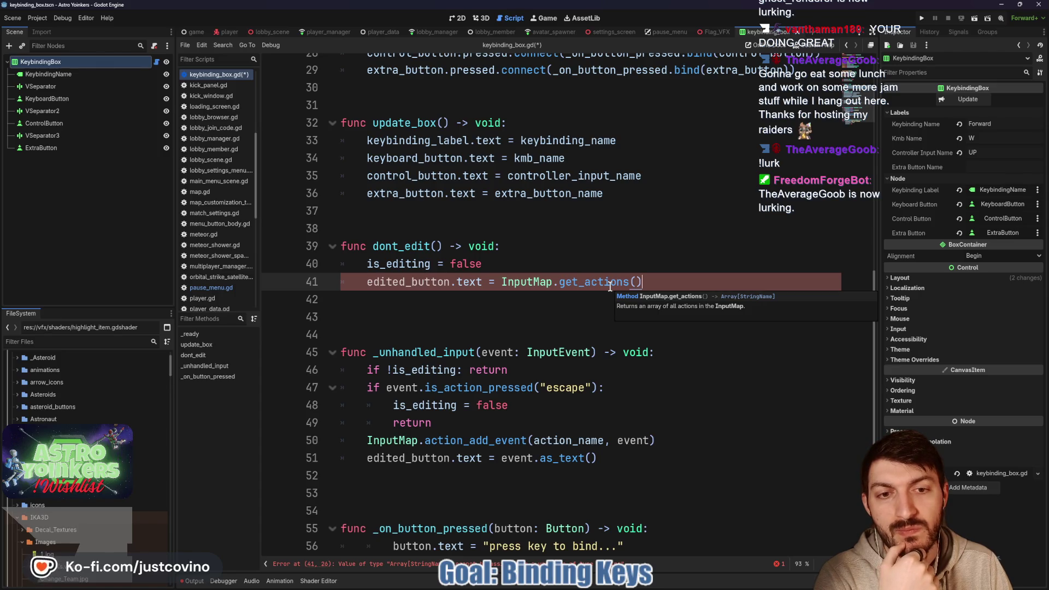
pyautogui.write('.get(')
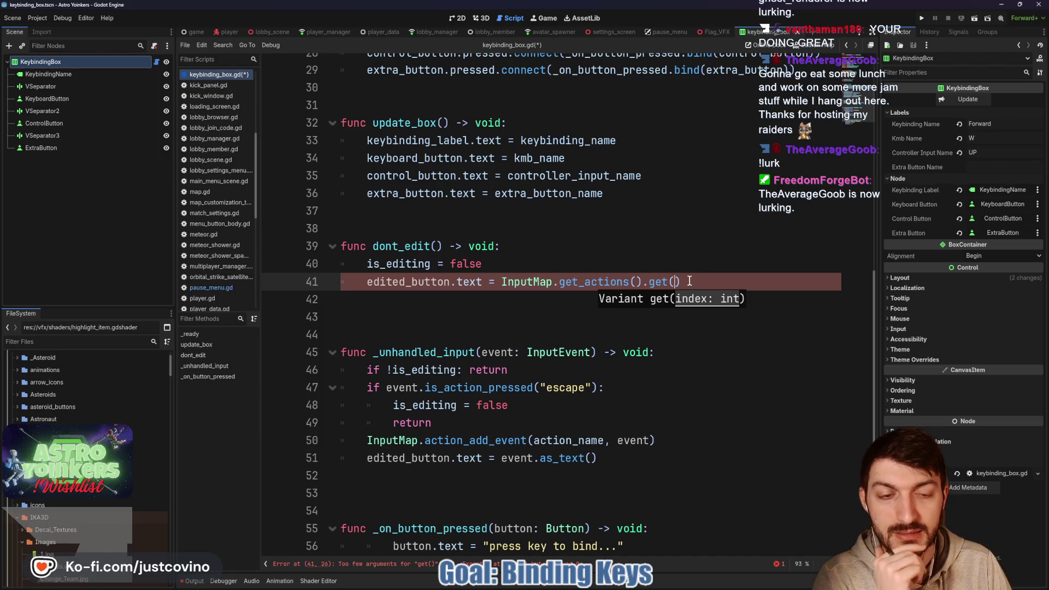
# Trim the extra call text back to InputMap.get and browse the get method suggestions.
pyautogui.moveTo(689, 282); pyautogui.dragTo(644, 282)
pyautogui.moveTo(706, 284)
pyautogui.mouseDown()
pyautogui.moveTo(559, 282)
pyautogui.moveTo(632, 284)
pyautogui.mouseUp()
pyautogui.press('BackSpace')
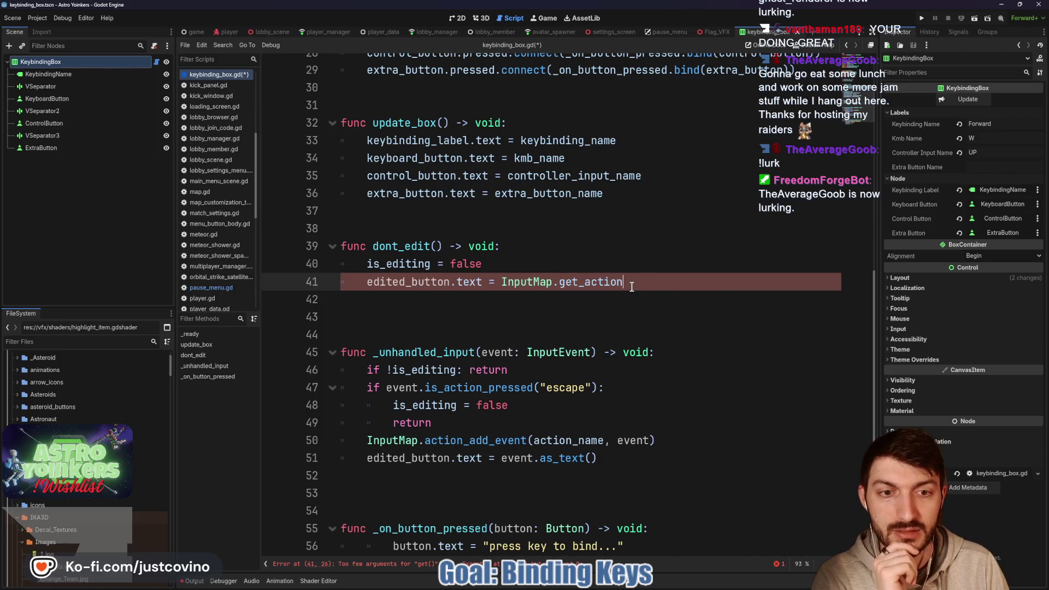
pyautogui.press('BackSpace')
pyautogui.press('BackSpace')
pyautogui.press('BackSpace')
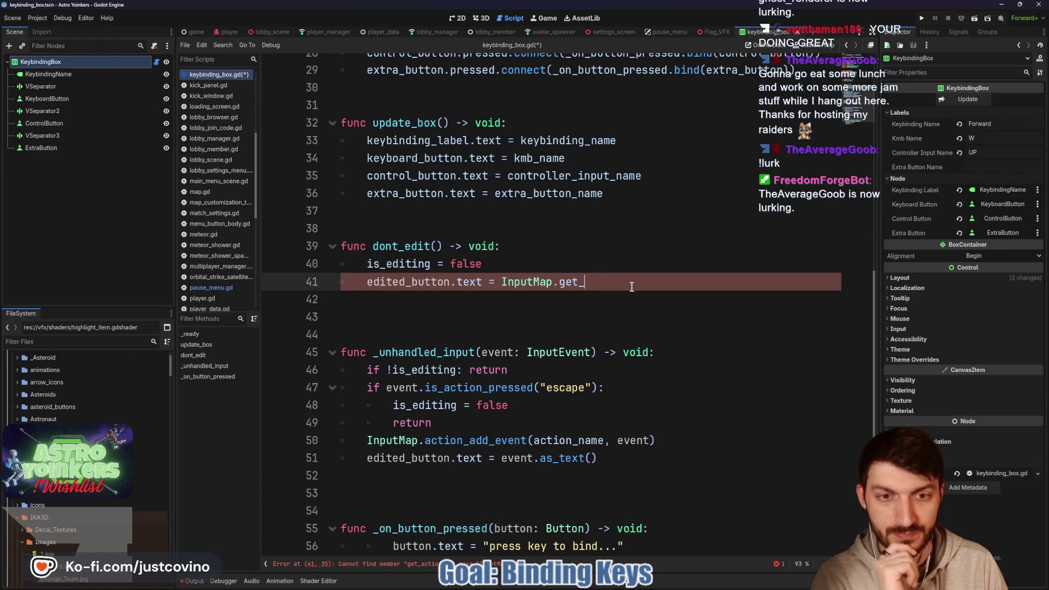
pyautogui.press('BackSpace')
pyautogui.write('get')
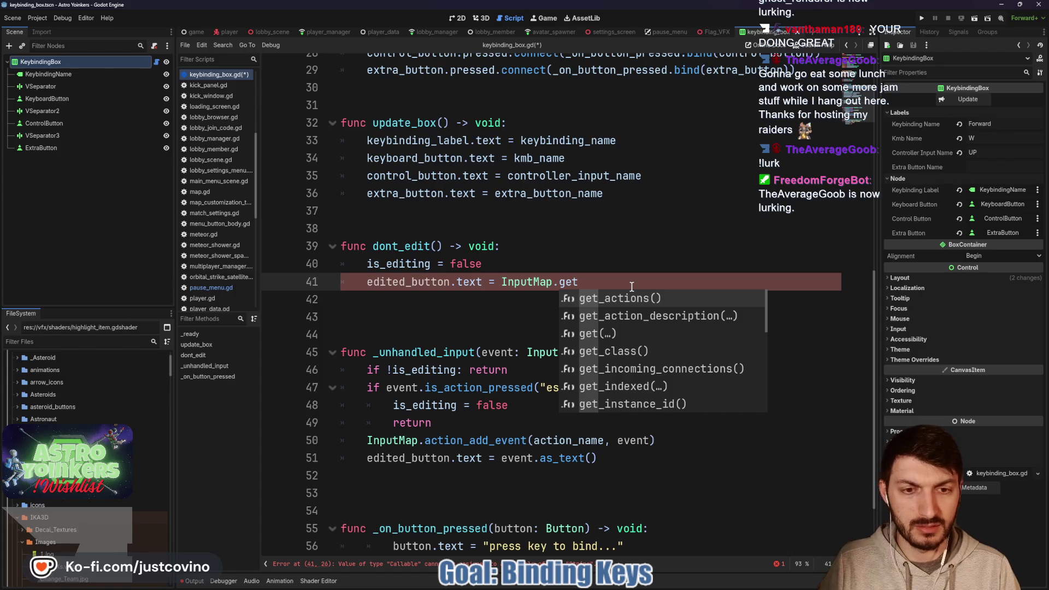
pyautogui.press('Down')
pyautogui.press('Down')
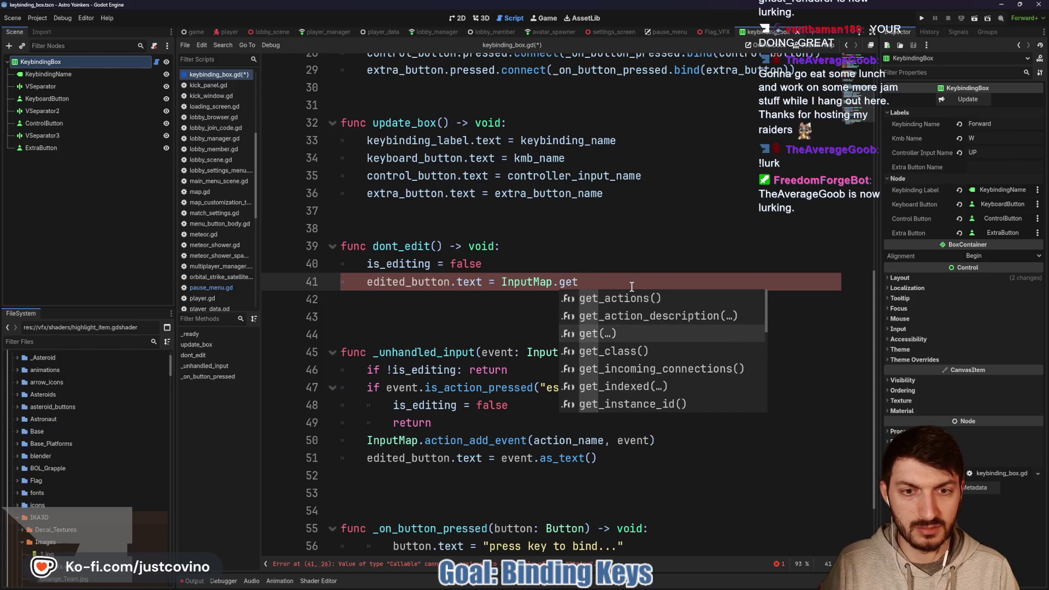
pyautogui.press('Down')
pyautogui.press('Down')
pyautogui.press('Down')
pyautogui.press('Down')
pyautogui.press('Down')
pyautogui.press('Down')
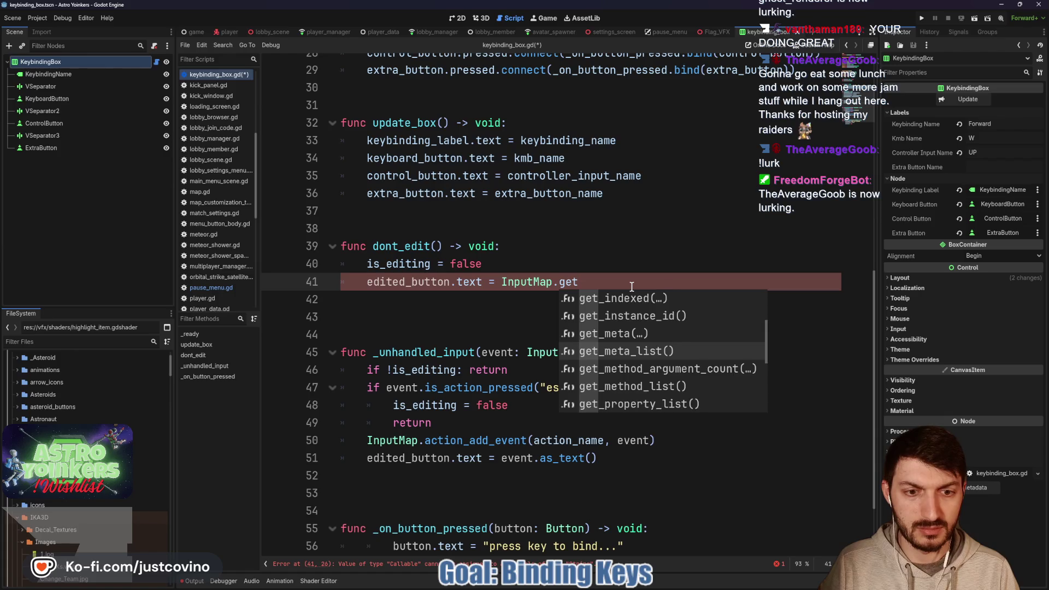
pyautogui.press('Down')
pyautogui.press('Down')
pyautogui.press('Down')
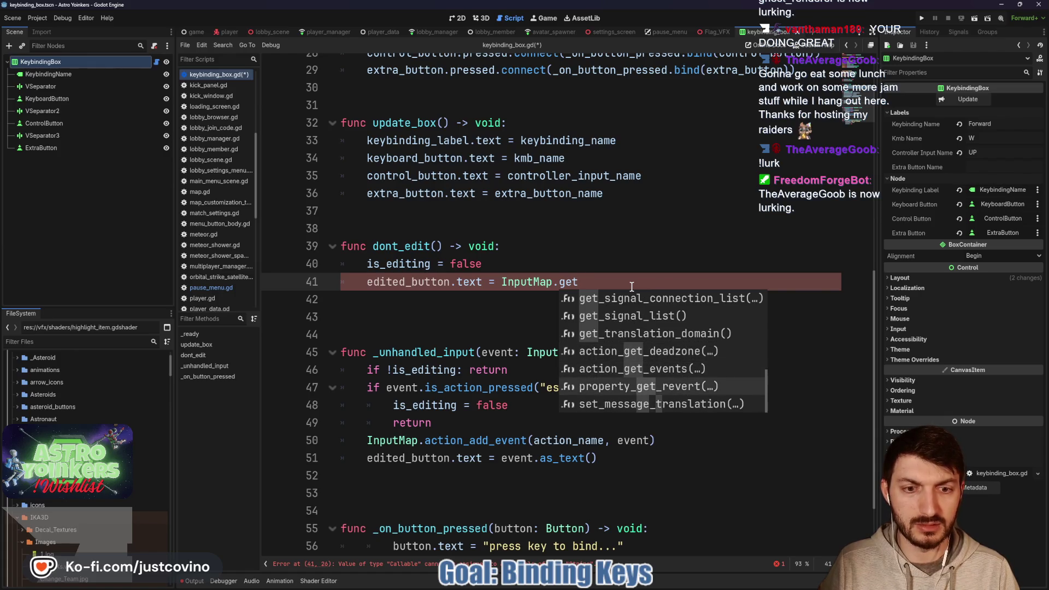
pyautogui.press('Escape')
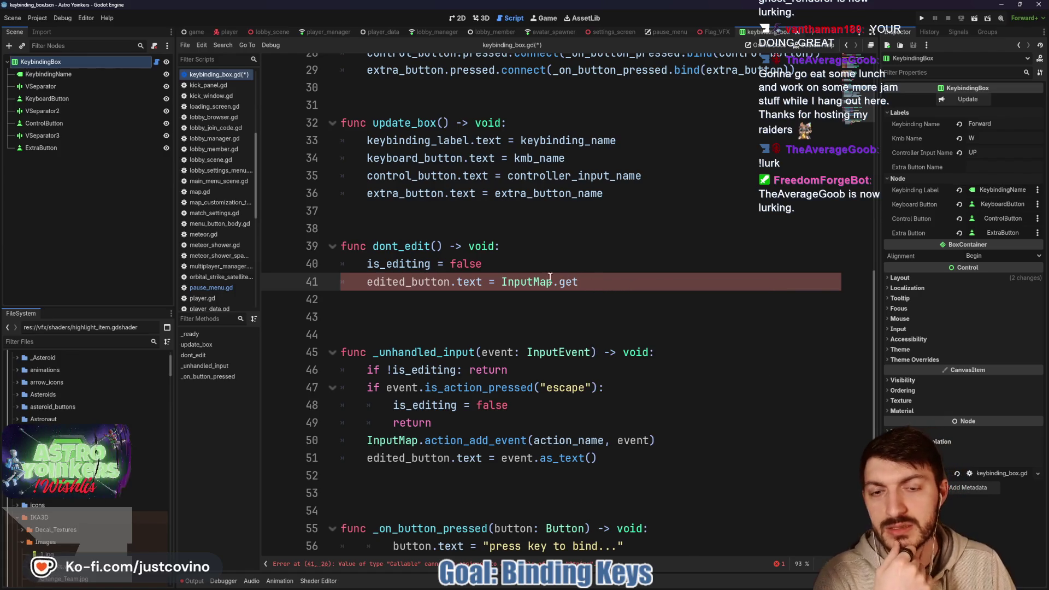
pyautogui.moveTo(562, 290)
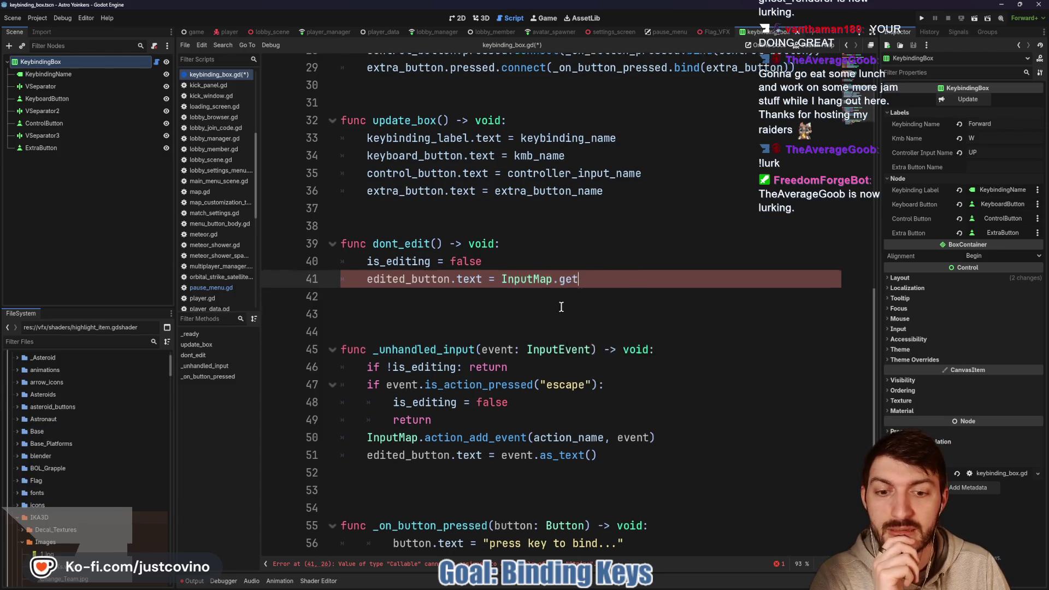
pyautogui.scroll(-1, 622, 333)
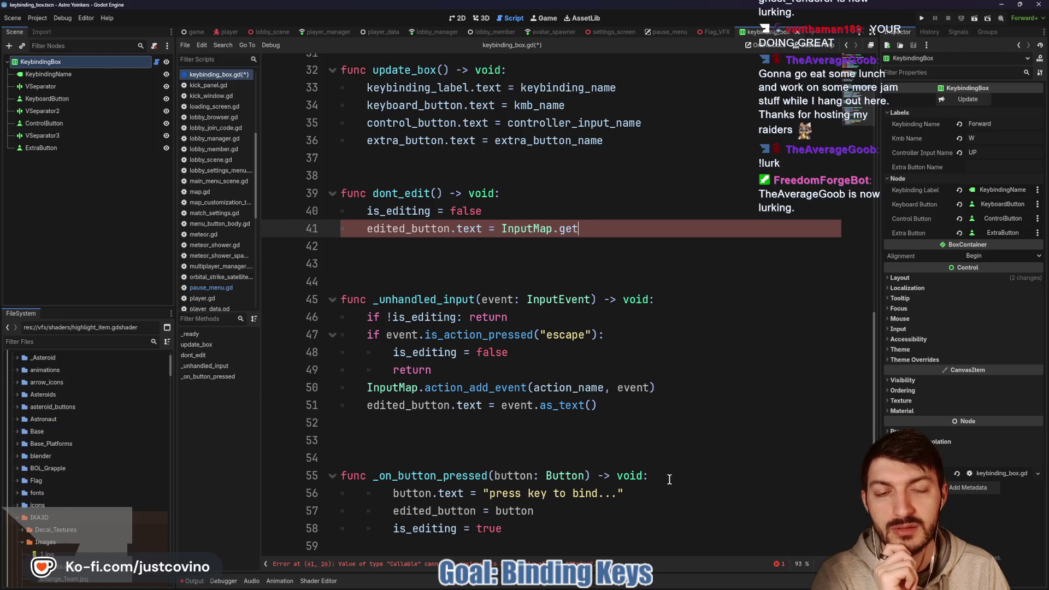
pyautogui.scroll(5, 662, 473)
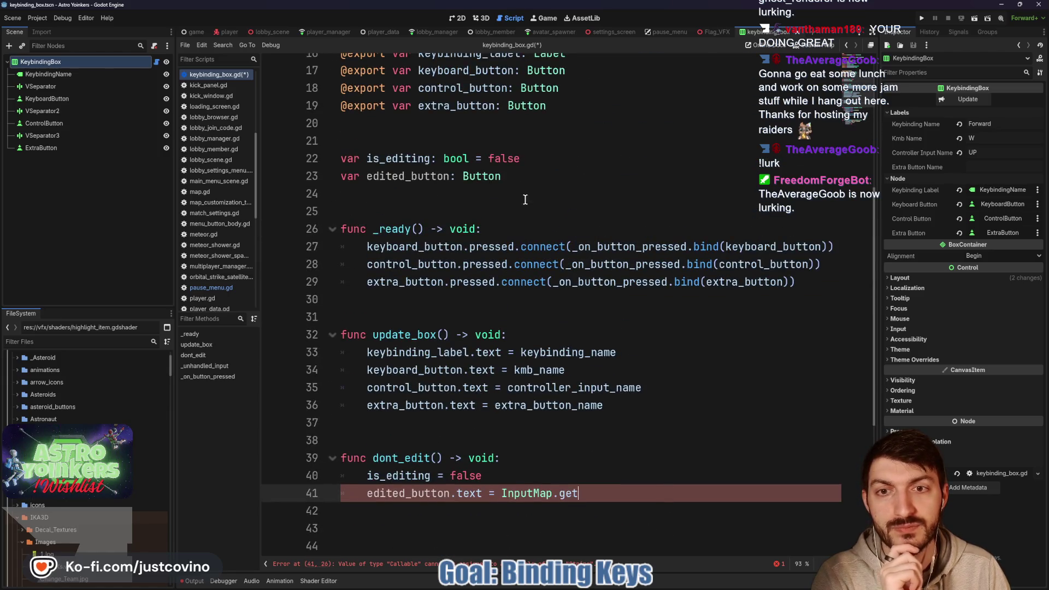
# Declare var previous_button_text: String and use it in dont_edit in place of InputMap.get.
pyautogui.click(523, 178)
pyautogui.press('Return')
pyautogui.write('ar ')
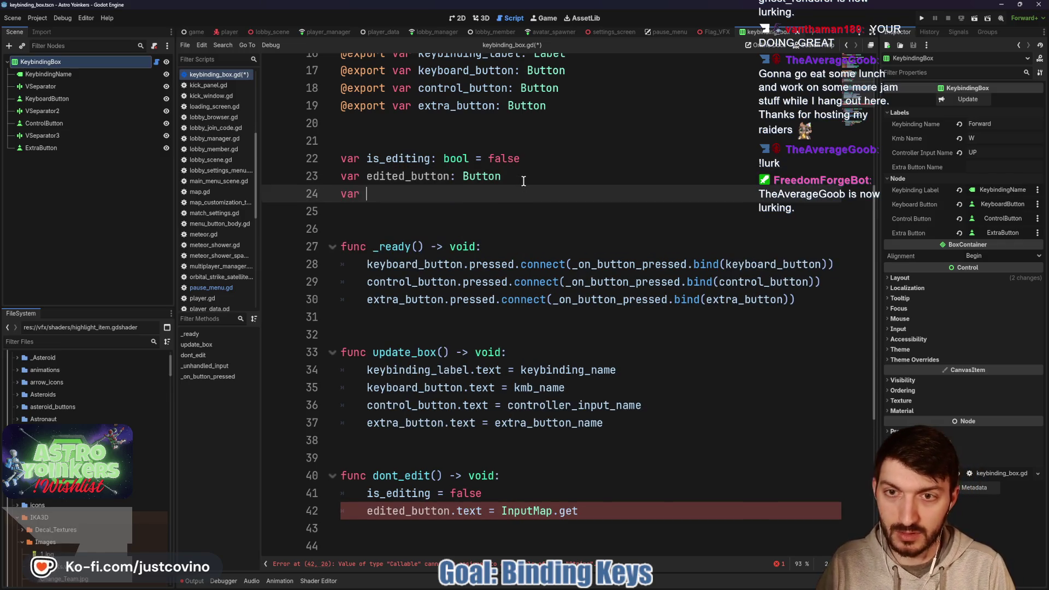
pyautogui.write('previous_button_text: String')
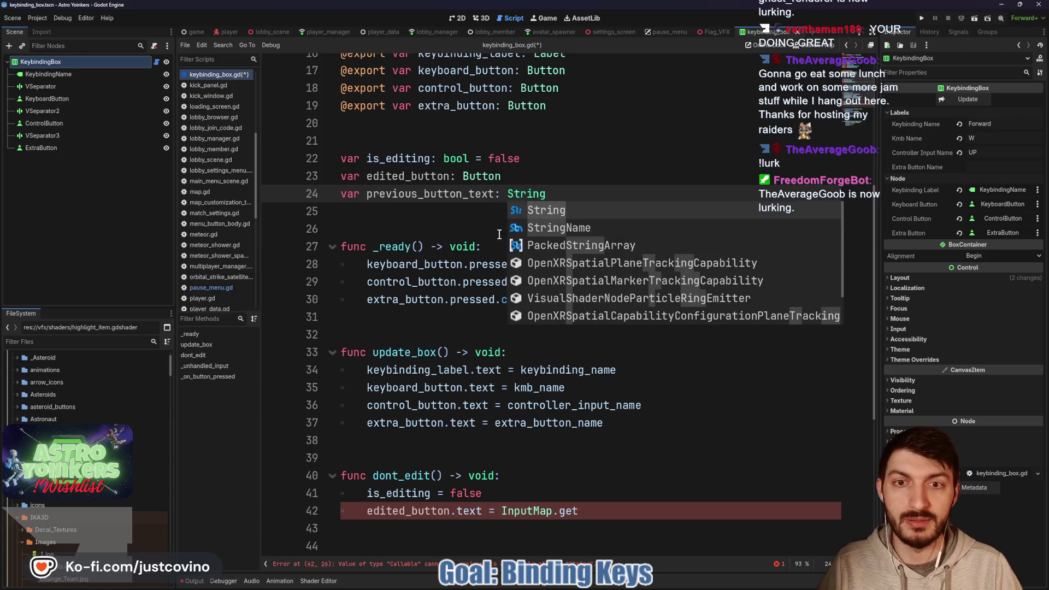
pyautogui.press('Escape')
pyautogui.scroll(-3, 596, 406)
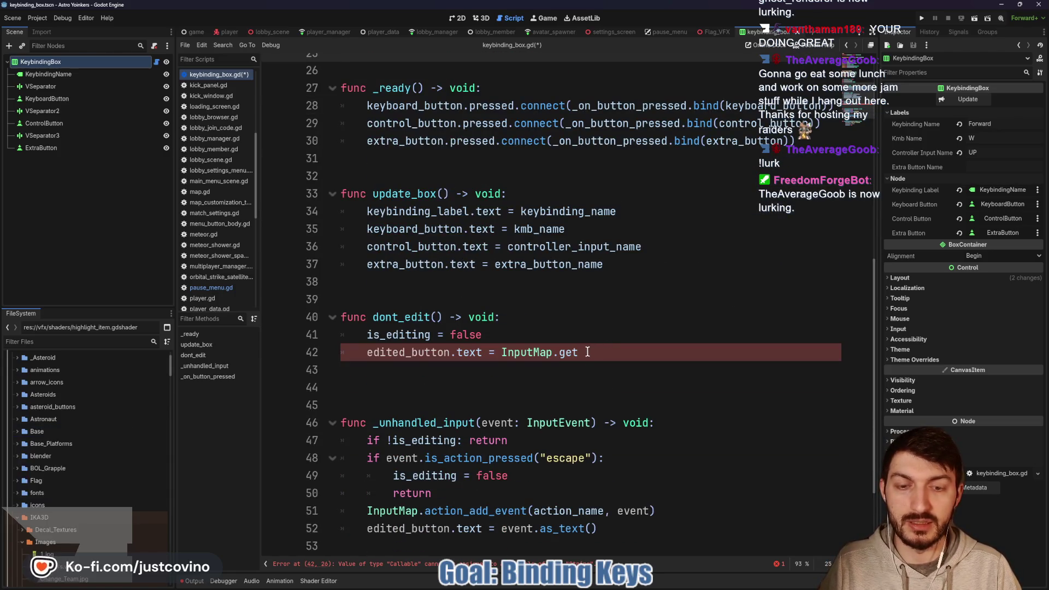
pyautogui.moveTo(599, 350); pyautogui.dragTo(503, 353)
pyautogui.write('previ')
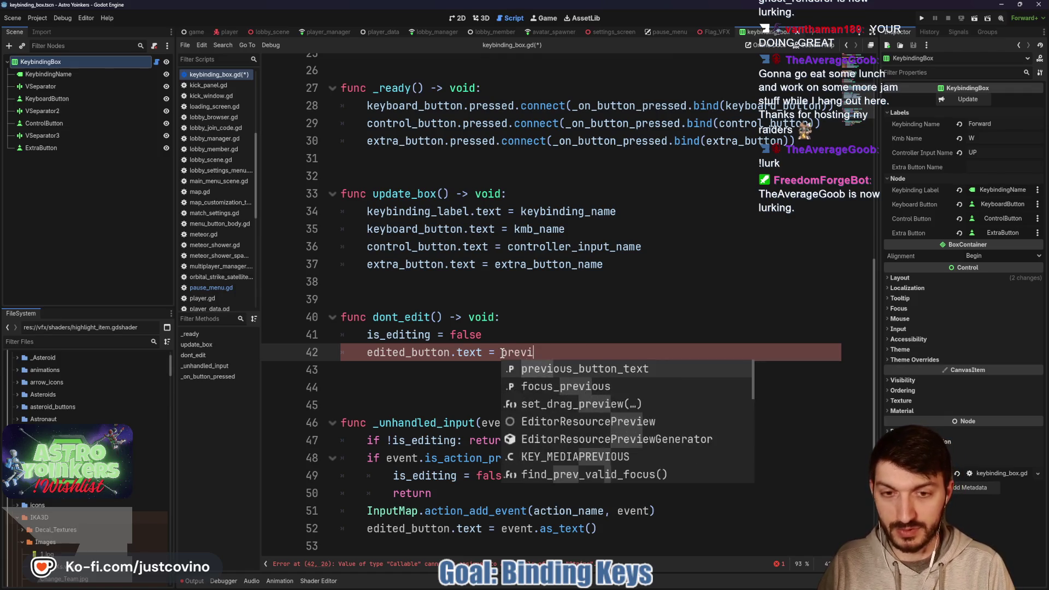
pyautogui.press('Return')
# Store button.text in previous_button_text in _on_button_pressed, then save and run with F5.
pyautogui.scroll(-2, 522, 389)
pyautogui.scroll(-1, 522, 390)
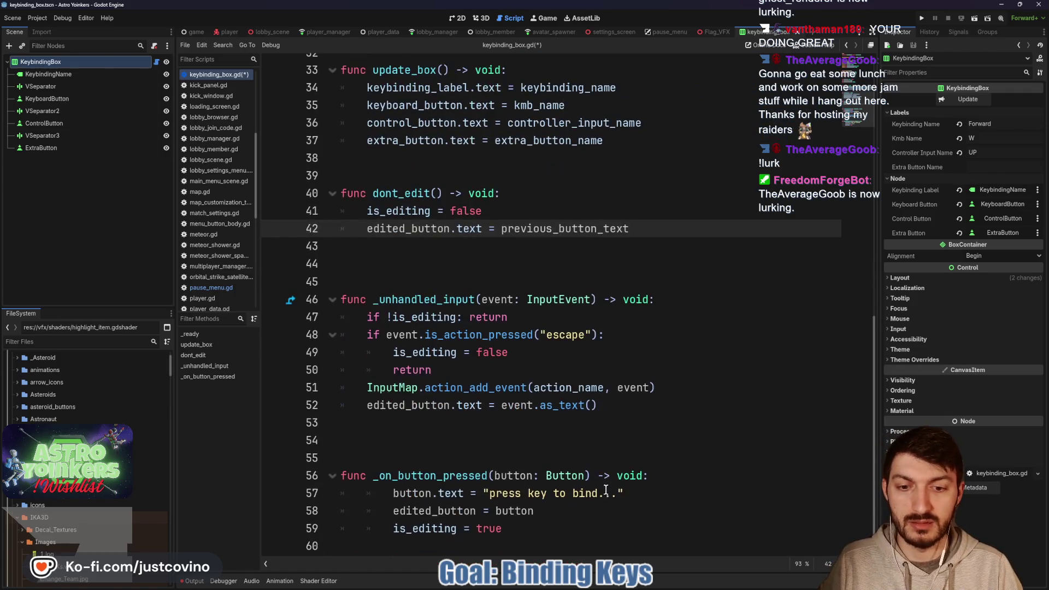
pyautogui.click(688, 470)
pyautogui.press('Return')
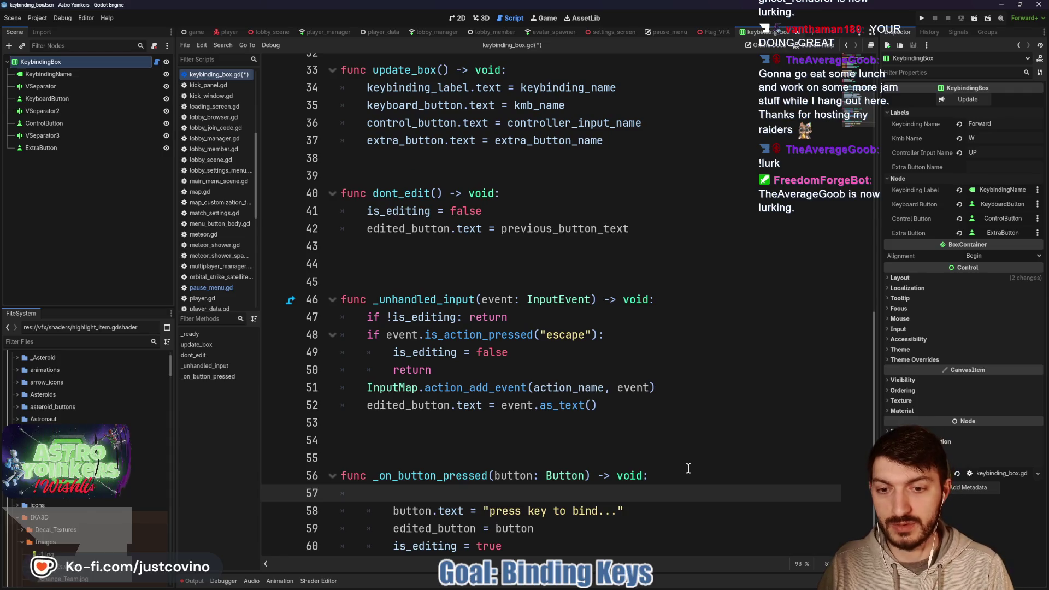
pyautogui.write('prev')
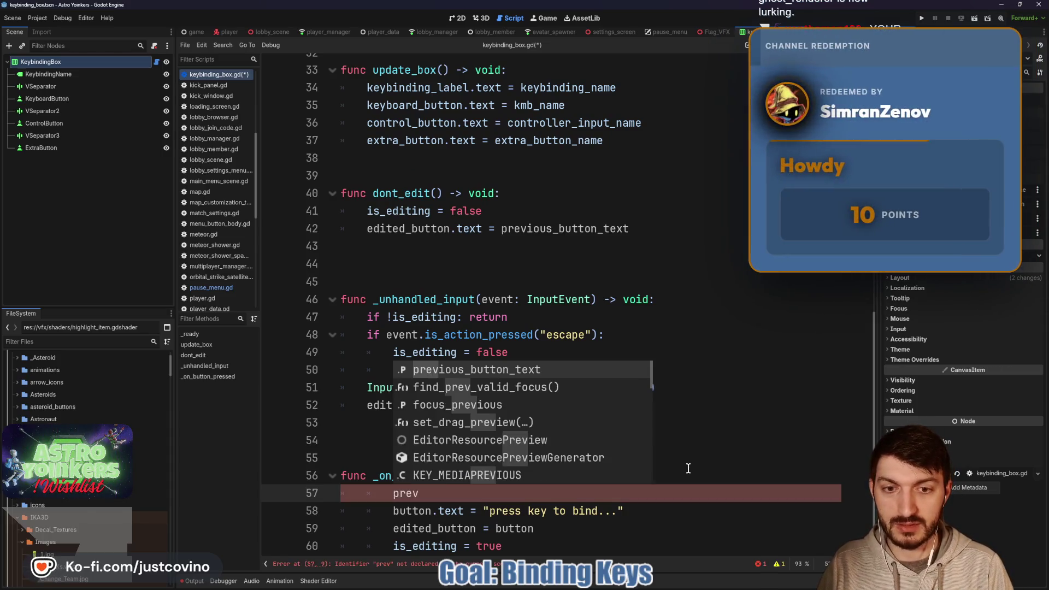
pyautogui.press('Return')
pyautogui.write('button.text')
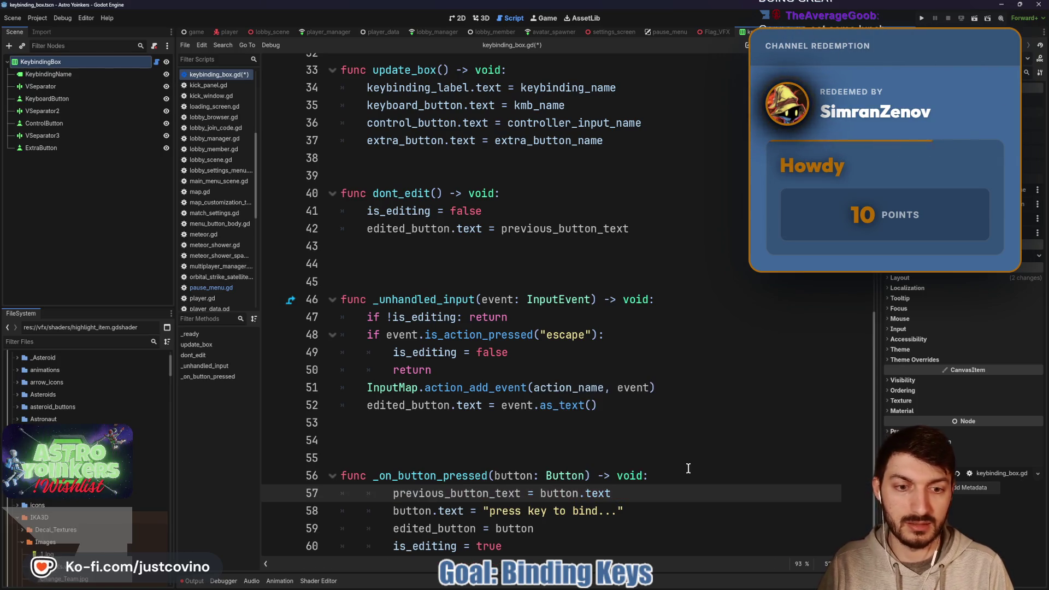
pyautogui.press('Escape')
pyautogui.hotkey('ctrl', 's')
pyautogui.press('F5')
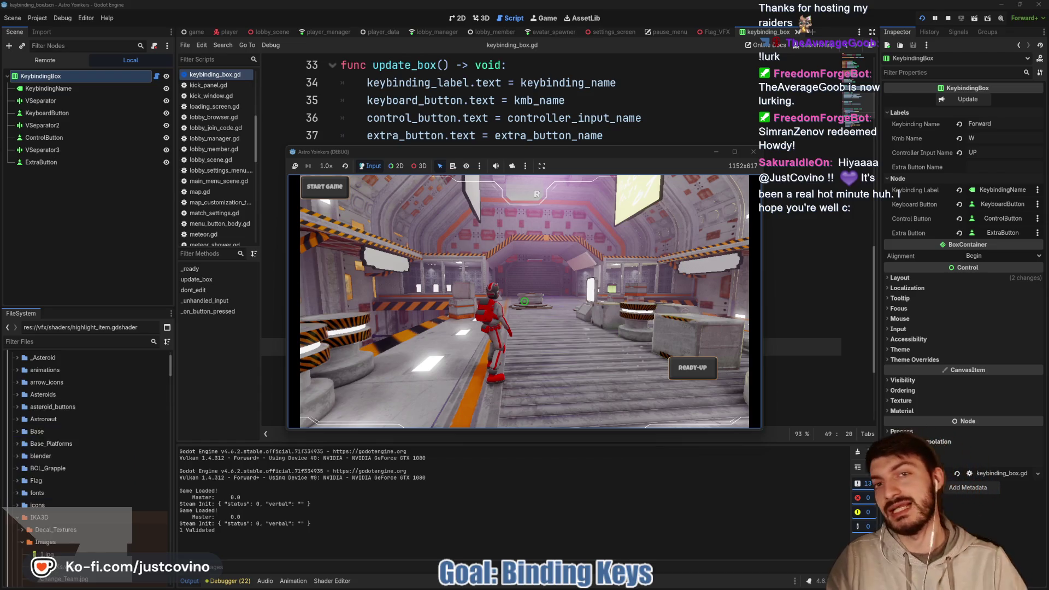
# In the running game, open the settings menu and go to the keybindings screen.
pyautogui.press('Escape')
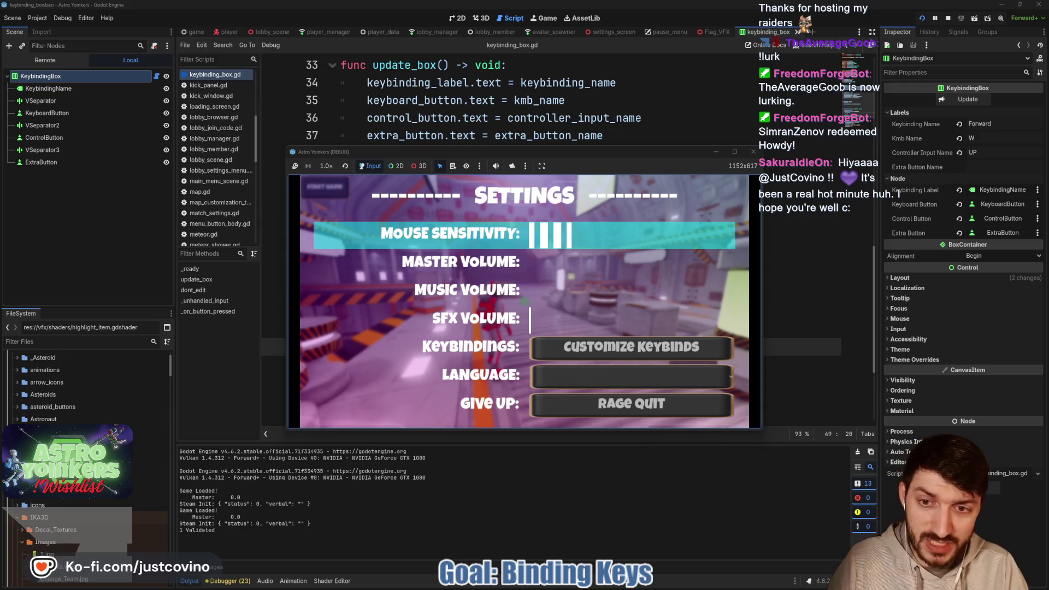
pyautogui.press('super')
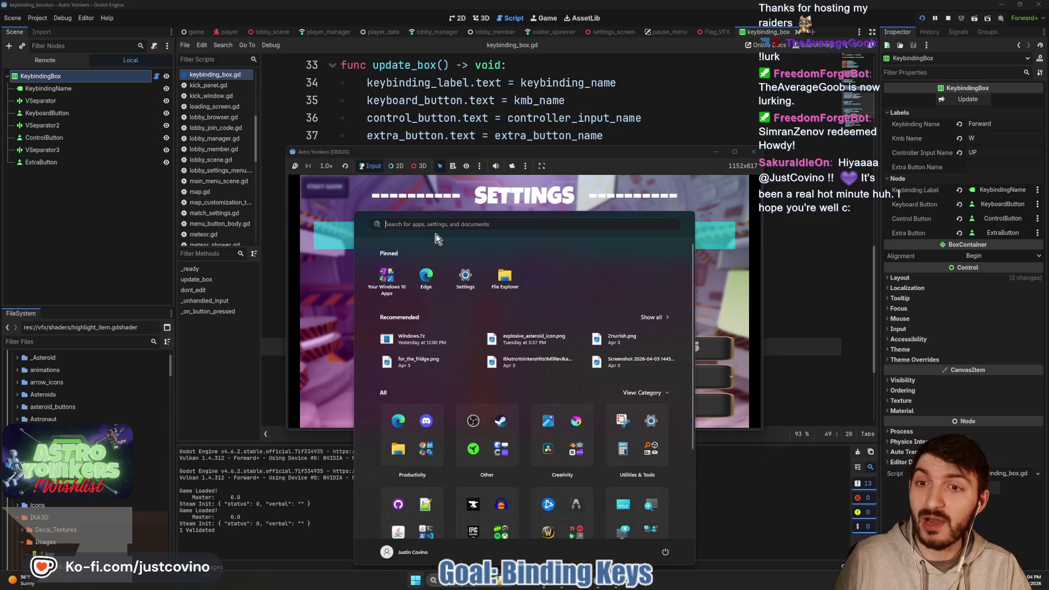
pyautogui.press('super')
pyautogui.press('super')
pyautogui.press('super')
pyautogui.press('Escape')
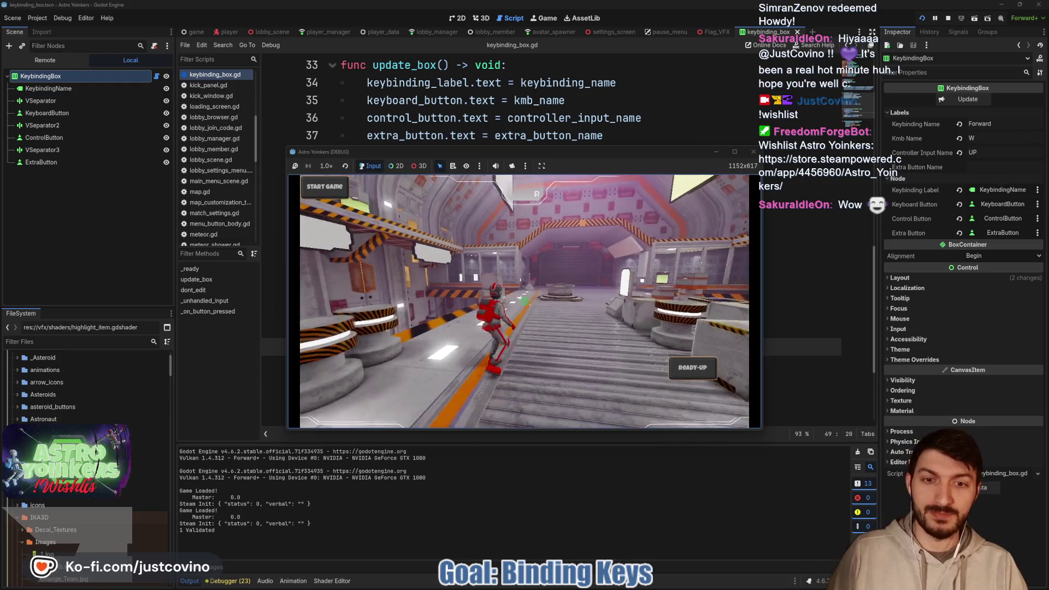
pyautogui.press('Escape')
pyautogui.press('Escape')
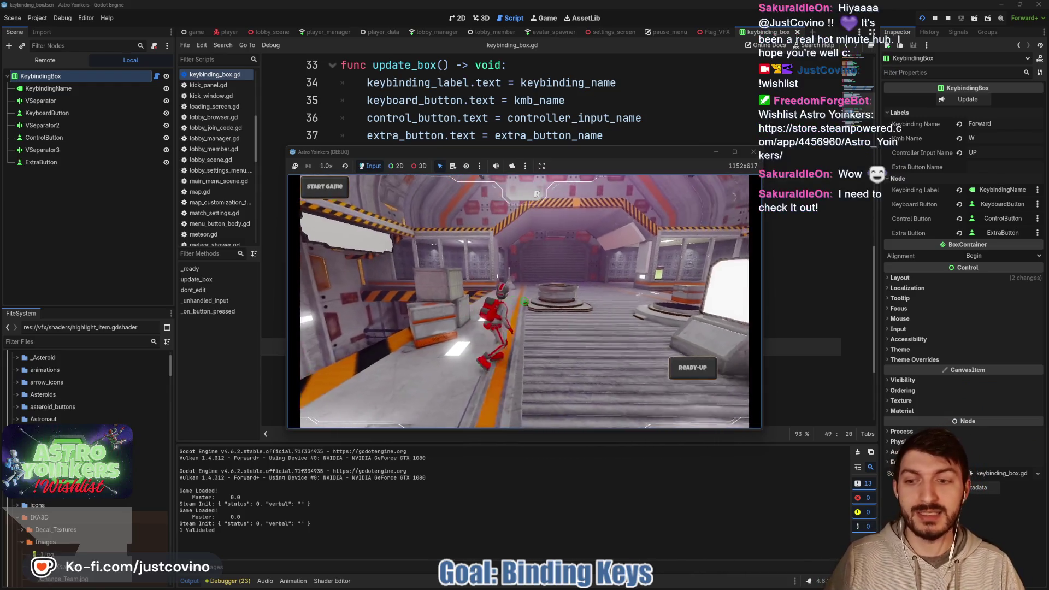
pyautogui.press('Escape')
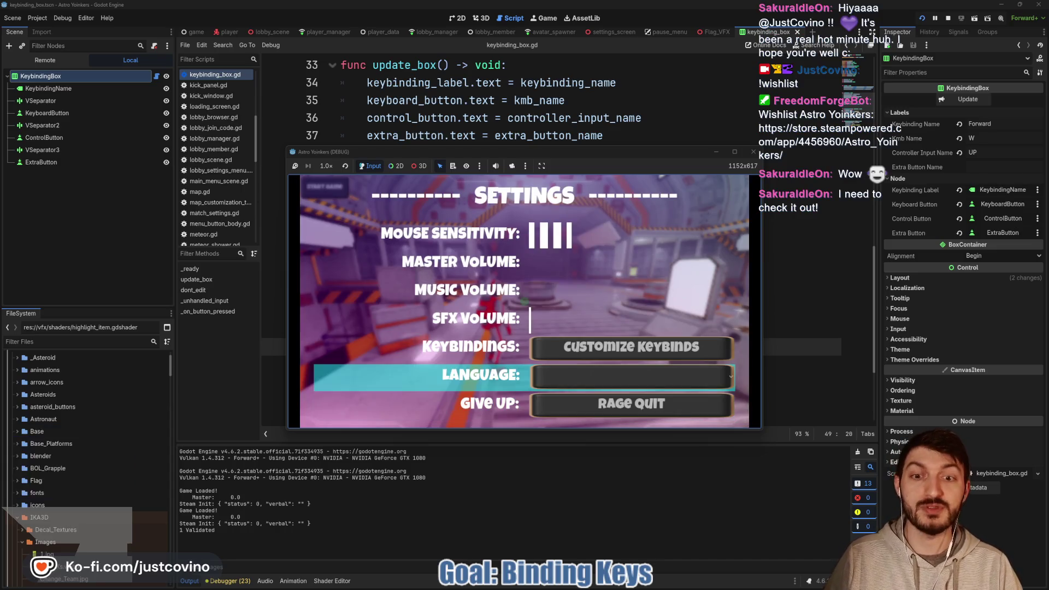
pyautogui.click(631, 347)
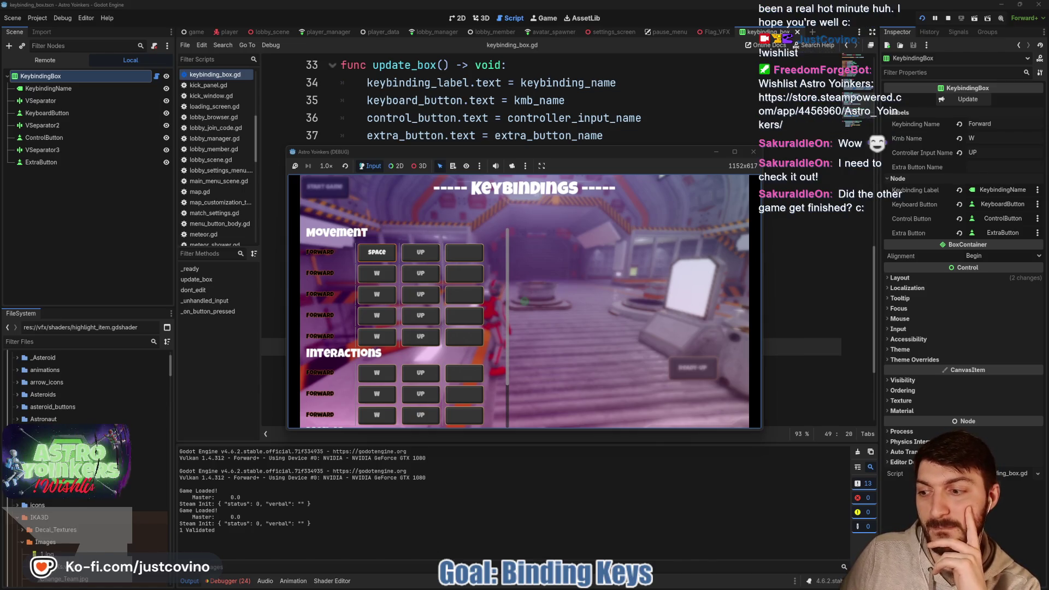
# Rebind the first Forward key to D, exit the menus, walk with W, and stop with F8.
pyautogui.press('d')
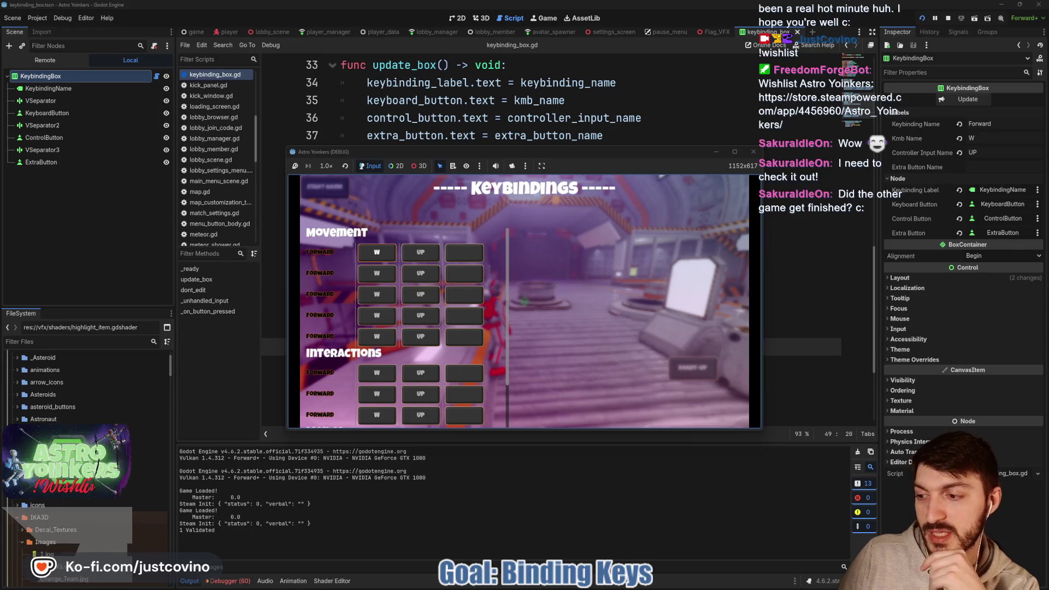
pyautogui.press('Escape')
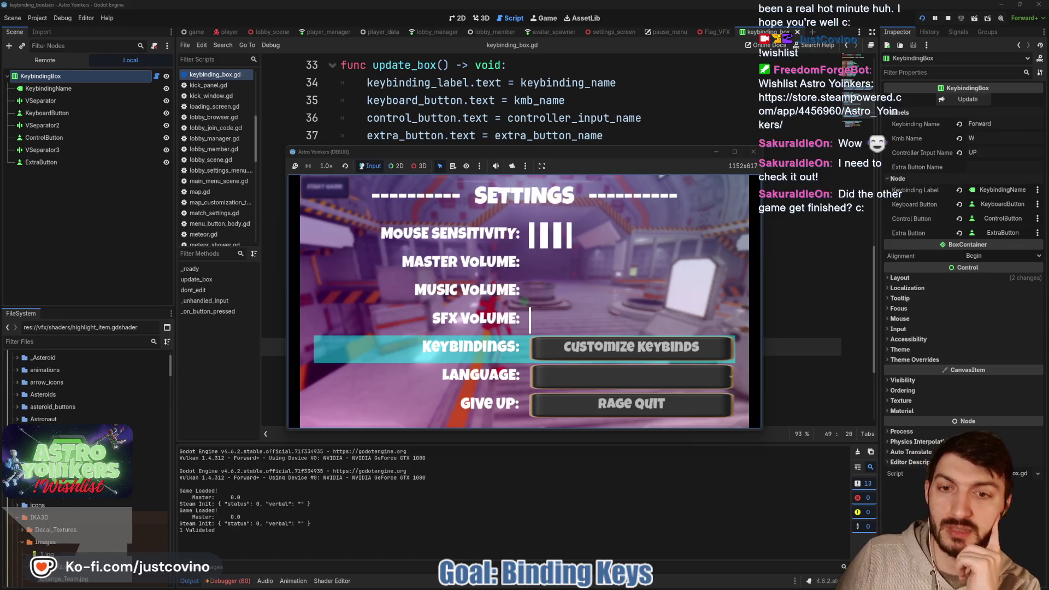
pyautogui.press('Escape')
pyautogui.press('w')
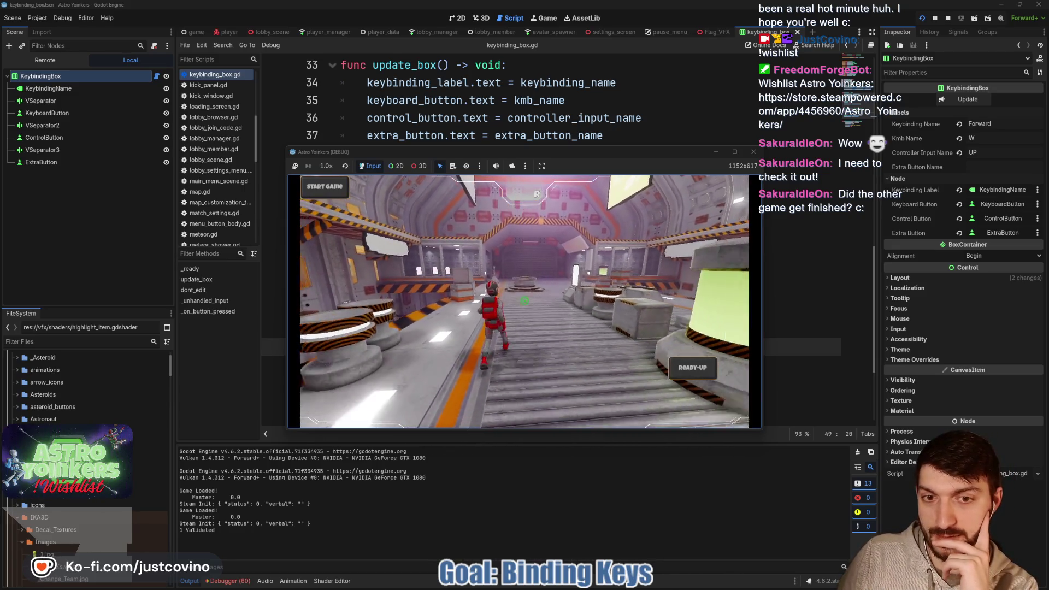
pyautogui.press('F8')
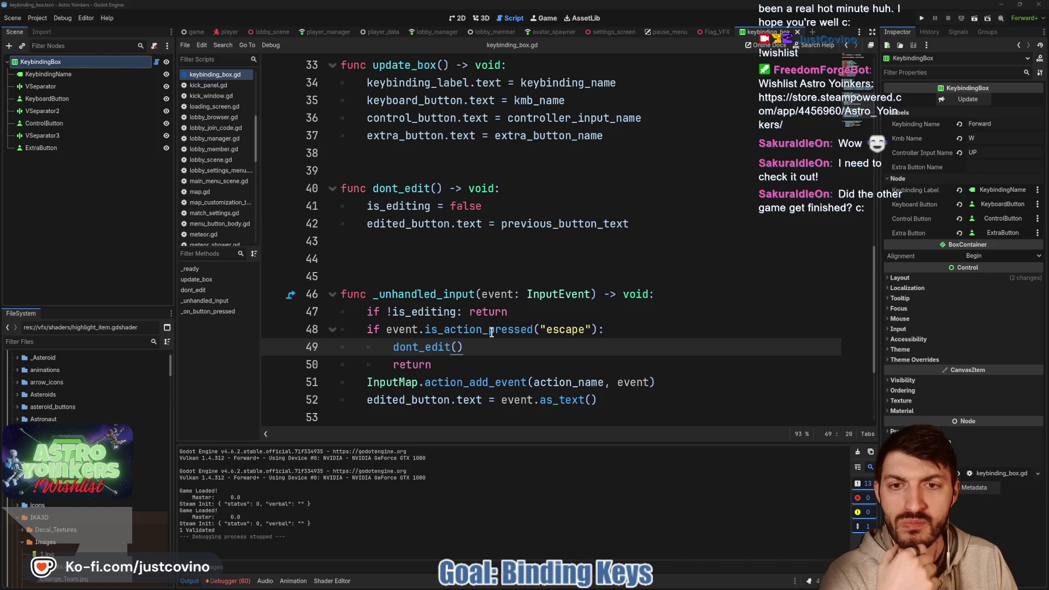
# Add 'edited_button = null' on a new line after line 42 in dont_edit.
pyautogui.click(657, 214)
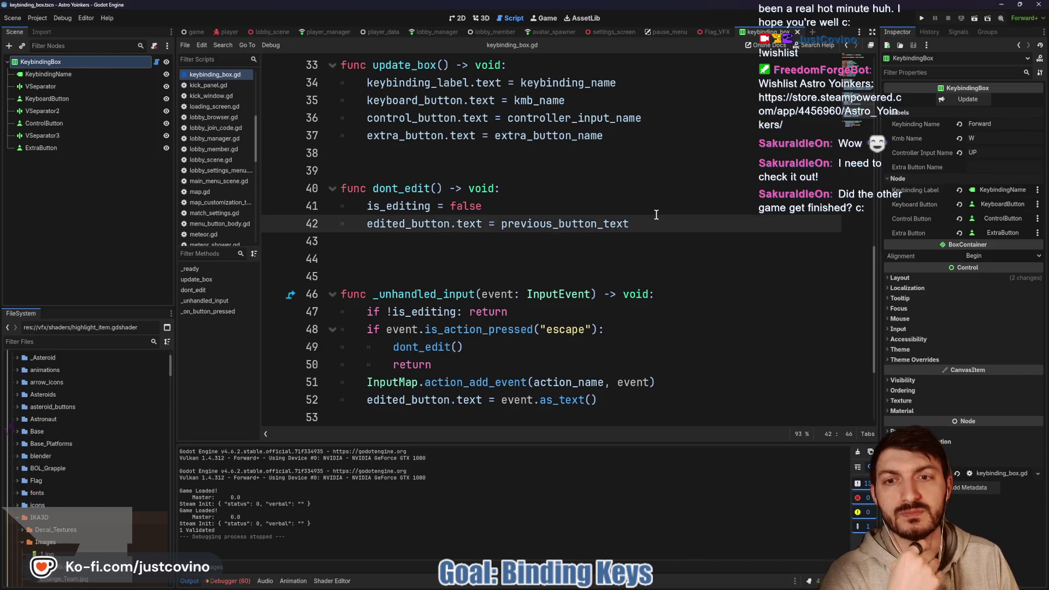
pyautogui.press('Return')
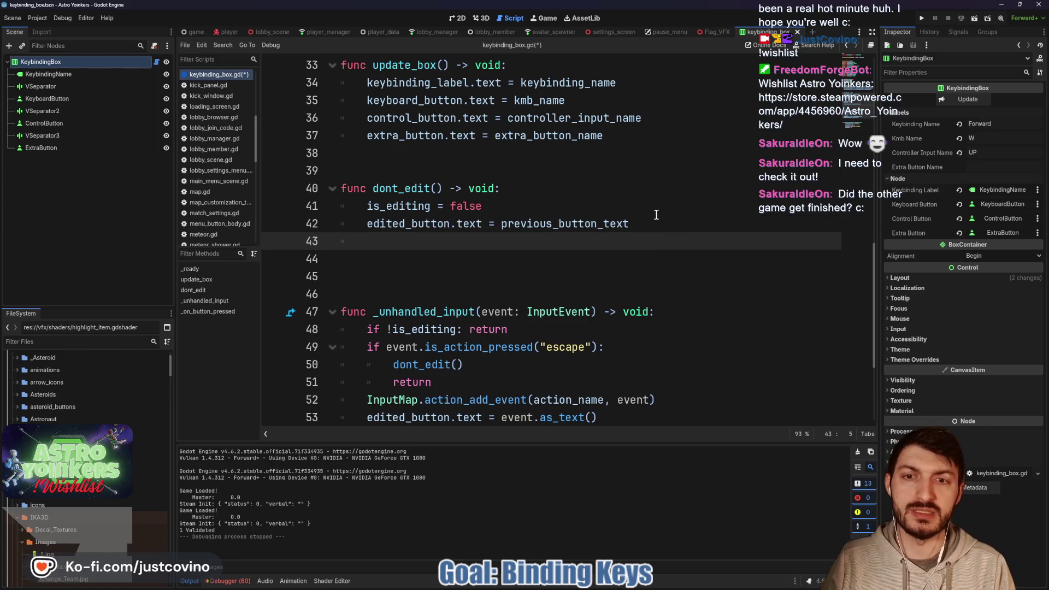
pyautogui.write('eid')
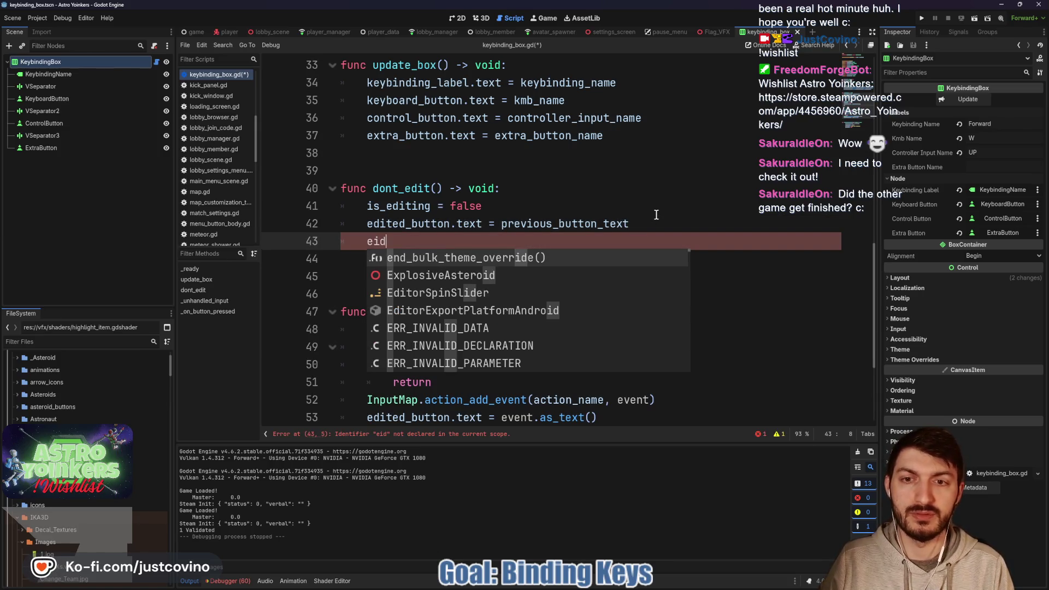
pyautogui.press('BackSpace')
pyautogui.press('BackSpace')
pyautogui.write('dit')
pyautogui.press('Return')
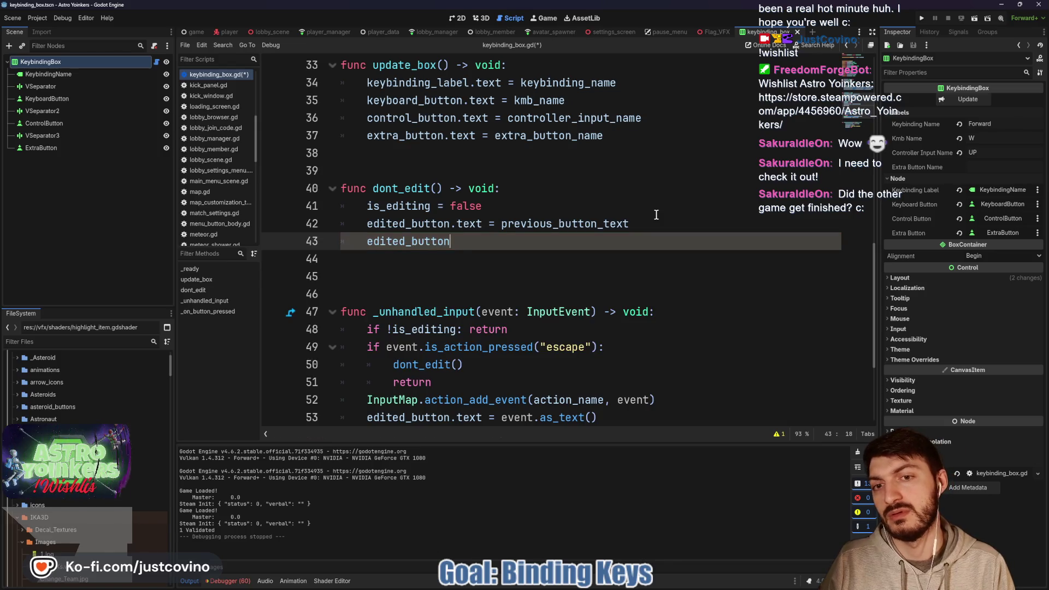
pyautogui.write(' = null')
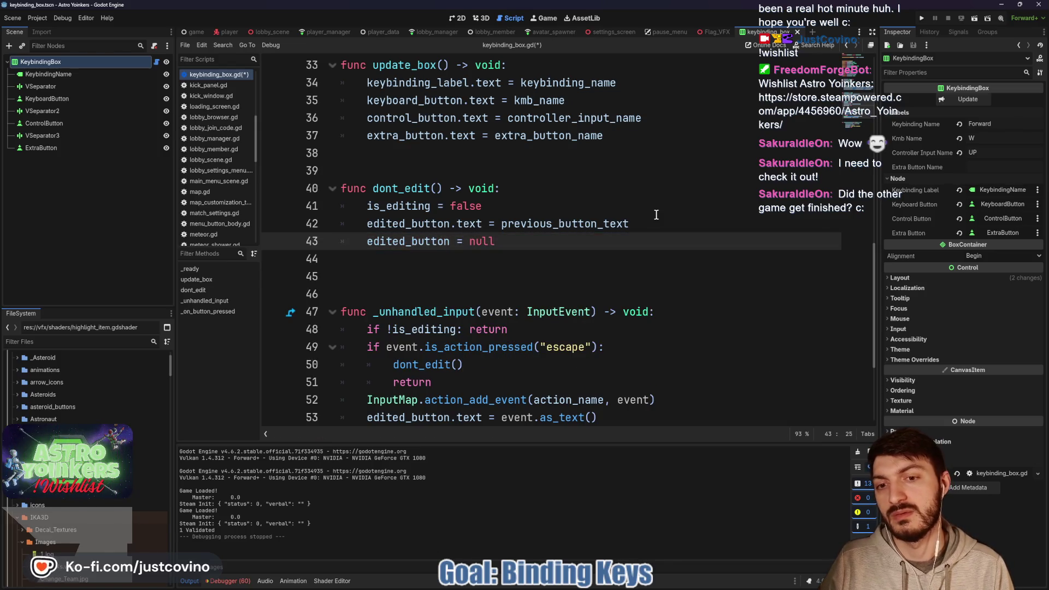
pyautogui.scroll(-3, 657, 215)
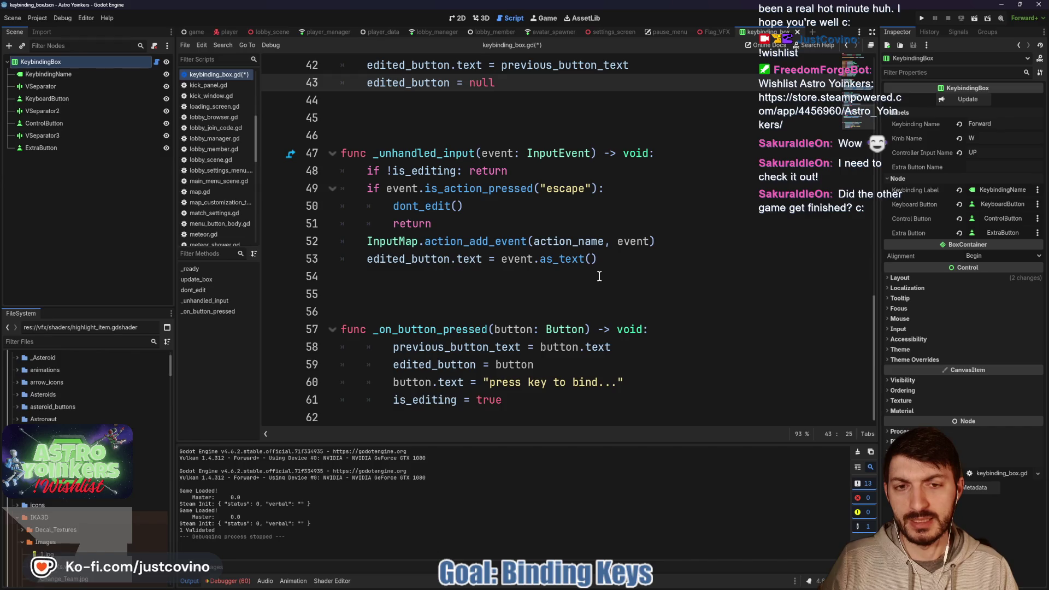
pyautogui.click(612, 261)
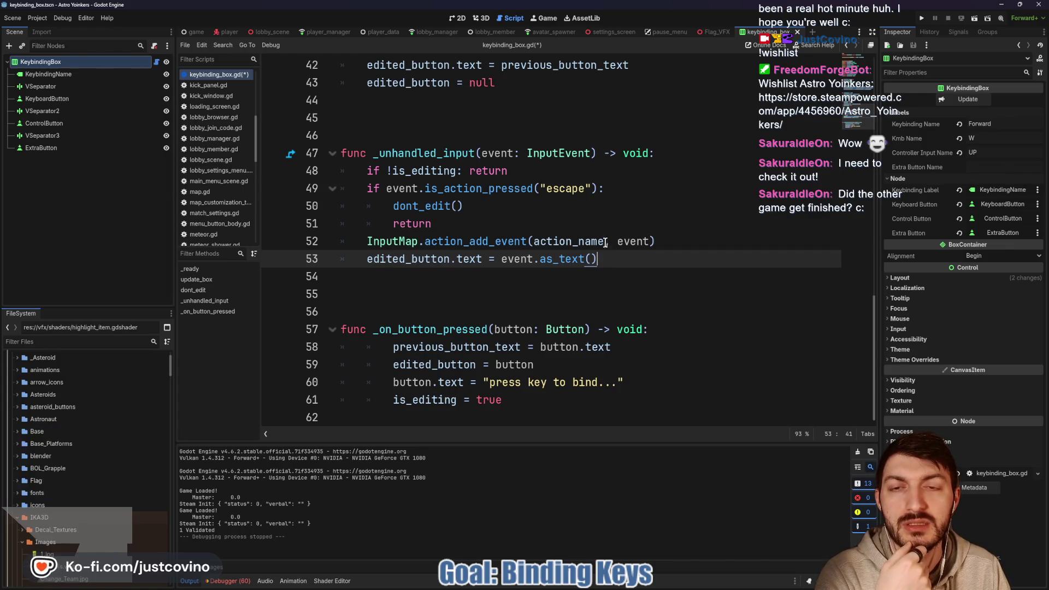
pyautogui.scroll(3, 609, 257)
pyautogui.scroll(-3, 515, 249)
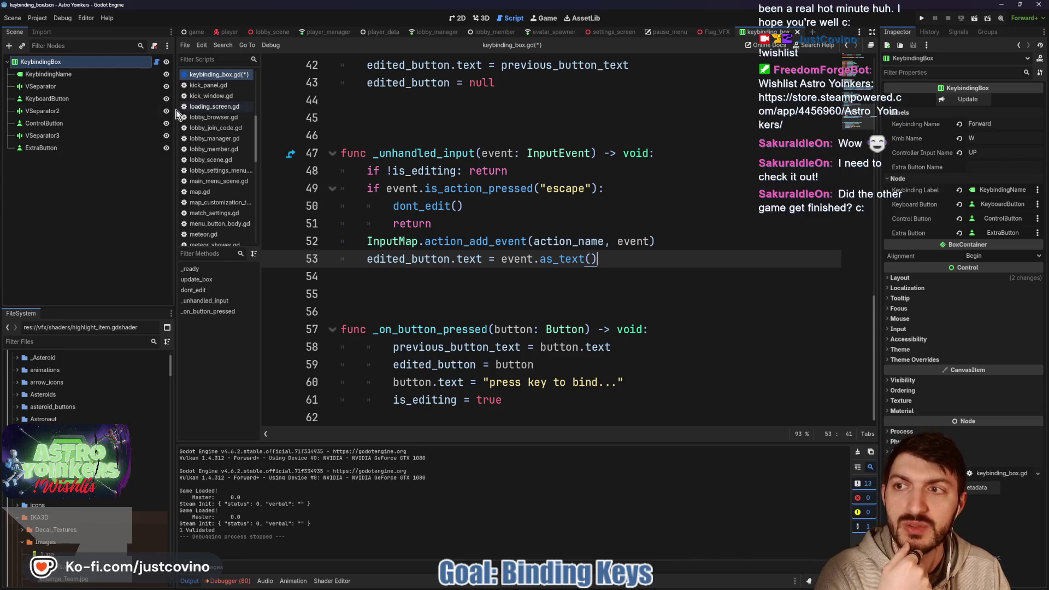
pyautogui.scroll(9, 450, 236)
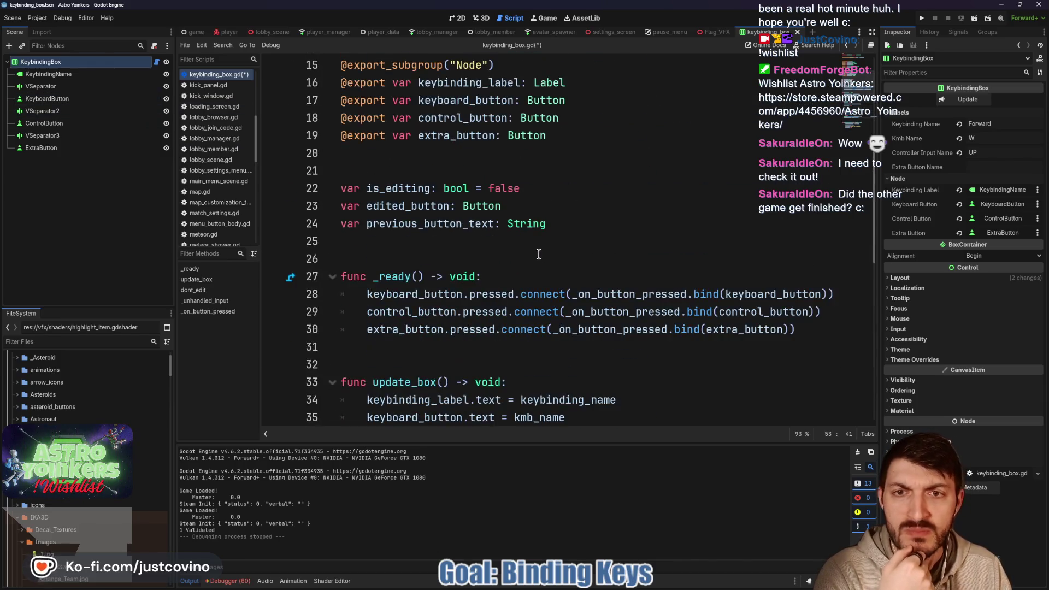
# Select KeyboardButton, ControlButton and ExtraButton, tick Toggle Mode, and save.
pyautogui.click(51, 100)
pyautogui.keyDown('ctrl'); pyautogui.click(46, 124); pyautogui.keyUp('ctrl')
pyautogui.keyDown('ctrl'); pyautogui.click(44, 148); pyautogui.keyUp('ctrl')
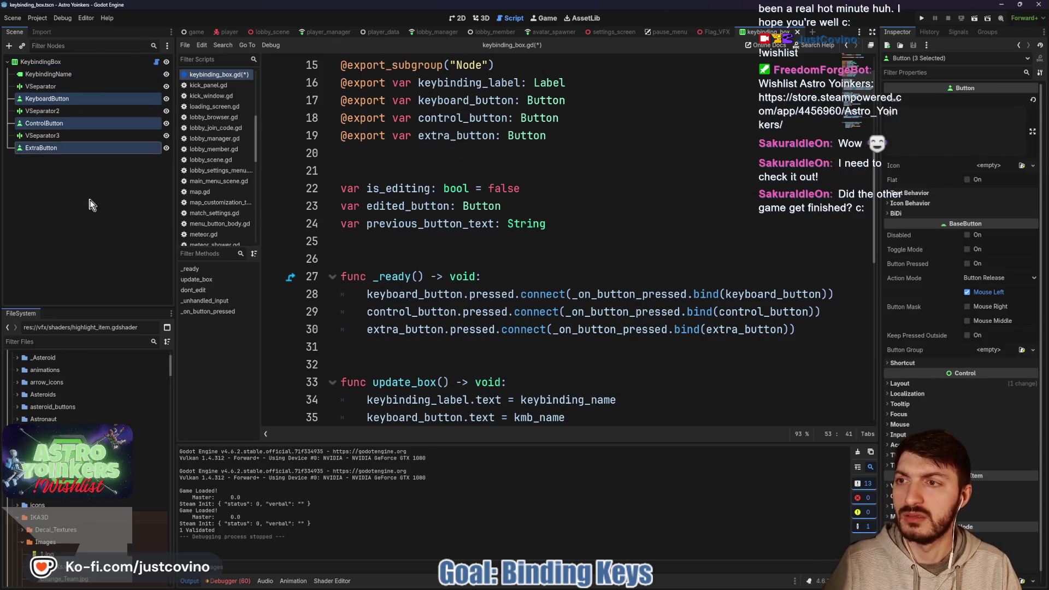
pyautogui.click(967, 249)
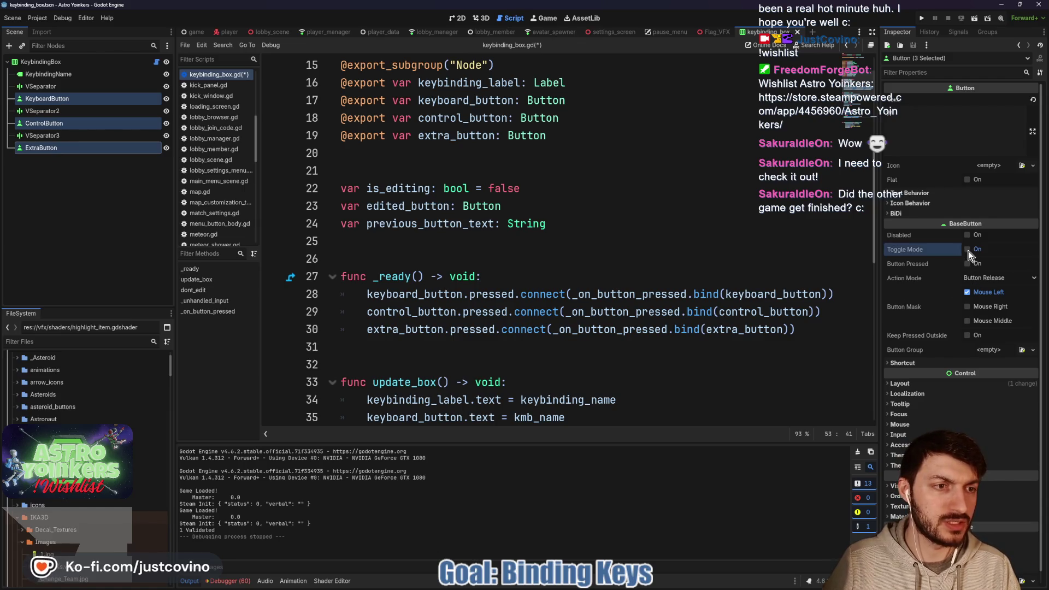
pyautogui.click(417, 241)
pyautogui.hotkey('ctrl', 's')
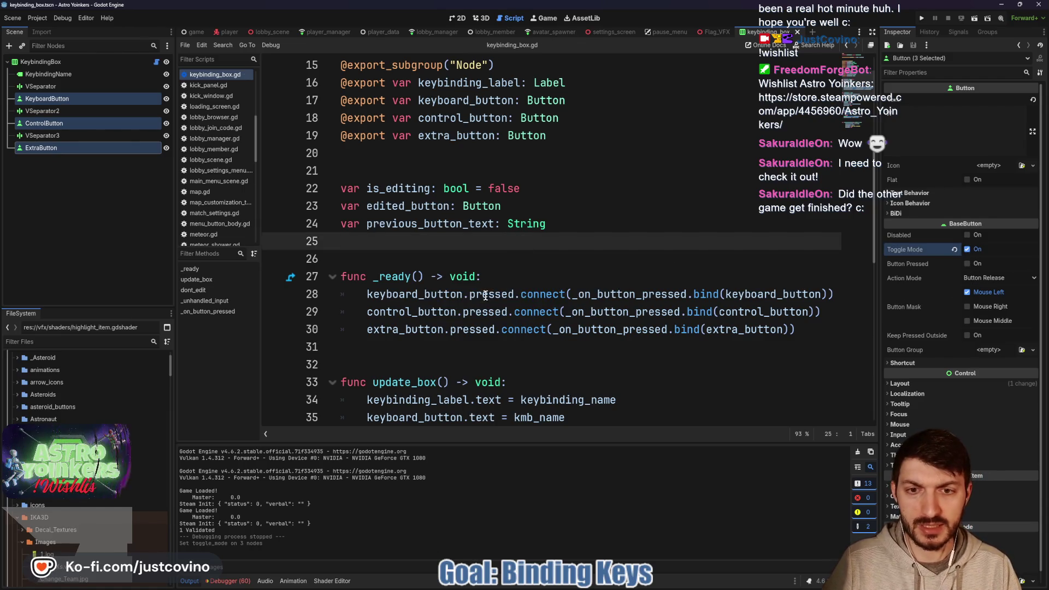
pyautogui.doubleClick(493, 294)
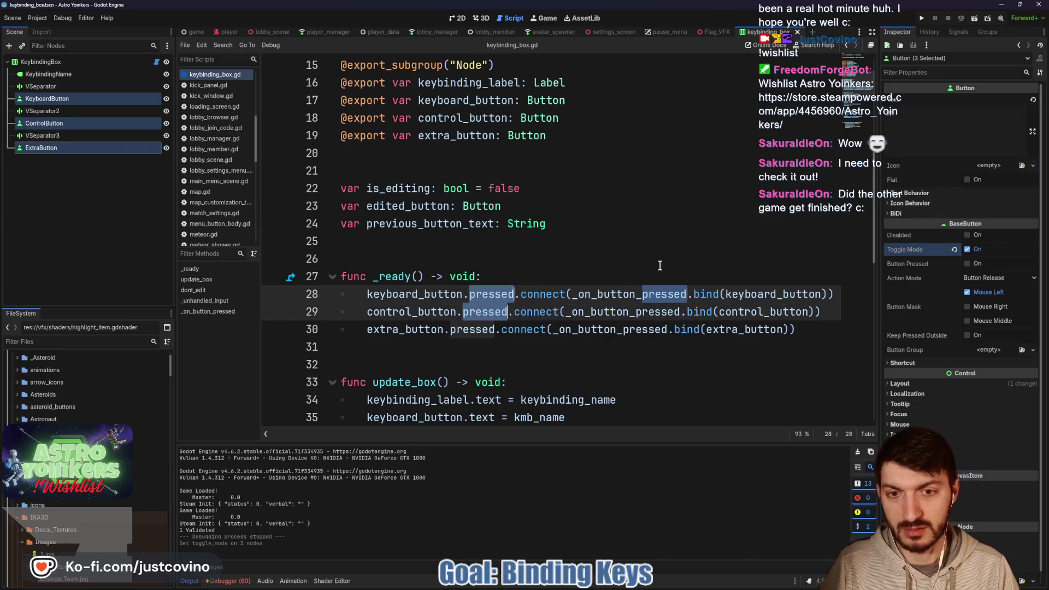
# Change the pressed signal to toggled on lines 28–30 in _ready.
pyautogui.click(588, 271)
pyautogui.moveTo(469, 294)
pyautogui.mouseDown()
pyautogui.moveTo(514, 294)
pyautogui.moveTo(506, 312)
pyautogui.mouseUp()
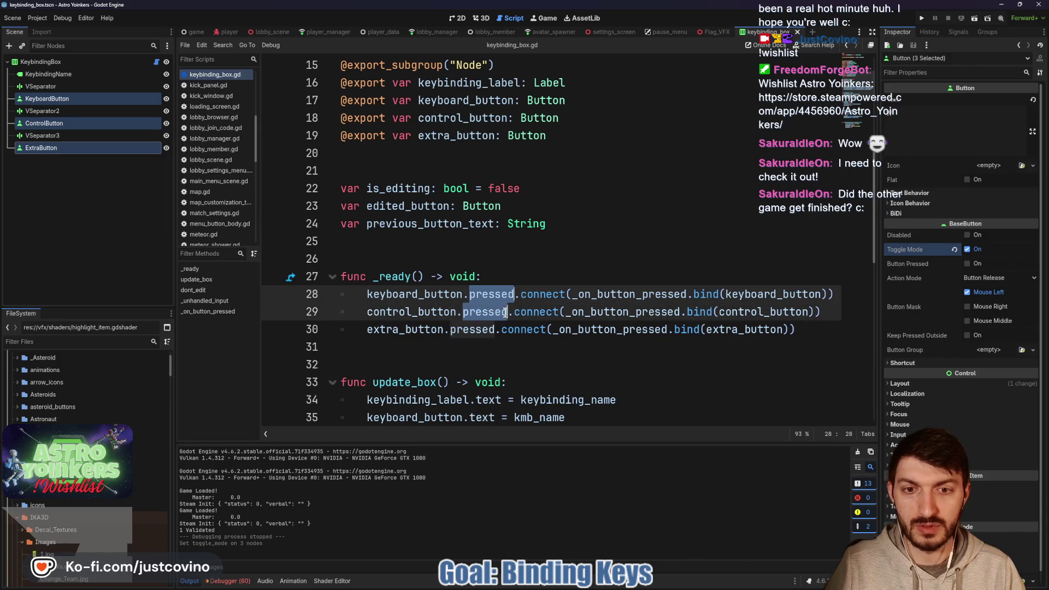
pyautogui.moveTo(450, 330); pyautogui.dragTo(495, 331)
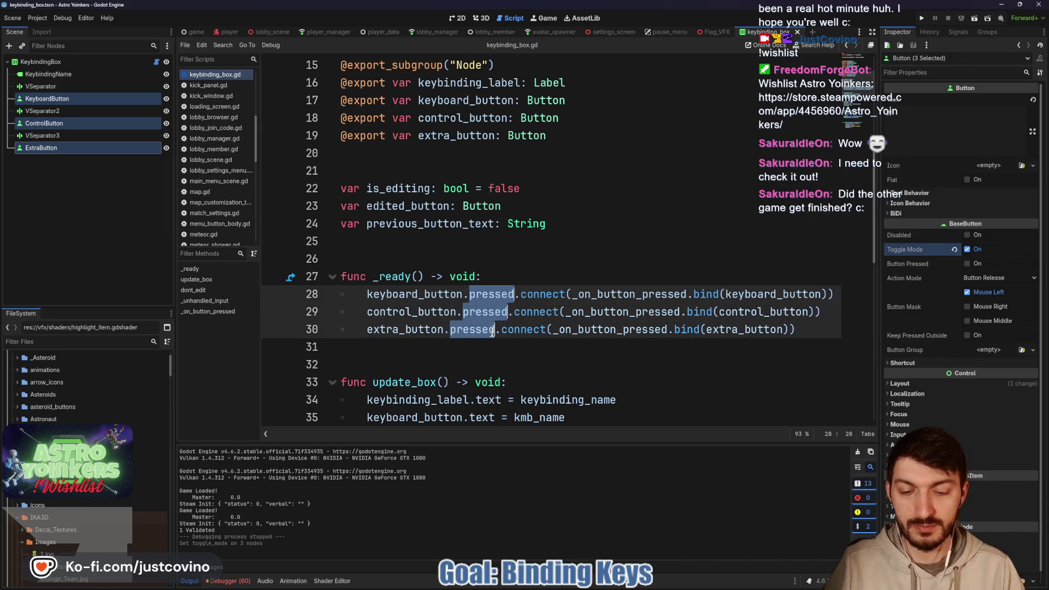
pyautogui.write('togg')
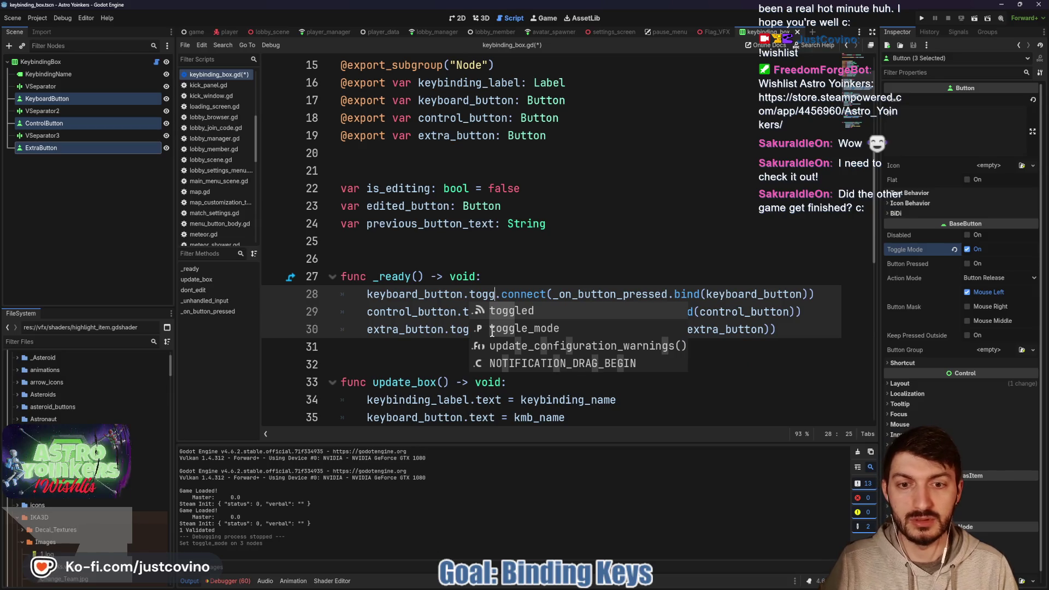
pyautogui.press('Return')
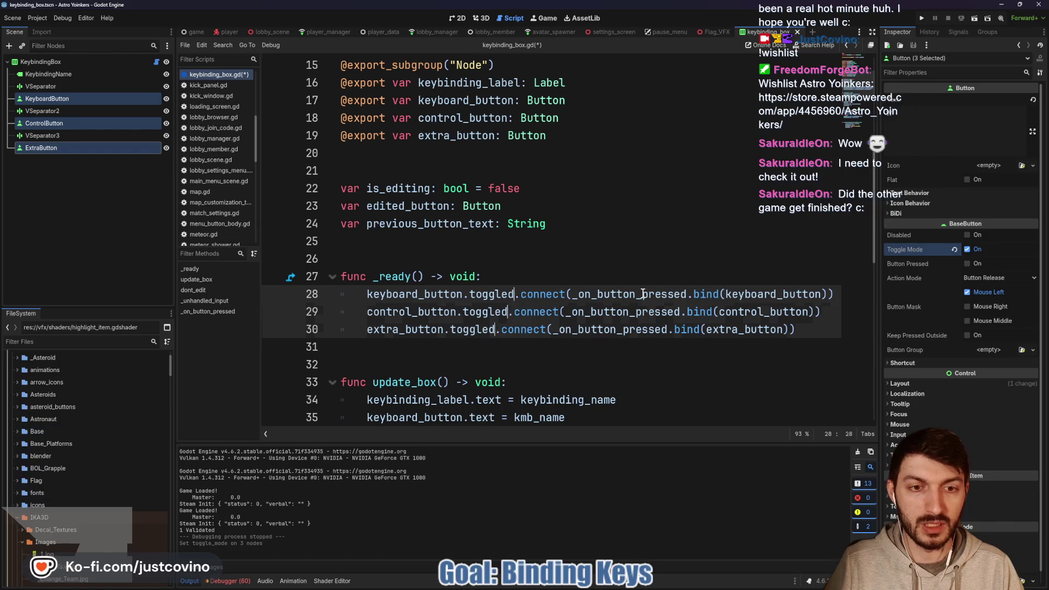
# Rename the connected handler to _on_button_toggled on all three lines.
pyautogui.moveTo(647, 295); pyautogui.dragTo(687, 294)
pyautogui.hotkey('ctrl', 'd')
pyautogui.hotkey('ctrl', 'd')
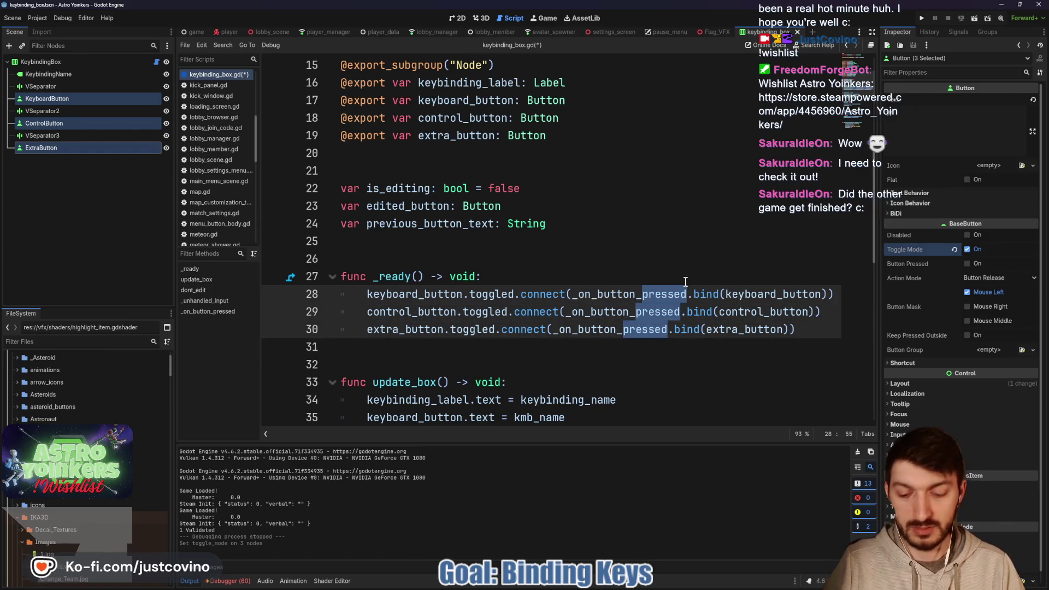
pyautogui.write('roggled')
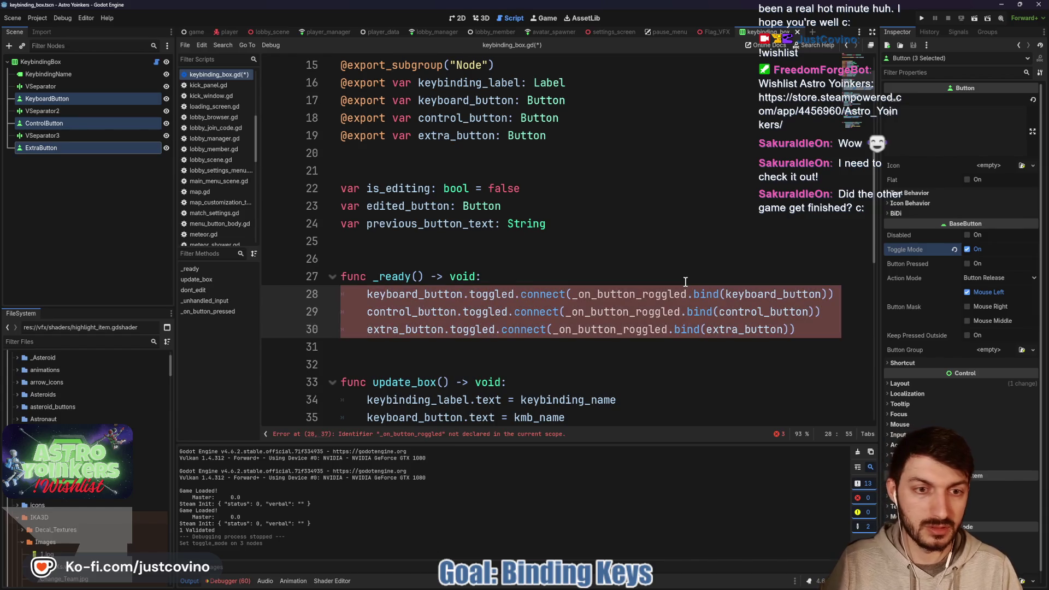
pyautogui.click(644, 294)
pyautogui.keyDown('alt'); pyautogui.click(636, 312); pyautogui.keyUp('alt')
pyautogui.keyDown('alt'); pyautogui.click(623, 329); pyautogui.keyUp('alt')
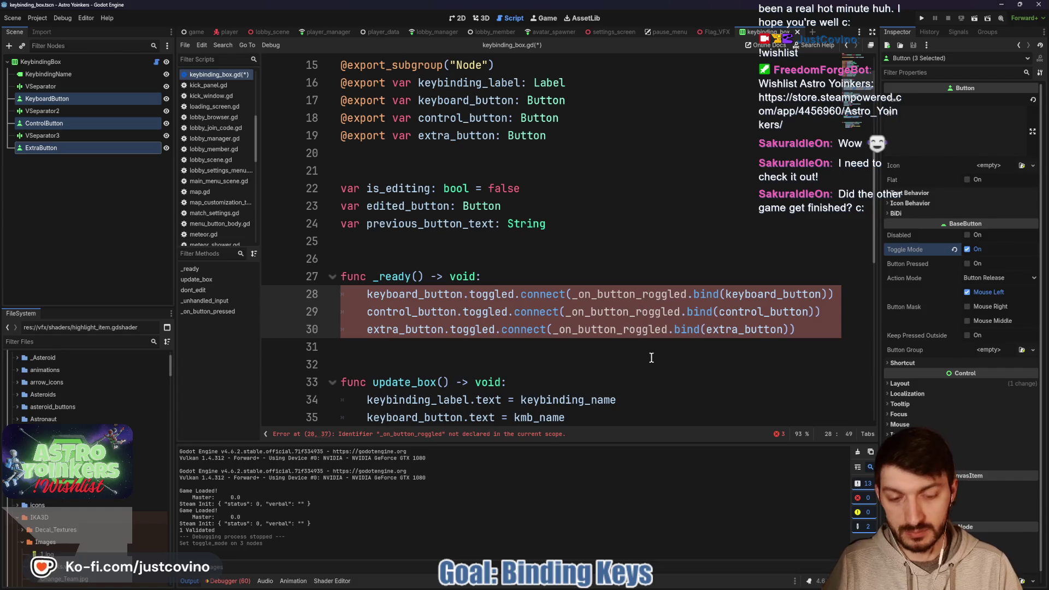
pyautogui.press('BackSpace')
pyautogui.write('t')
pyautogui.scroll(-9, 621, 346)
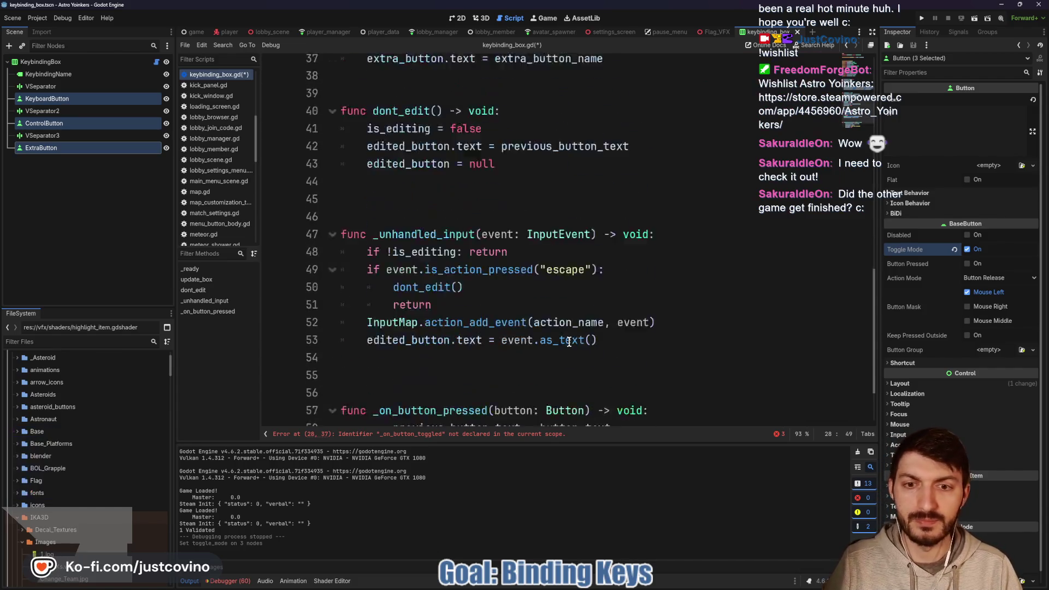
# Change line 57's signature to _on_button_toggled(toggled_on: bool, button: Button).
pyautogui.moveTo(444, 330); pyautogui.dragTo(484, 329)
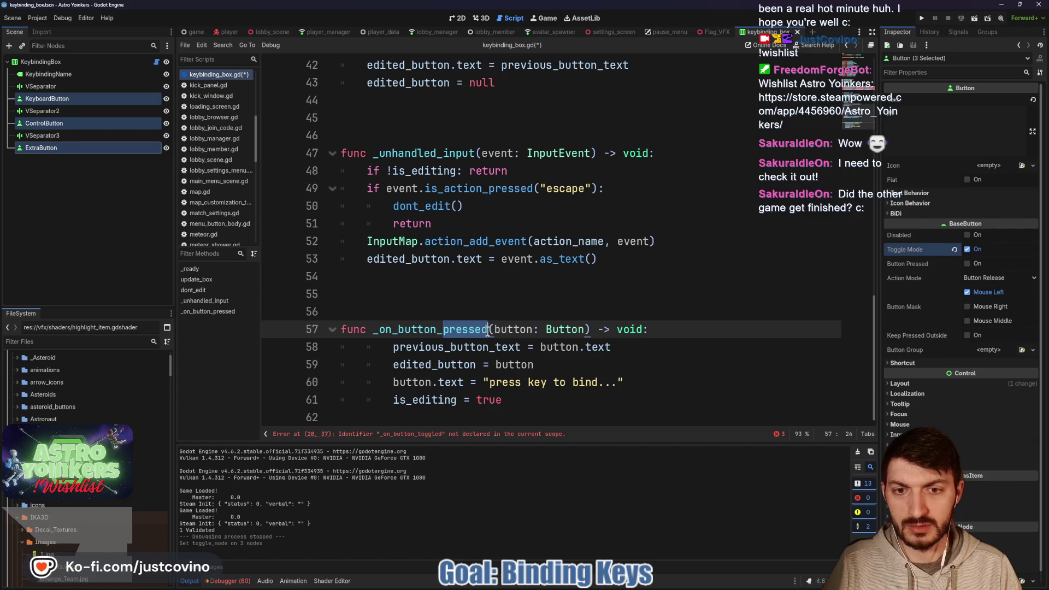
pyautogui.write('toggled(')
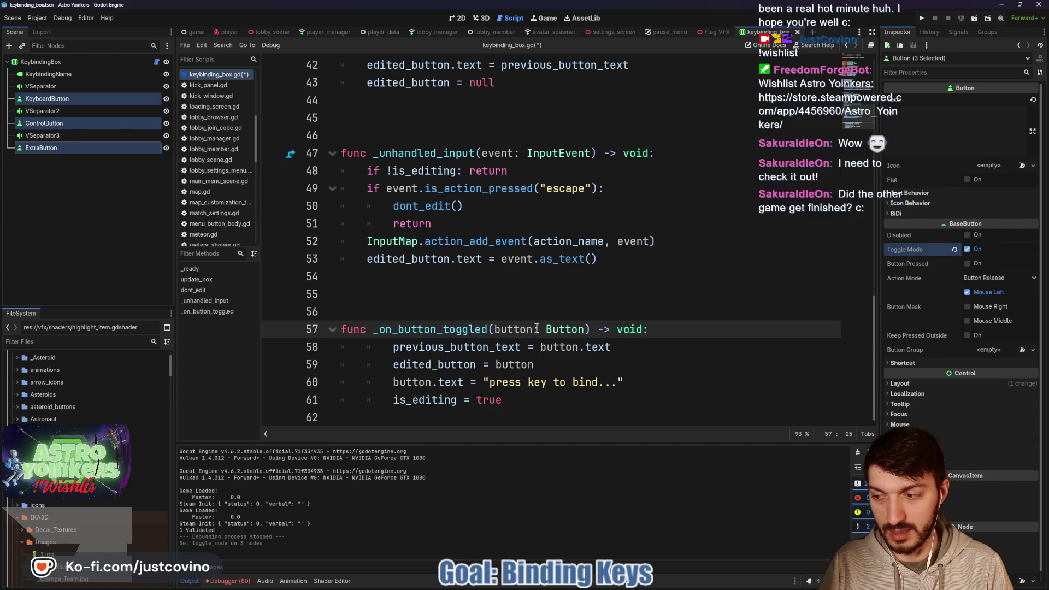
pyautogui.write('toggled_on')
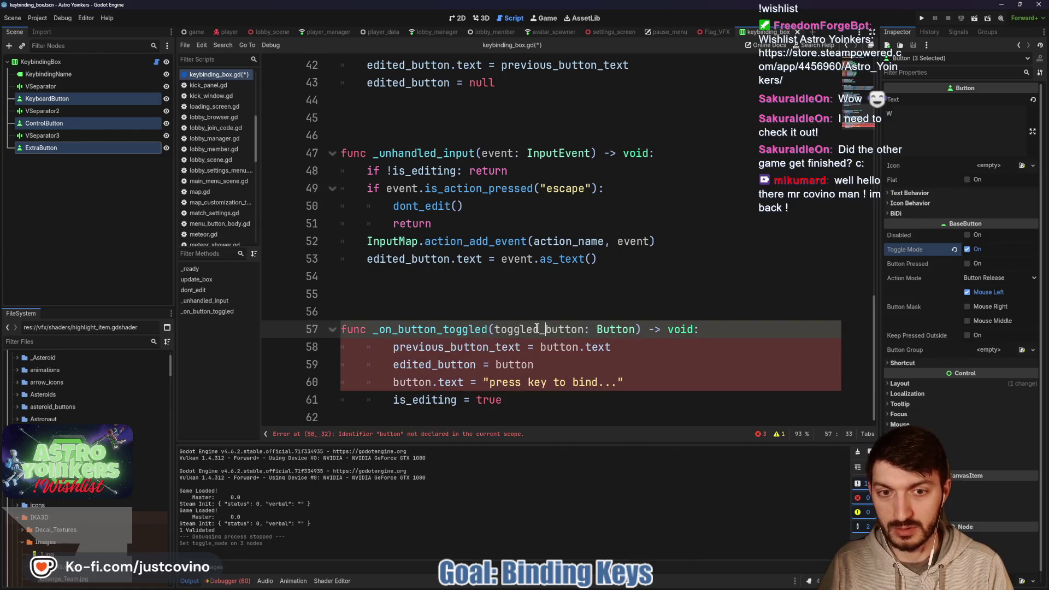
pyautogui.write(': bool')
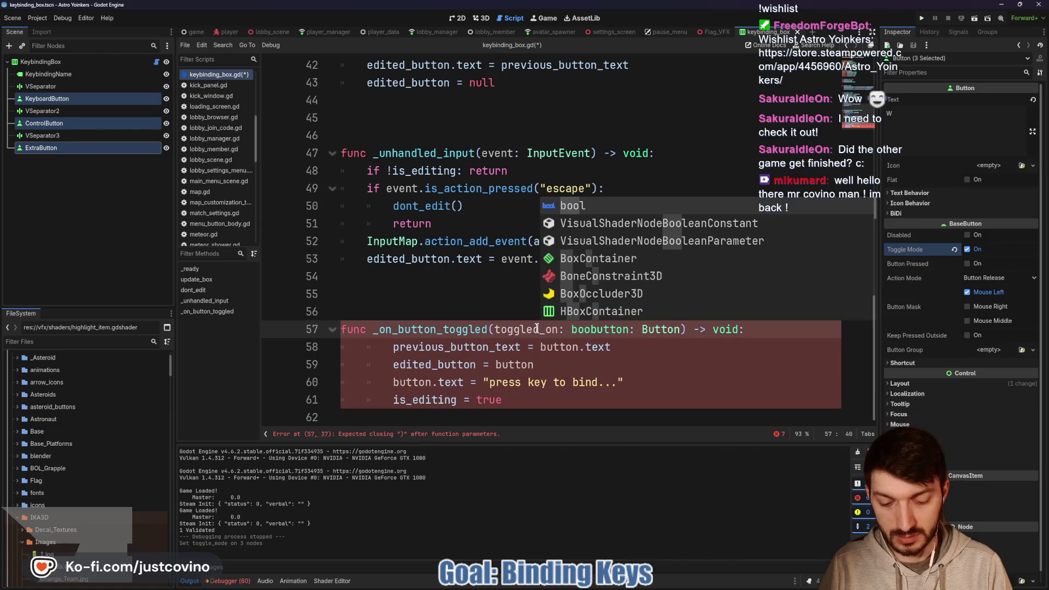
pyautogui.write(',')
pyautogui.click(679, 351)
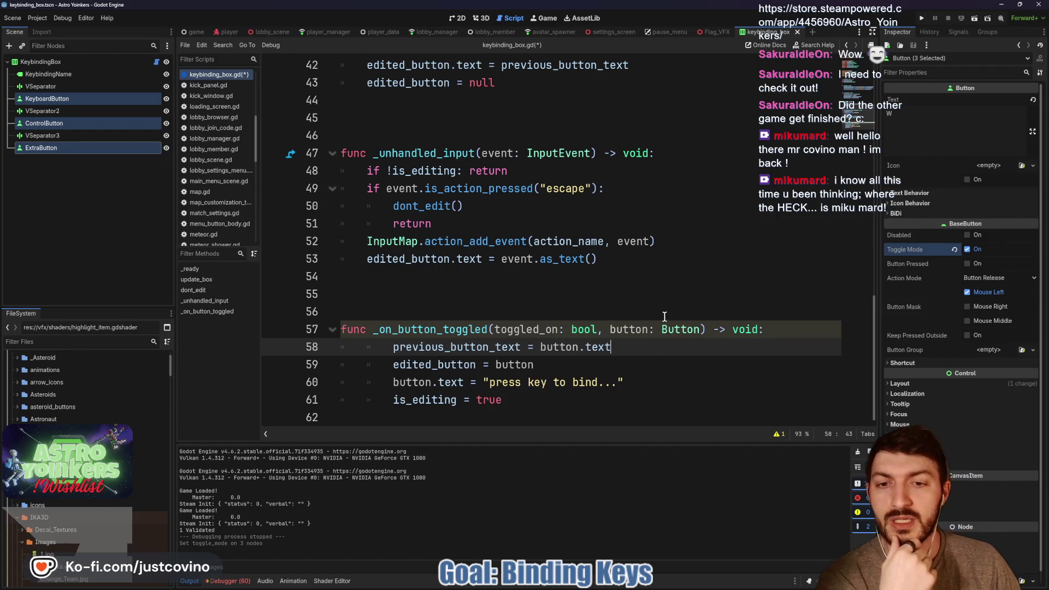
pyautogui.click(804, 334)
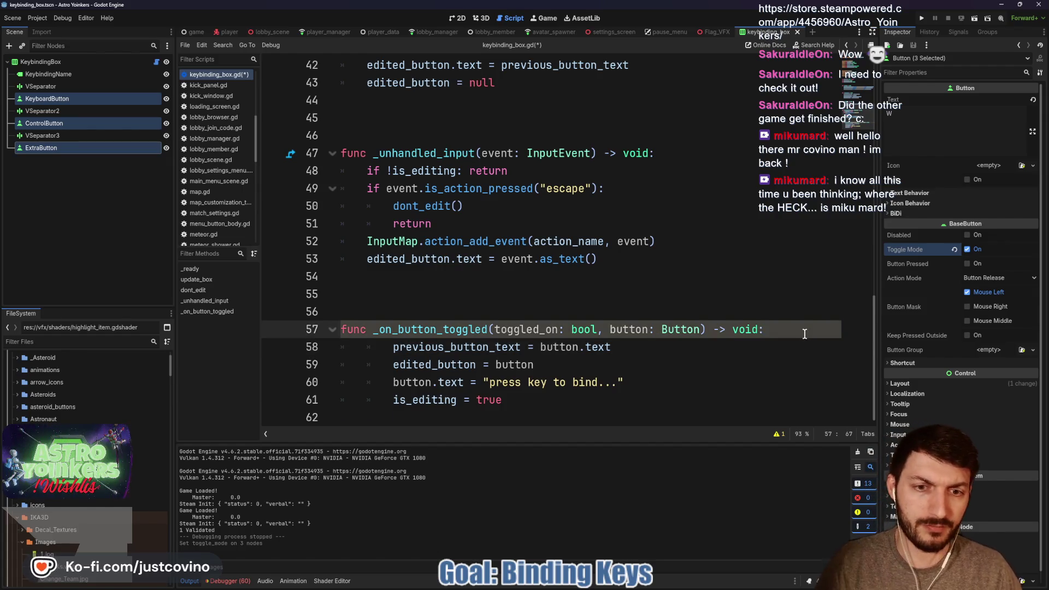
# Add an 'if toggled_on:' line beneath the _on_button_toggled signature.
pyautogui.press('Return')
pyautogui.write('ggled_on:')
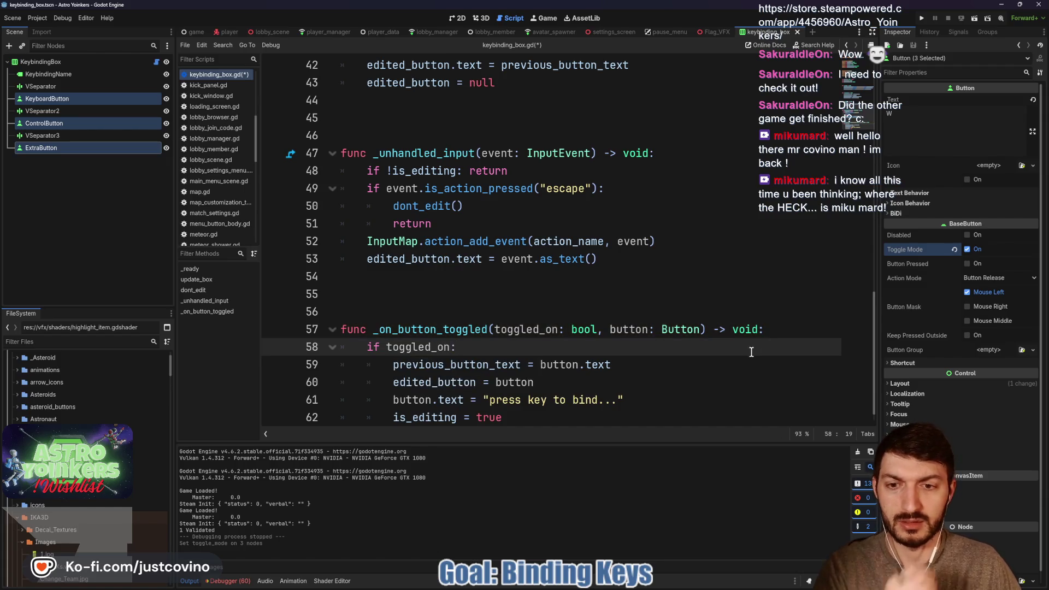
pyautogui.scroll(-1, 732, 343)
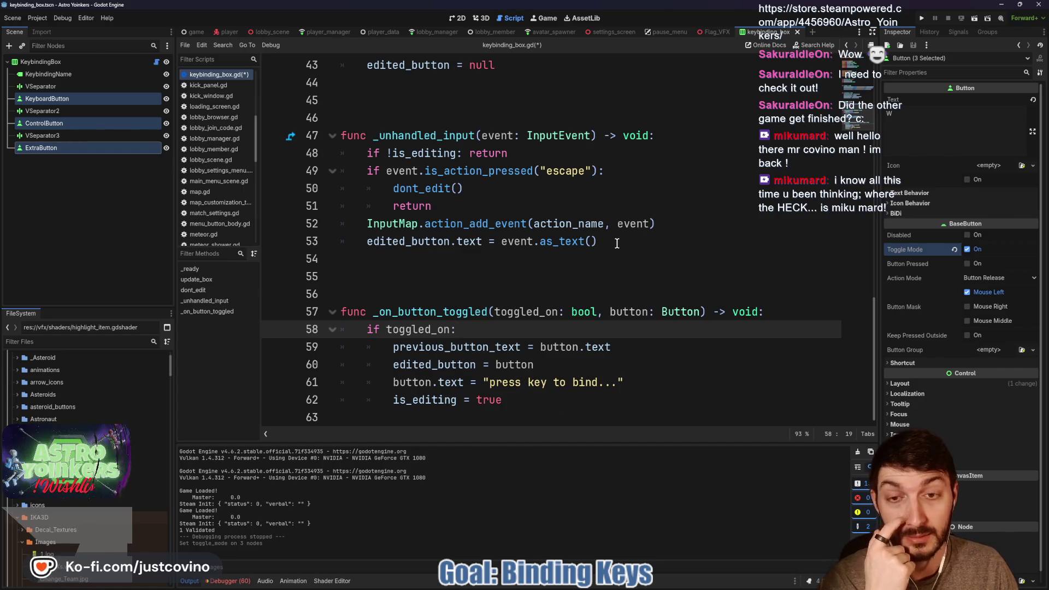
pyautogui.scroll(3, 482, 203)
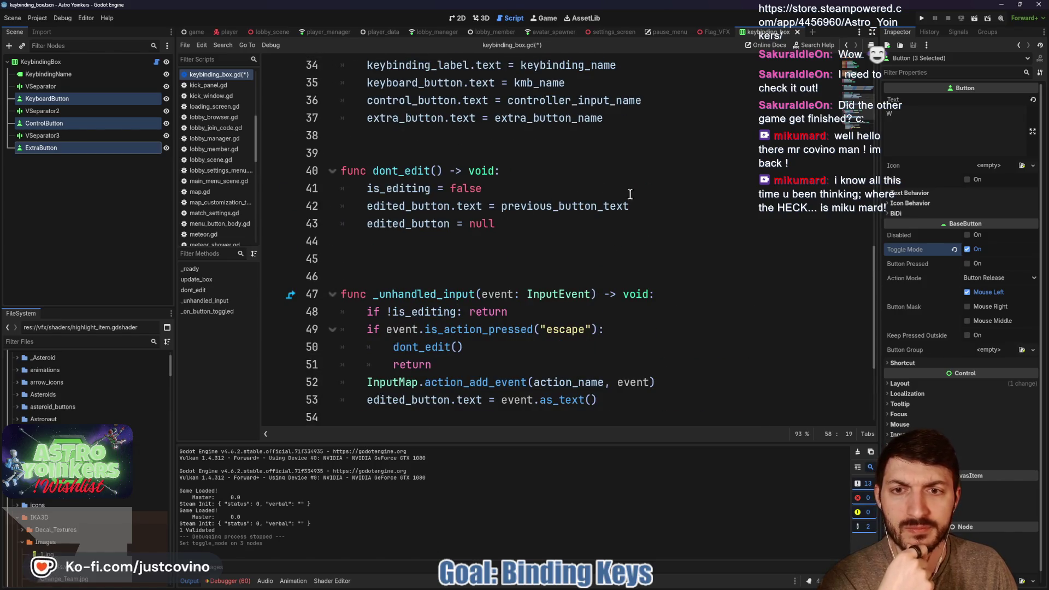
# Start a new line with edited_button below is_editing = false in dont_edit.
pyautogui.scroll(-3, 533, 197)
pyautogui.scroll(3, 545, 243)
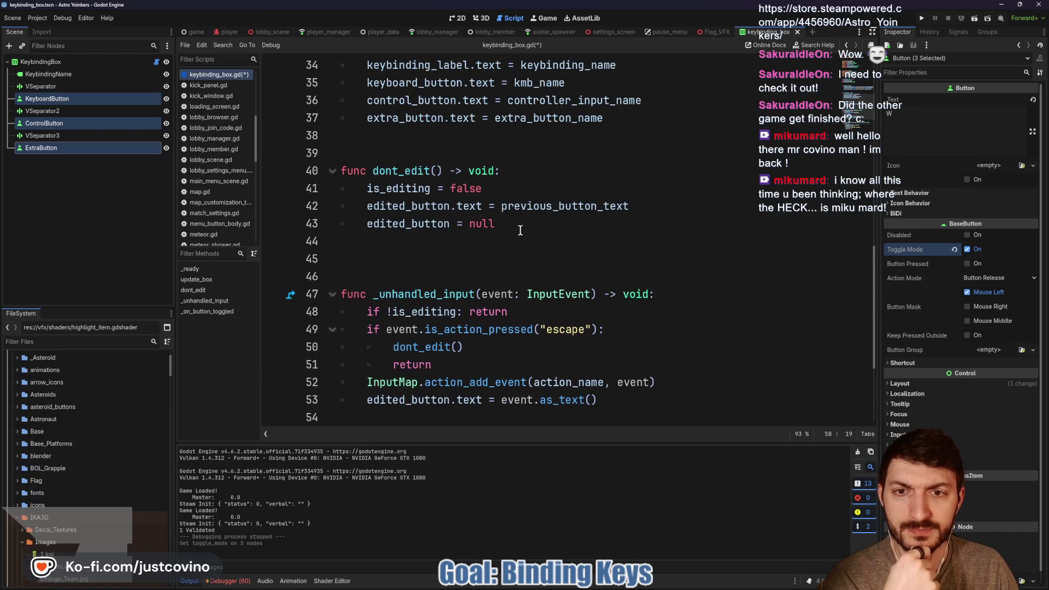
pyautogui.click(508, 187)
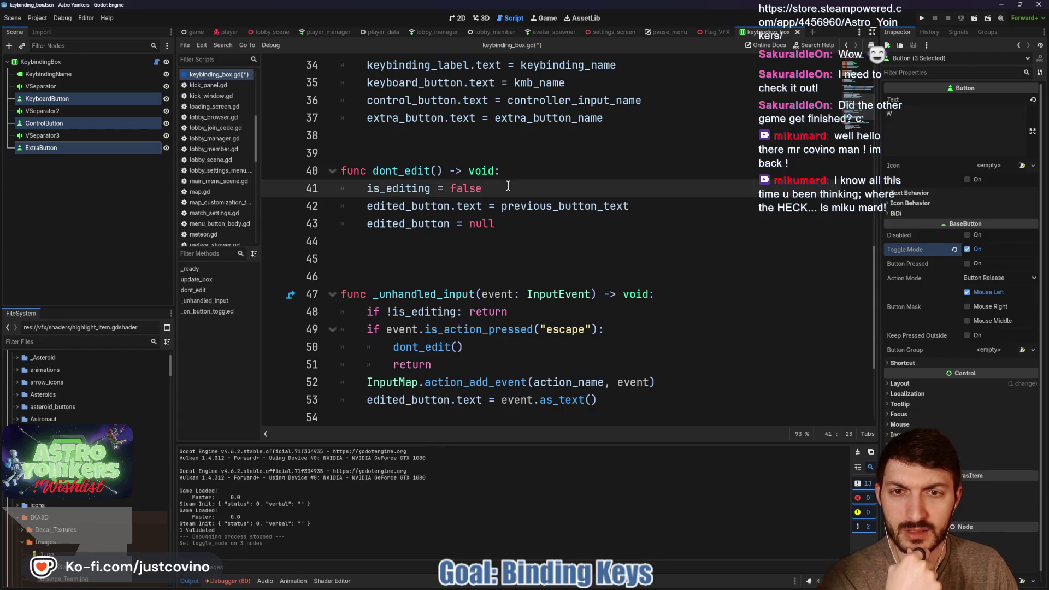
pyautogui.press('Return')
pyautogui.write('ed')
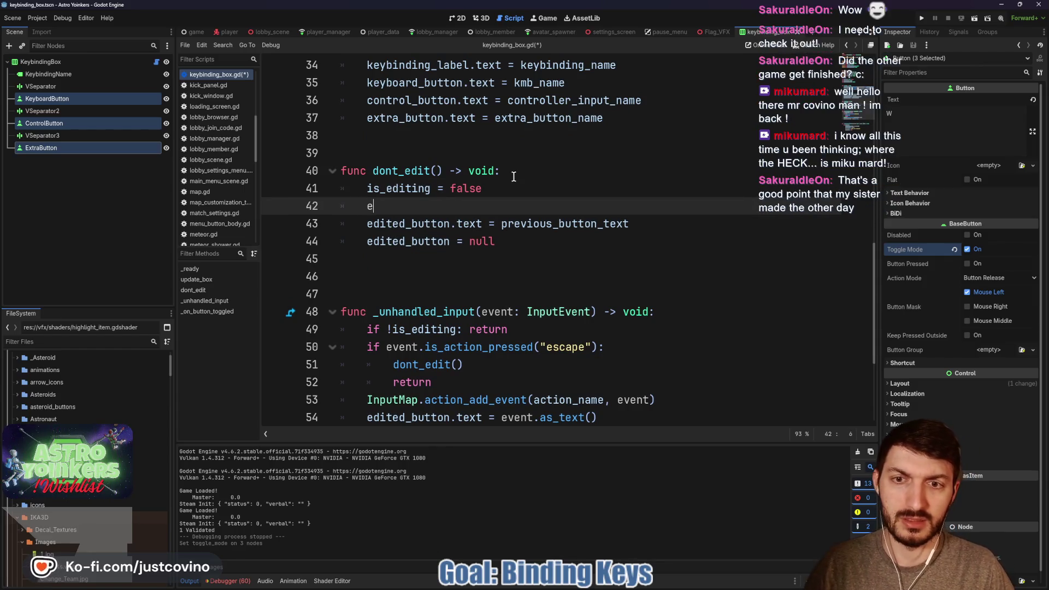
pyautogui.press('Return')
# Complete the line as edited_button.button_pressed = false and save keybinding_box.gd.
pyautogui.write('.toggled')
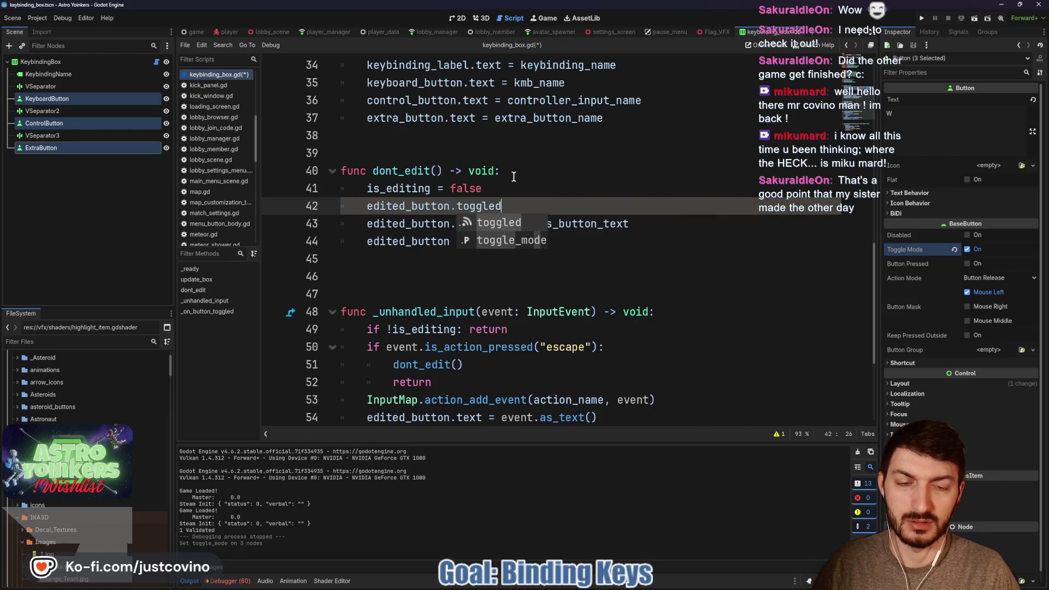
pyautogui.press('Down')
pyautogui.press('Return')
pyautogui.press('BackSpace')
pyautogui.press('BackSpace')
pyautogui.press('BackSpace')
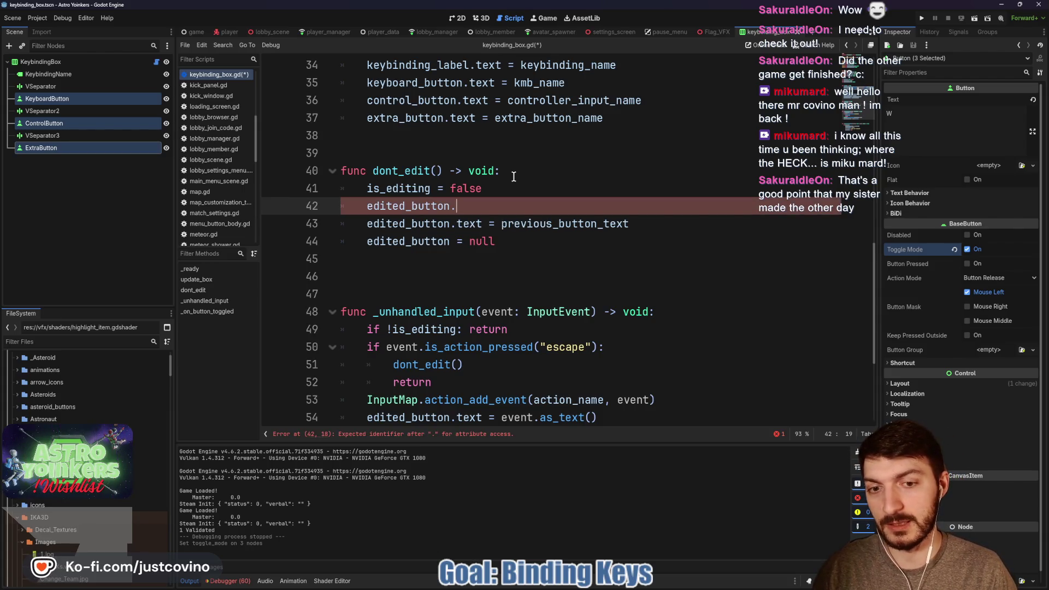
pyautogui.write('pre')
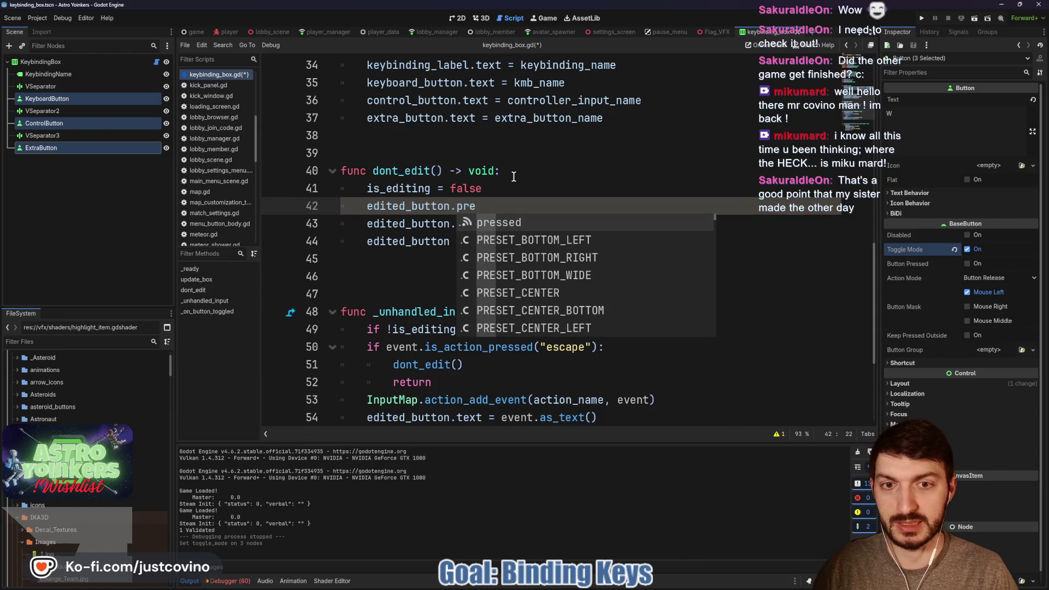
pyautogui.press('BackSpace')
pyautogui.press('BackSpace')
pyautogui.press('BackSpace')
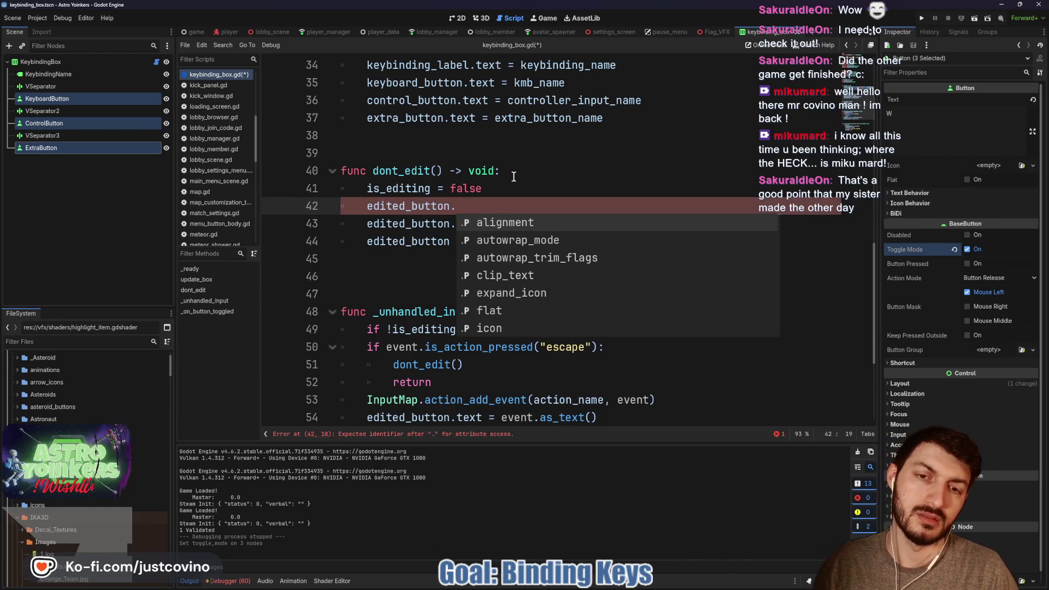
pyautogui.write('press')
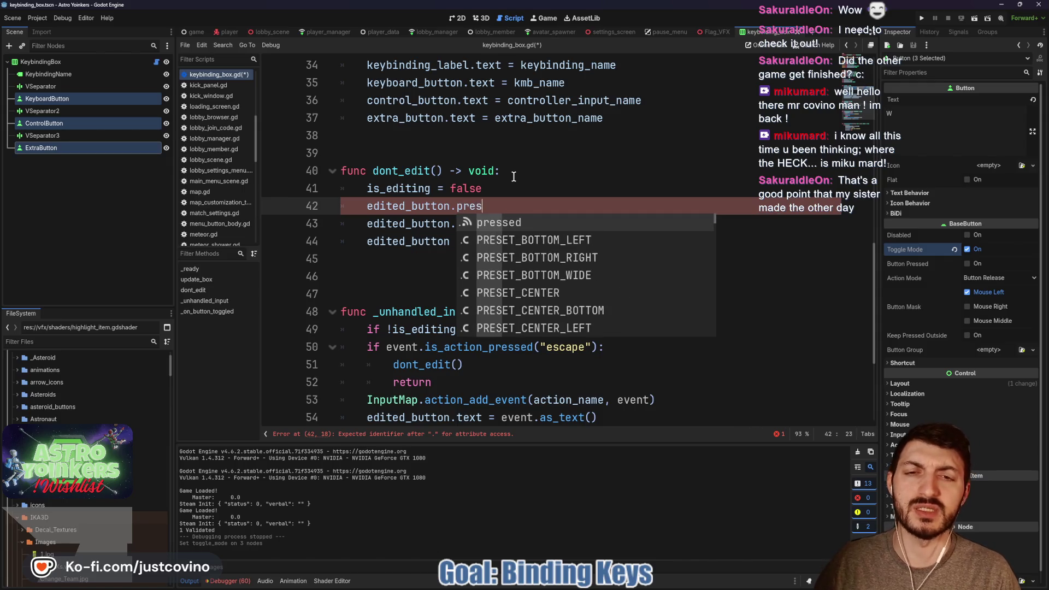
pyautogui.press('BackSpace')
pyautogui.press('BackSpace')
pyautogui.press('BackSpace')
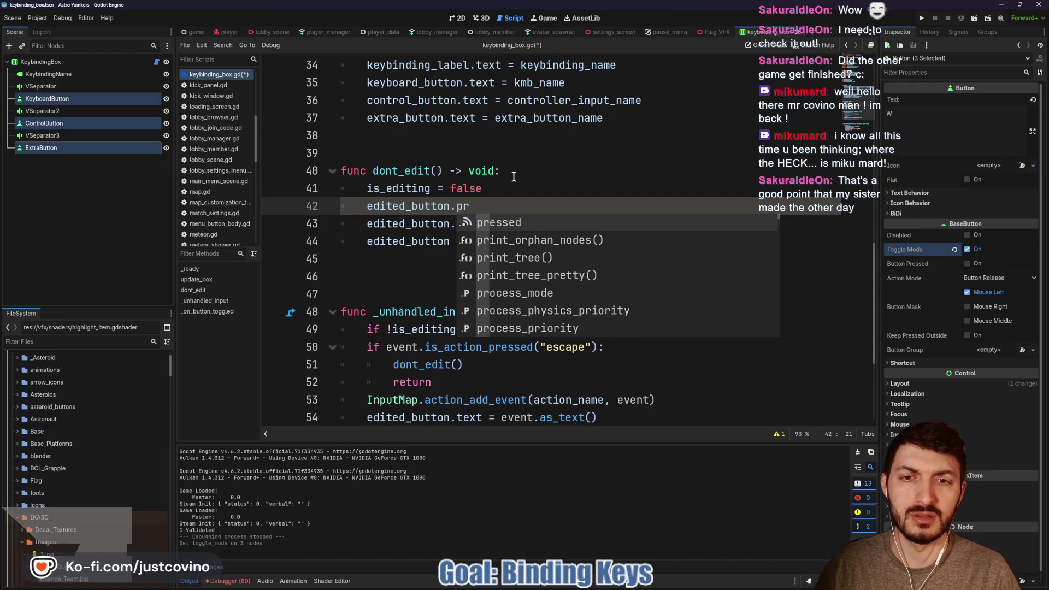
pyautogui.write('button')
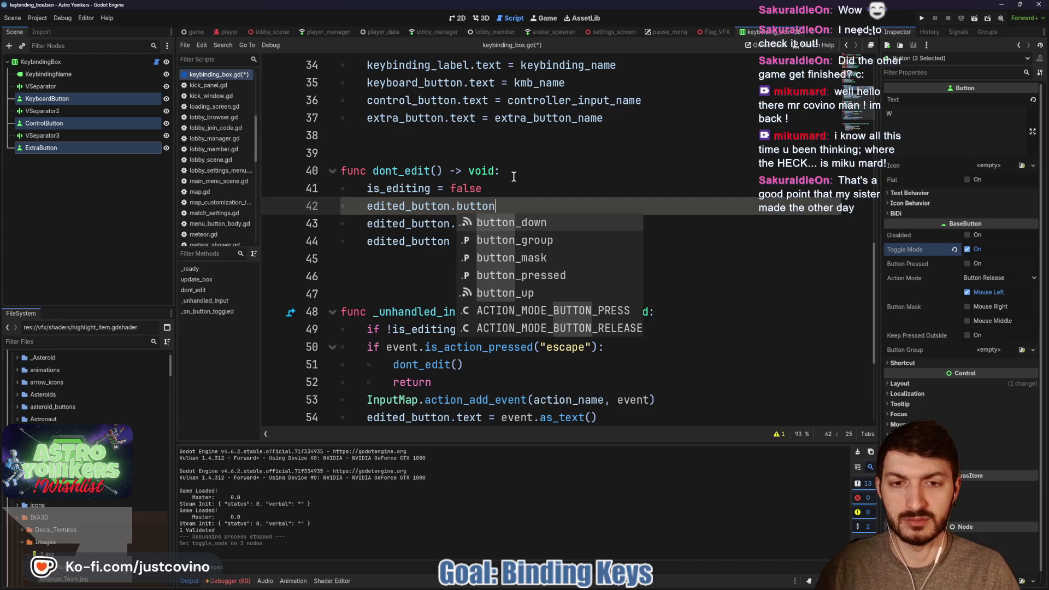
pyautogui.press('Down')
pyautogui.press('Down')
pyautogui.press('Down')
pyautogui.press('Return')
pyautogui.write('= false')
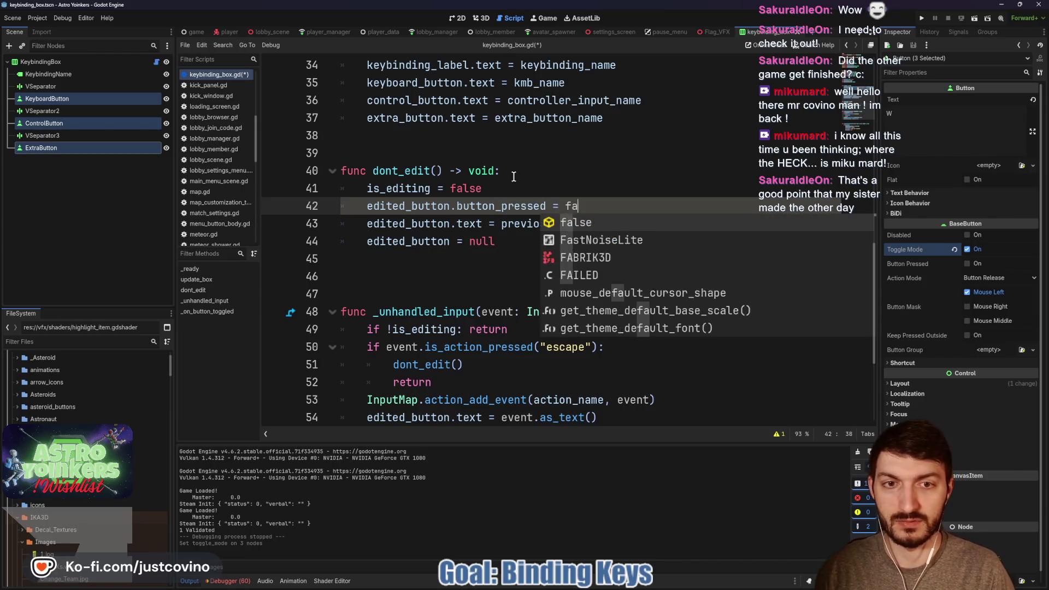
pyautogui.hotkey('ctrl', 's')
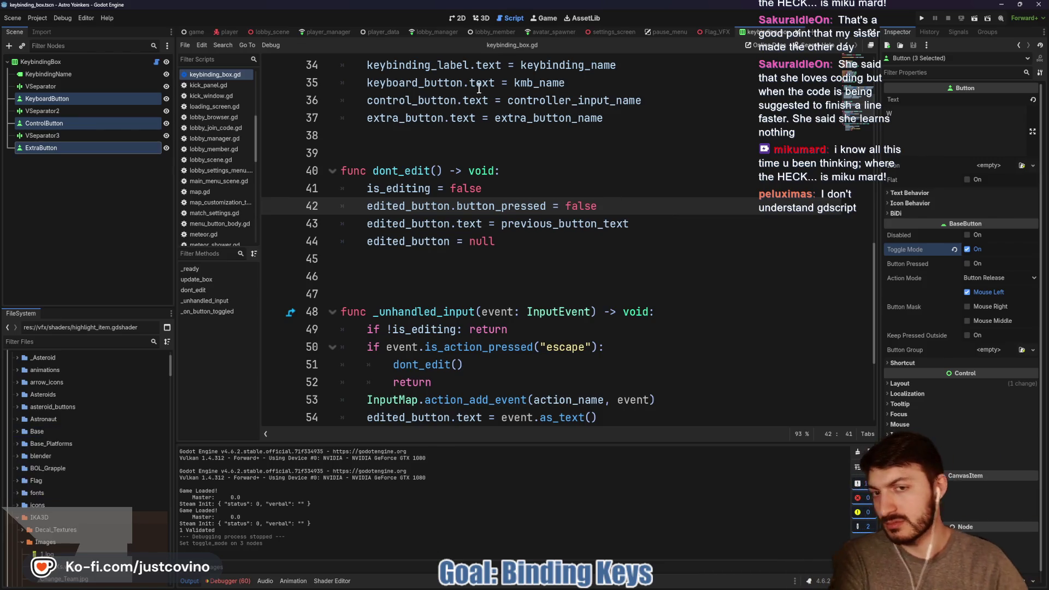
# Add a new line after the label update line in keybinding_box.gd.
pyautogui.click(93, 219)
pyautogui.click(528, 251)
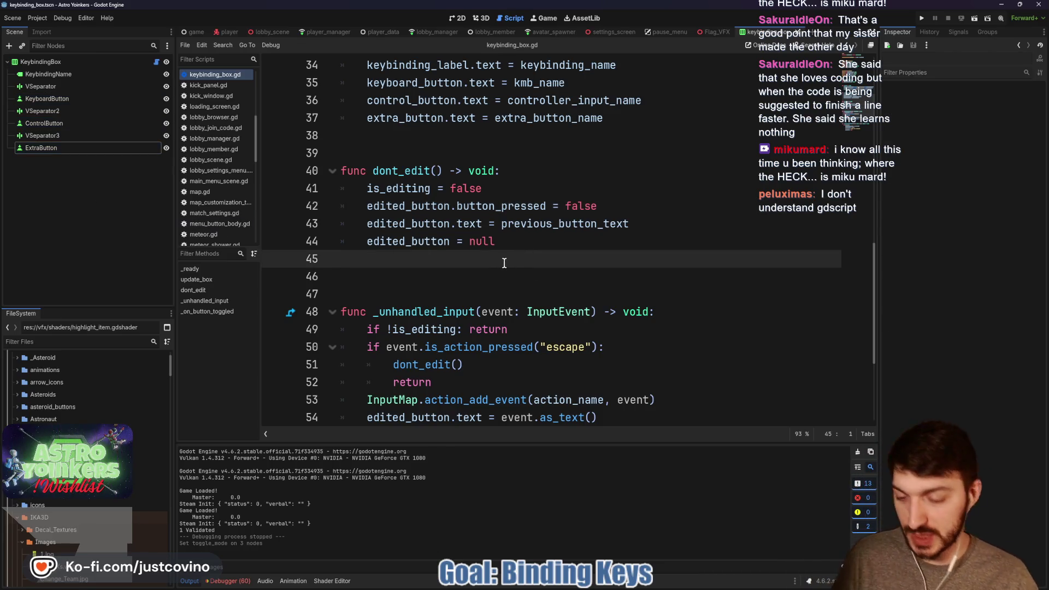
pyautogui.scroll(-2, 617, 321)
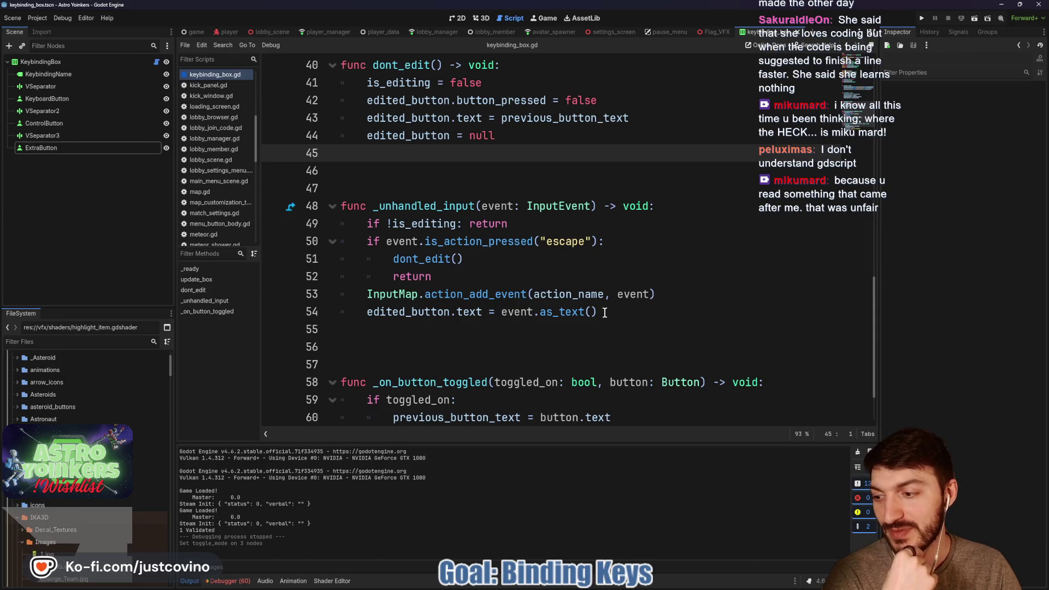
pyautogui.click(616, 312)
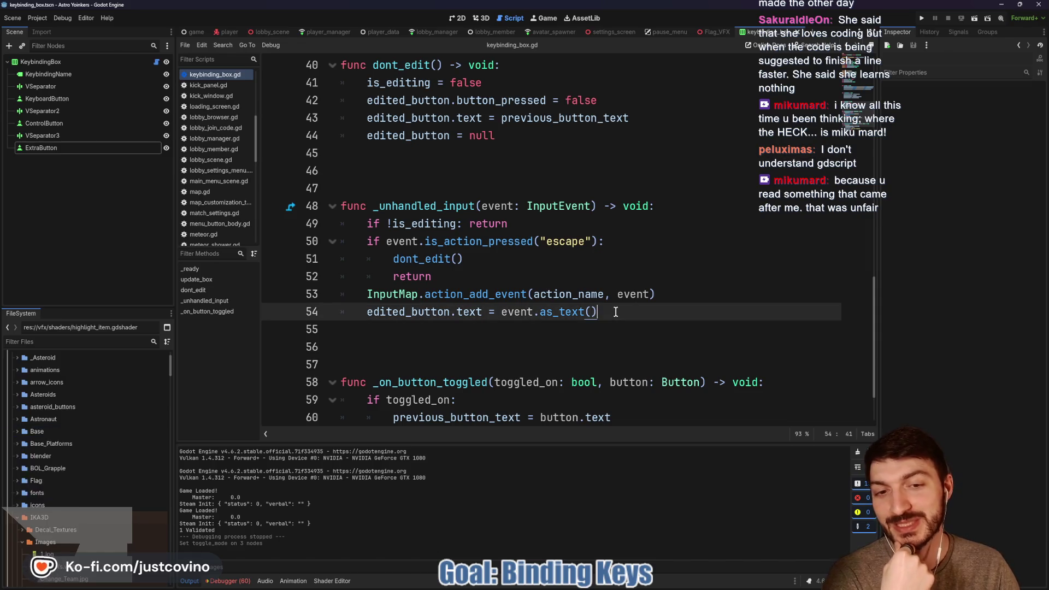
pyautogui.press('Return')
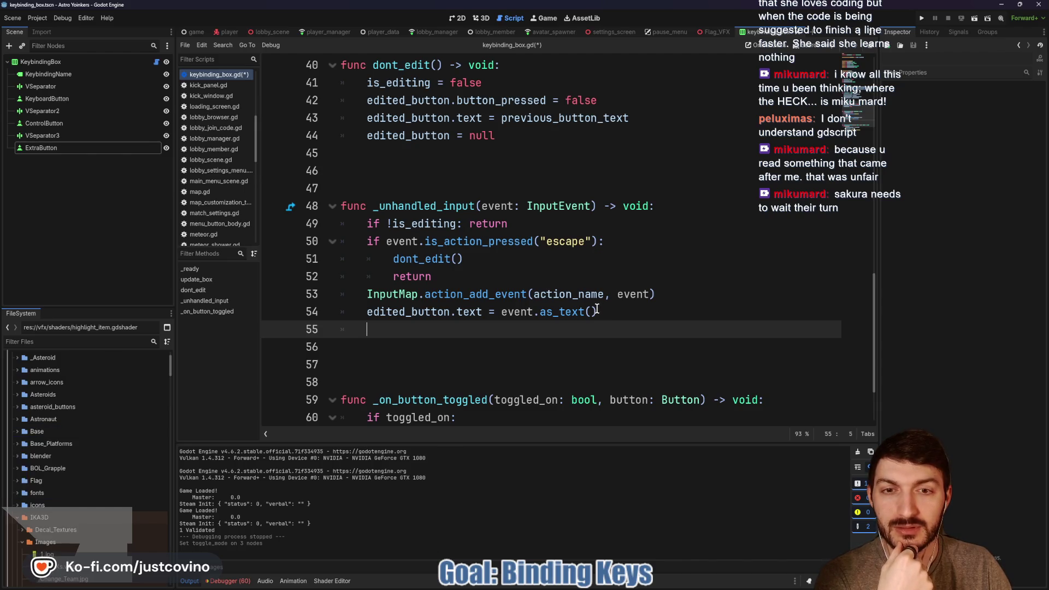
pyautogui.scroll(2, 547, 262)
pyautogui.click(402, 171)
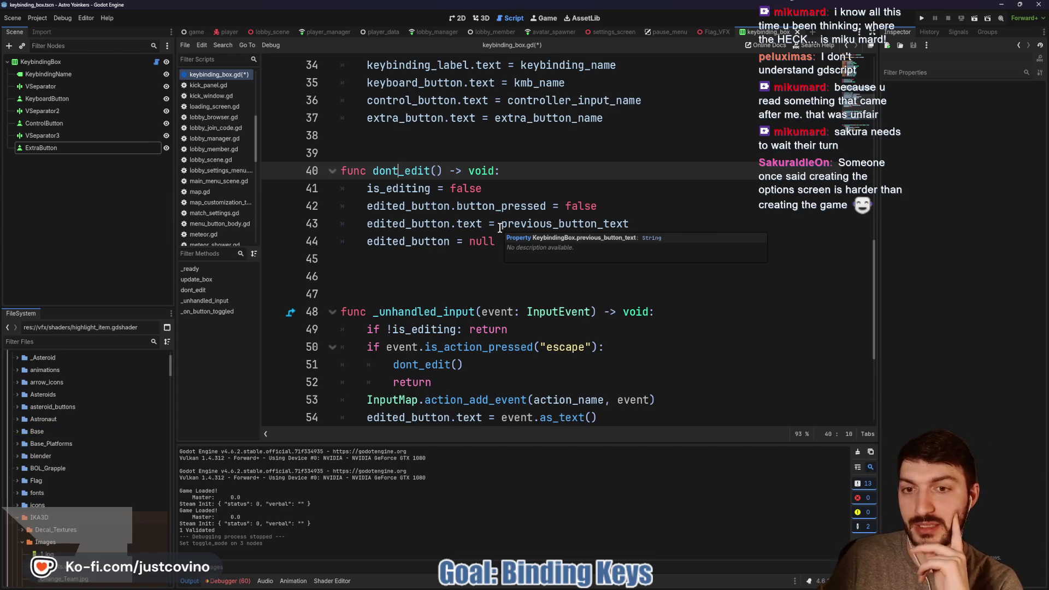
# Delete the surplus blank lines after dont_edit and _unhandled_input, then save.
pyautogui.click(464, 277)
pyautogui.press('BackSpace')
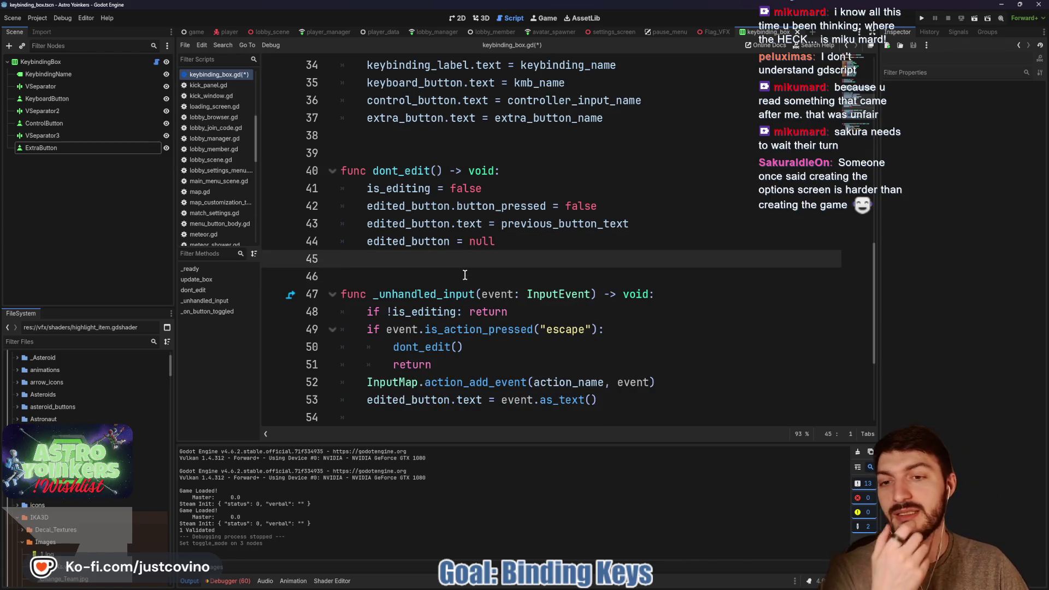
pyautogui.scroll(-3, 465, 274)
pyautogui.scroll(-1, 519, 275)
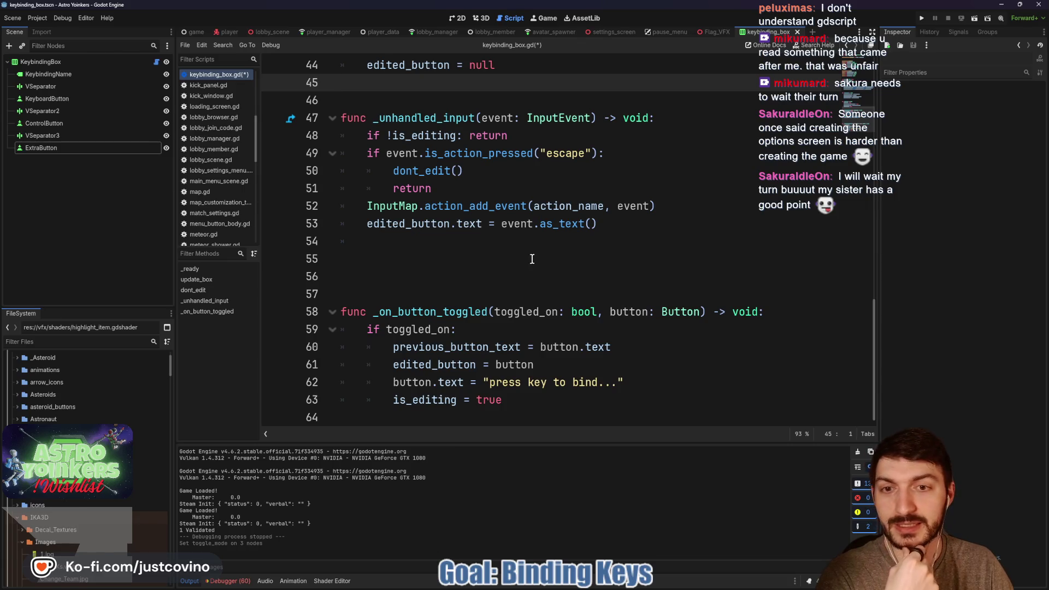
pyautogui.click(492, 249)
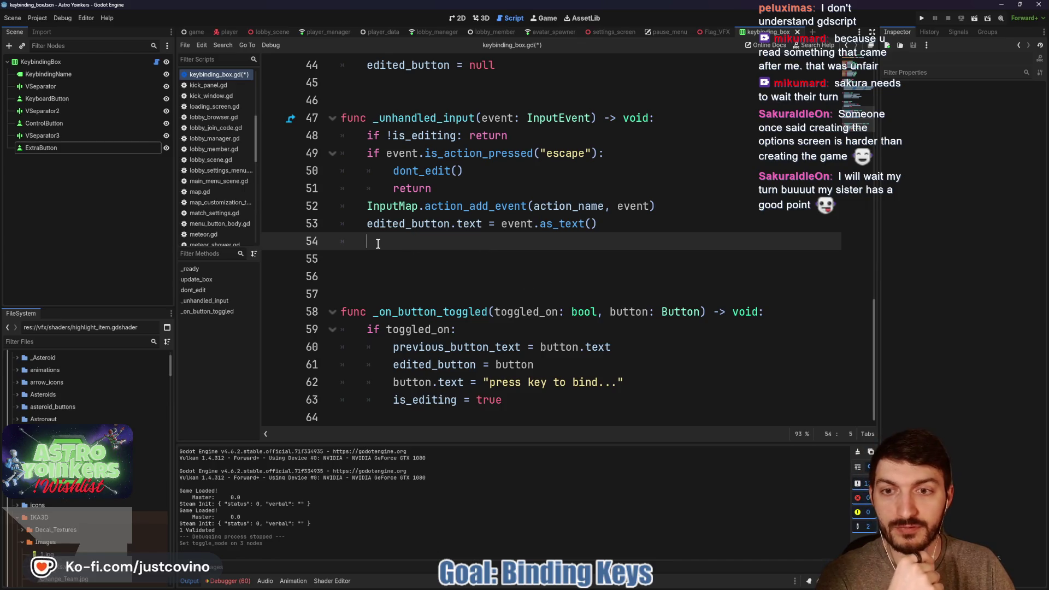
pyautogui.press('BackSpace')
pyautogui.press('BackSpace')
pyautogui.click(442, 255)
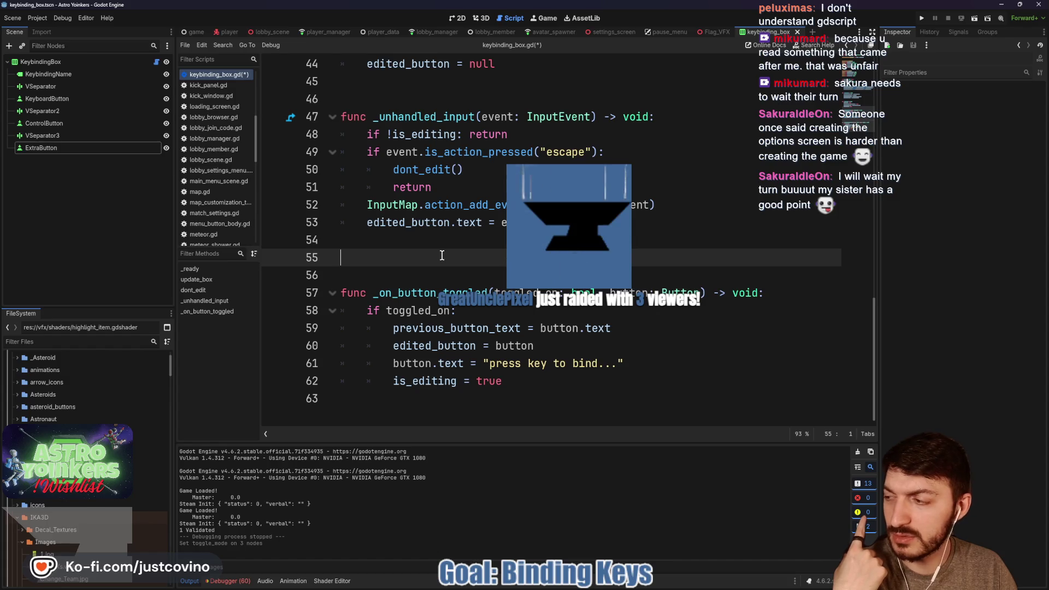
pyautogui.press('Up')
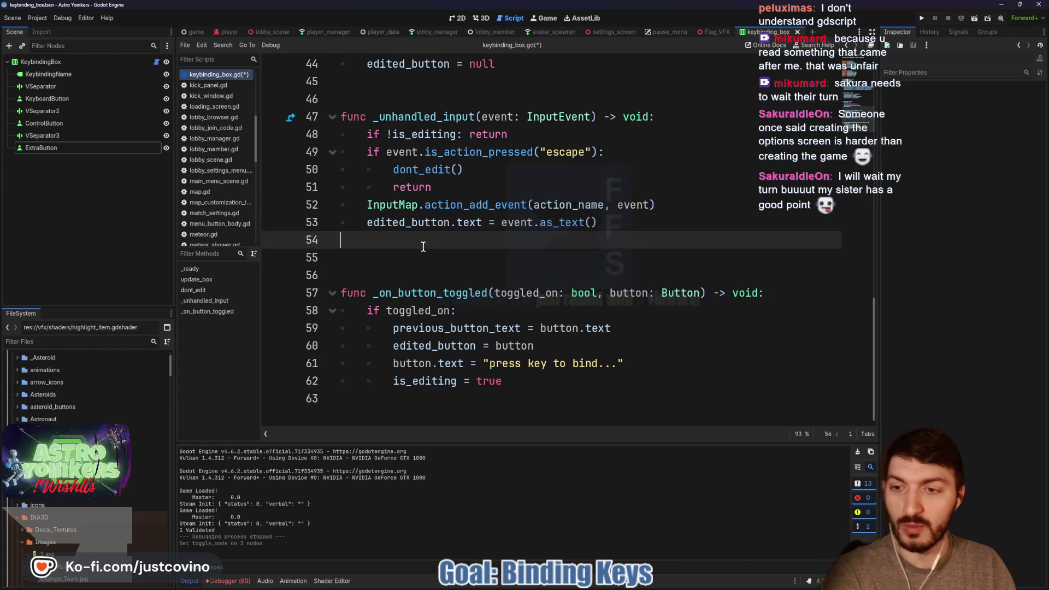
pyautogui.hotkey('ctrl', 's')
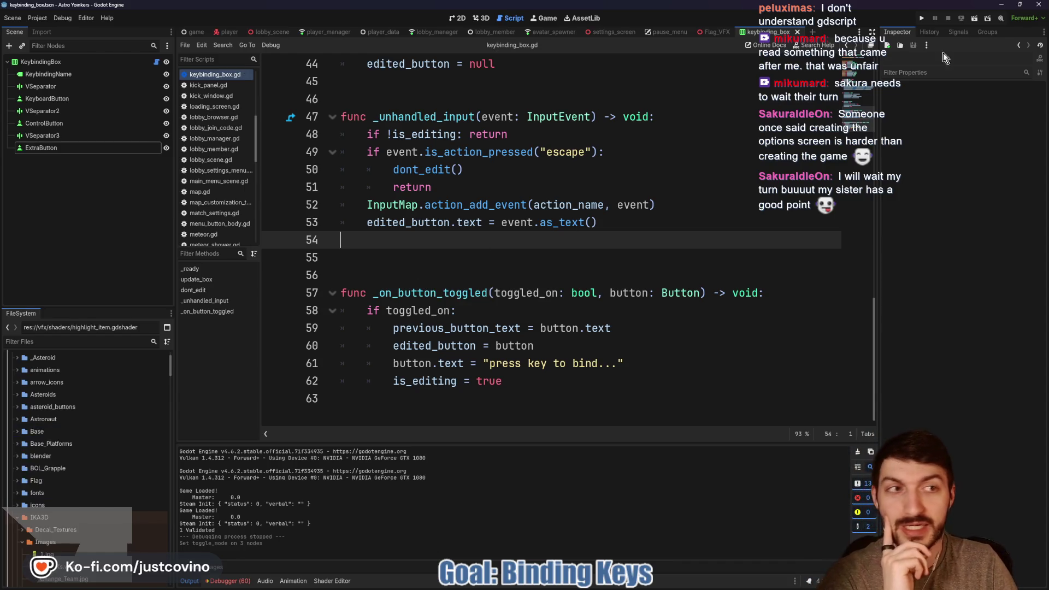
pyautogui.click(455, 20)
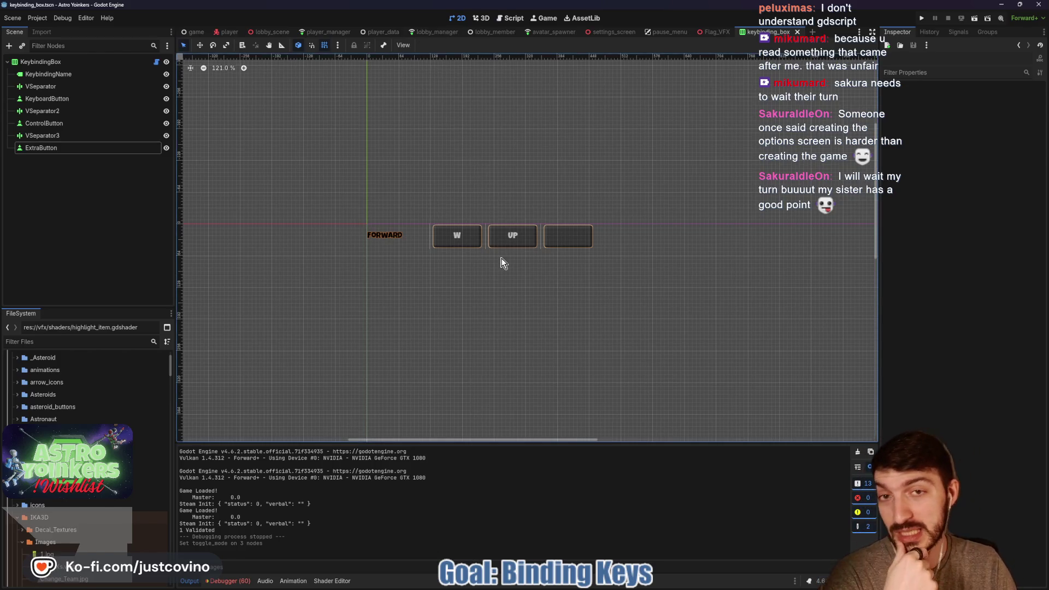
pyautogui.click(511, 18)
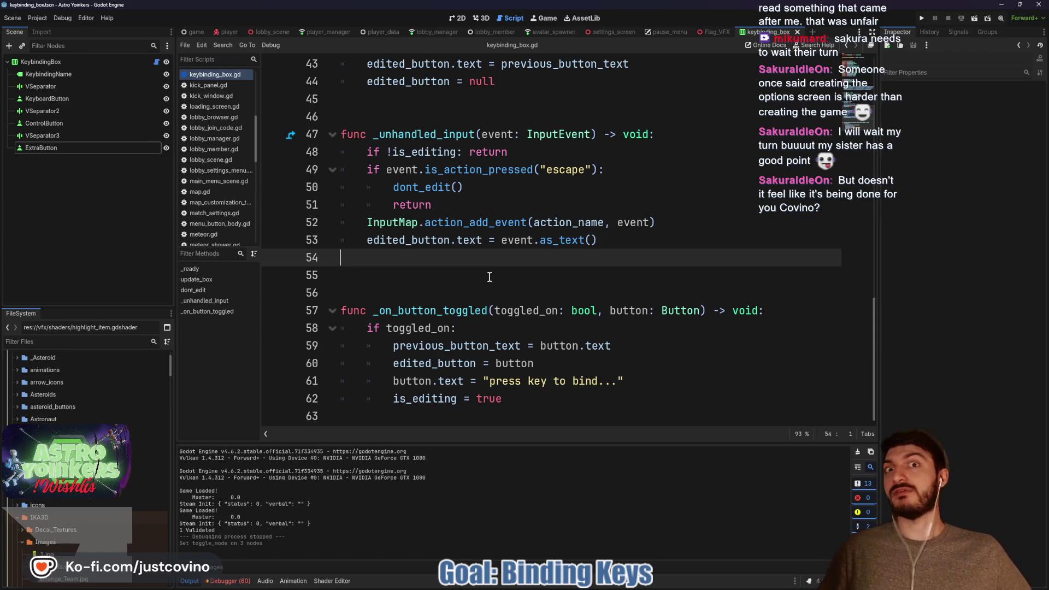
# Run the Astro Yoinkers project to reach its main menu.
pyautogui.click(444, 293)
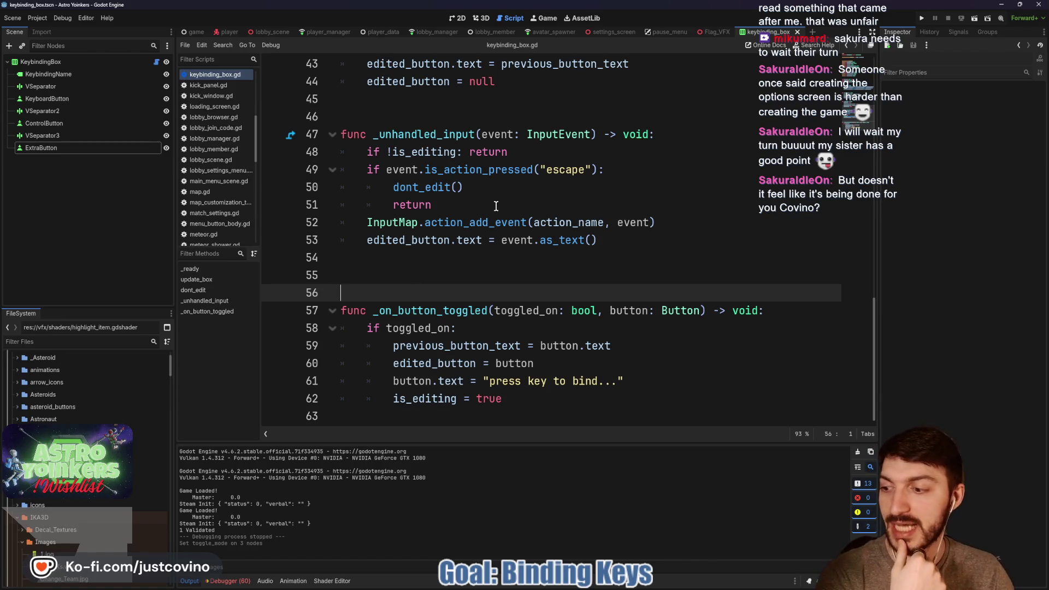
pyautogui.click(458, 269)
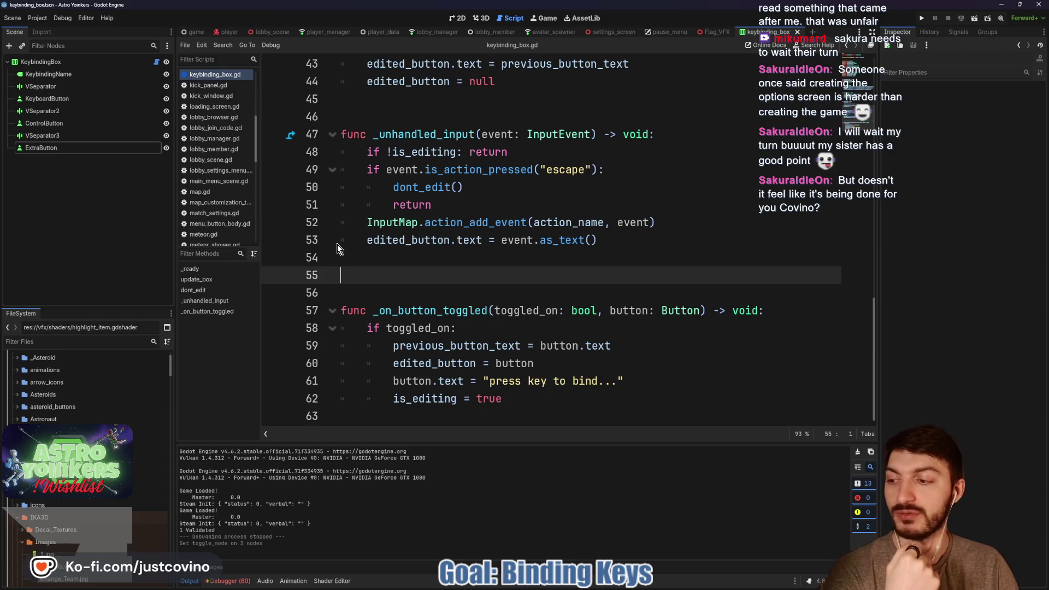
pyautogui.click(922, 19)
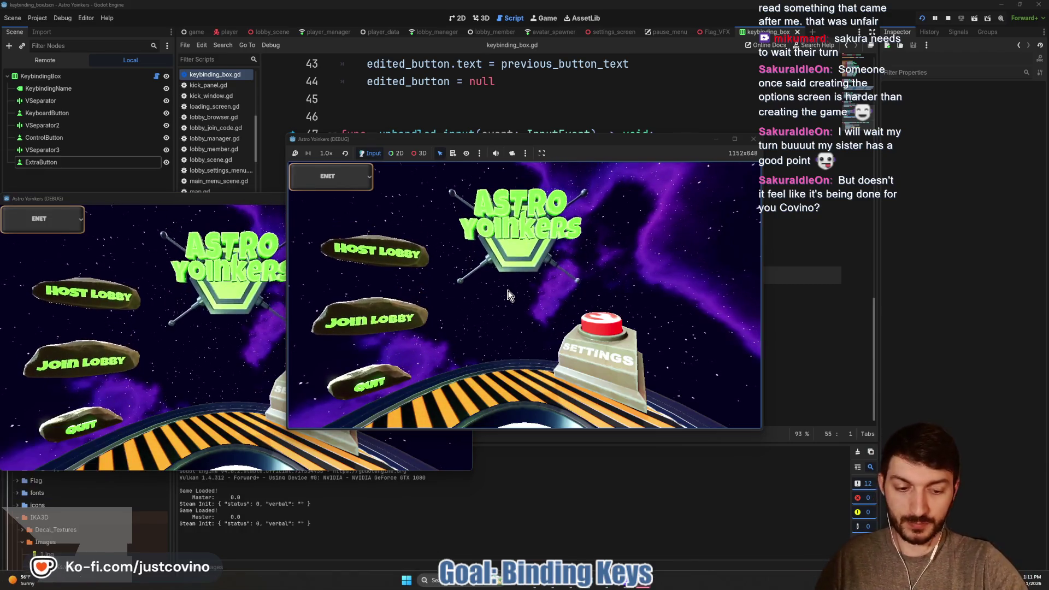
# Close the extra game window and host an Astro Yoinkers lobby.
pyautogui.hotkey('alt', 'Tab')
pyautogui.click(466, 202)
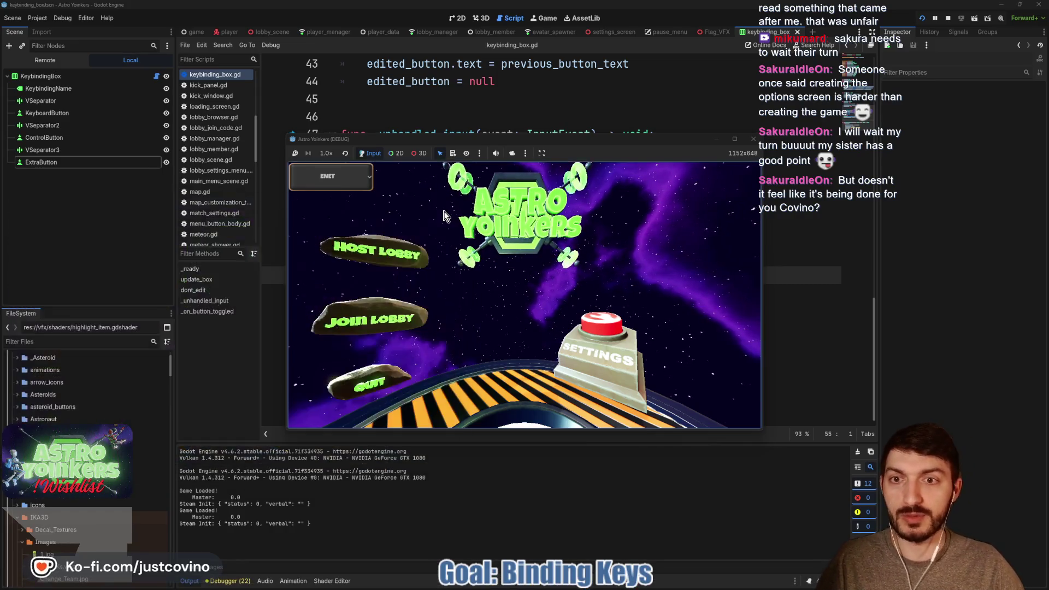
pyautogui.click(404, 251)
pyautogui.click(467, 249)
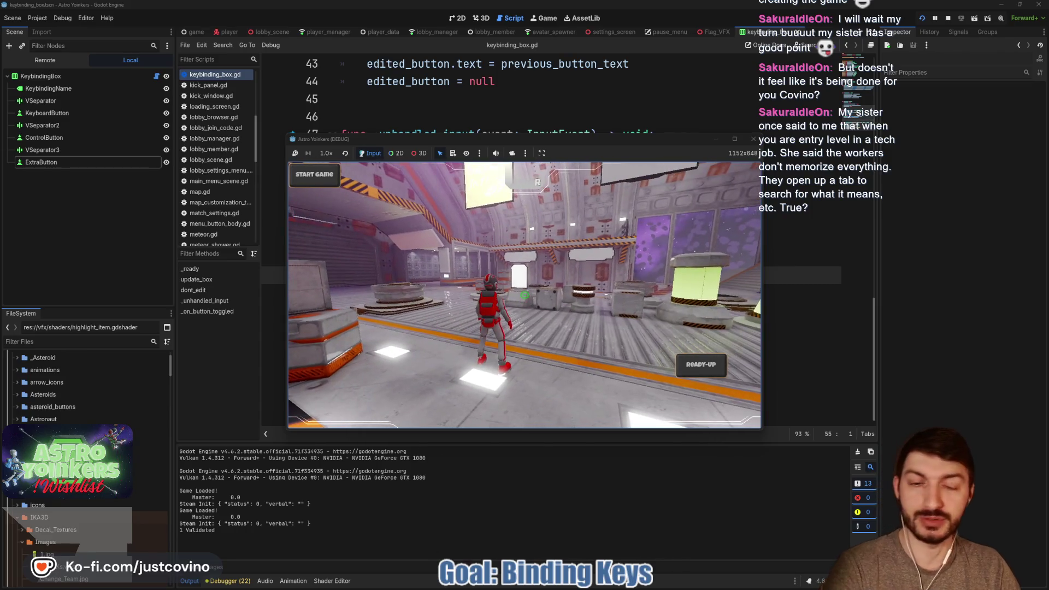
# Rebind the first Forward key from SPACE to S, recheck it, and return to the lobby.
pyautogui.press('Escape')
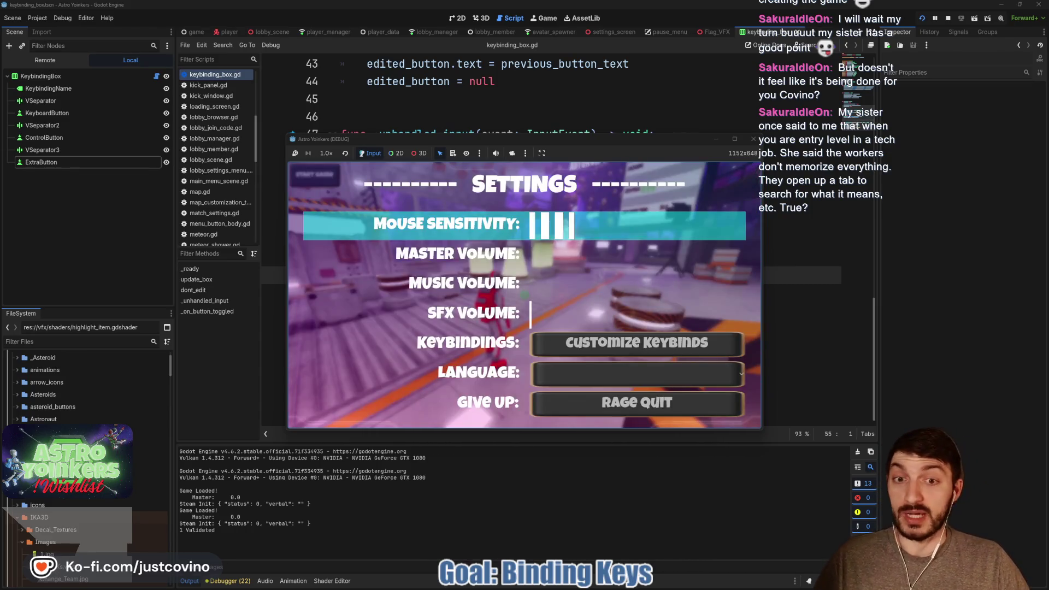
pyautogui.press('Down')
pyautogui.press('Down')
pyautogui.press('Down')
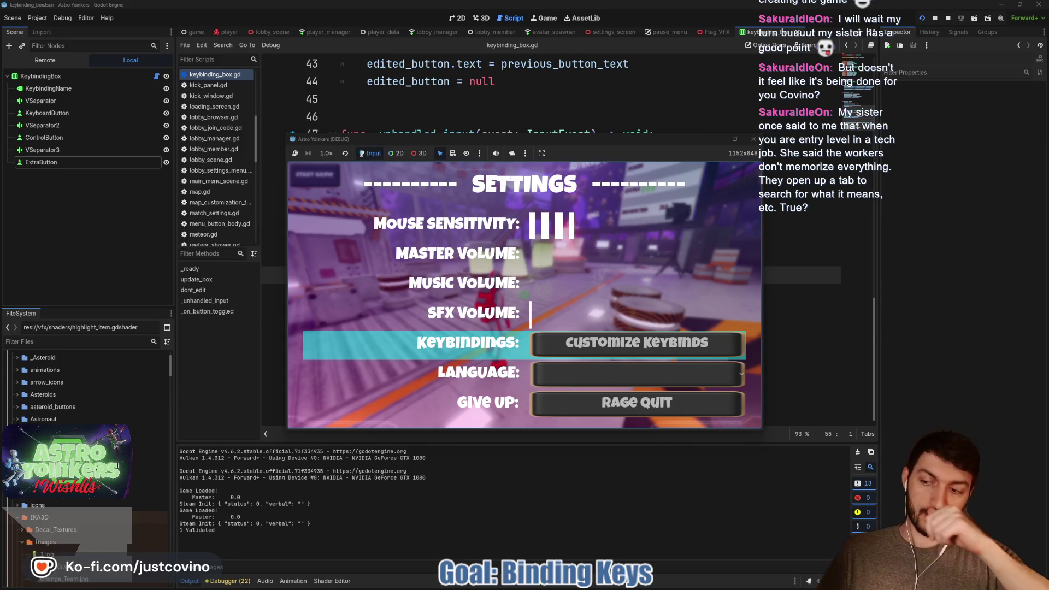
pyautogui.press('Return')
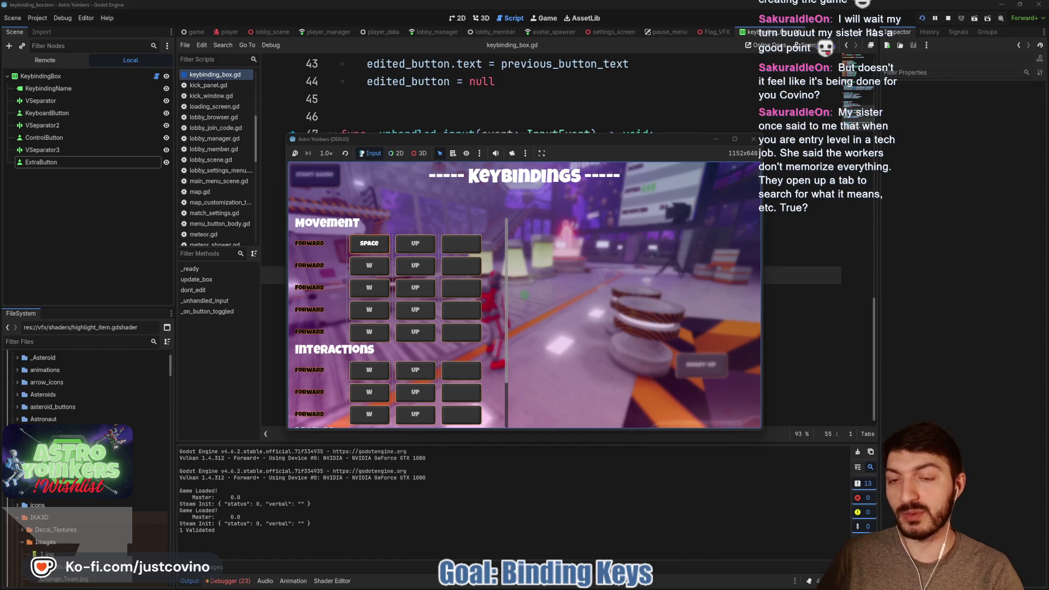
pyautogui.press('s')
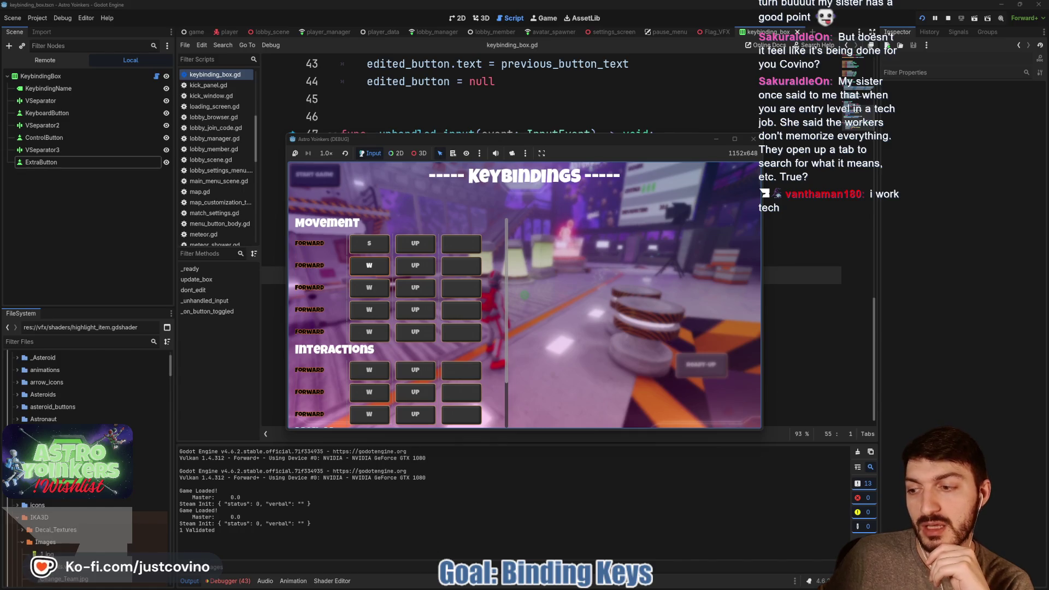
pyautogui.press('Escape')
pyautogui.press('Return')
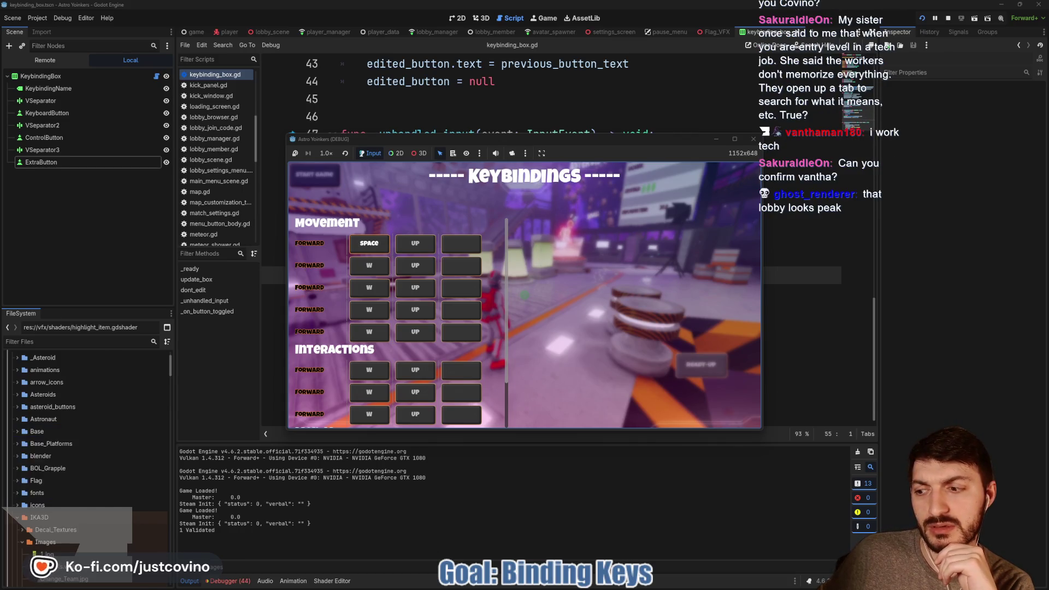
pyautogui.press('Escape')
pyautogui.press('Escape')
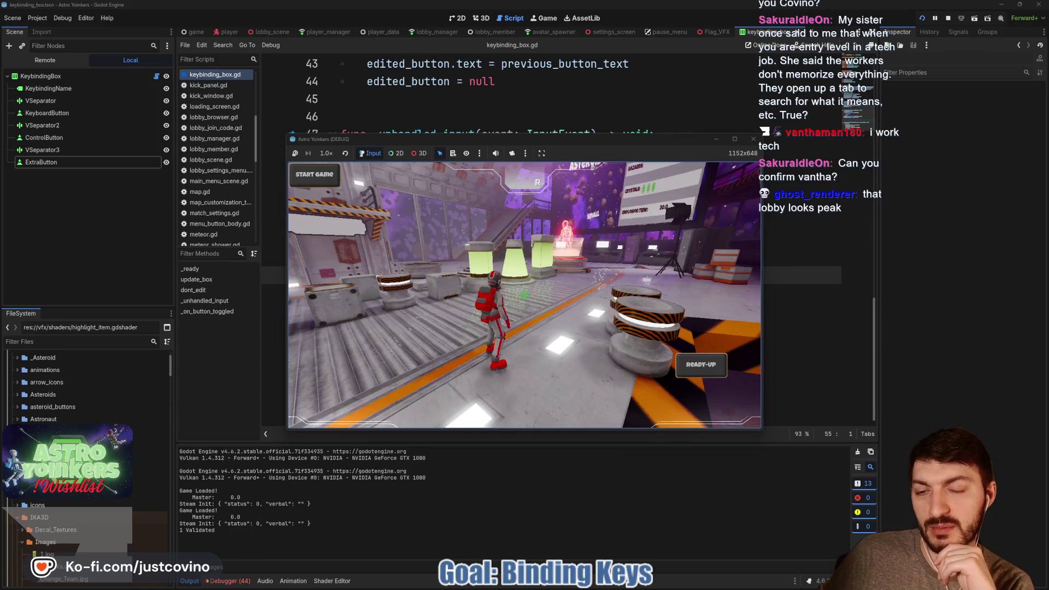
# Walk forward, grapple toward the Asteroid Map board, and open then close the Customize panel.
pyautogui.press('w')
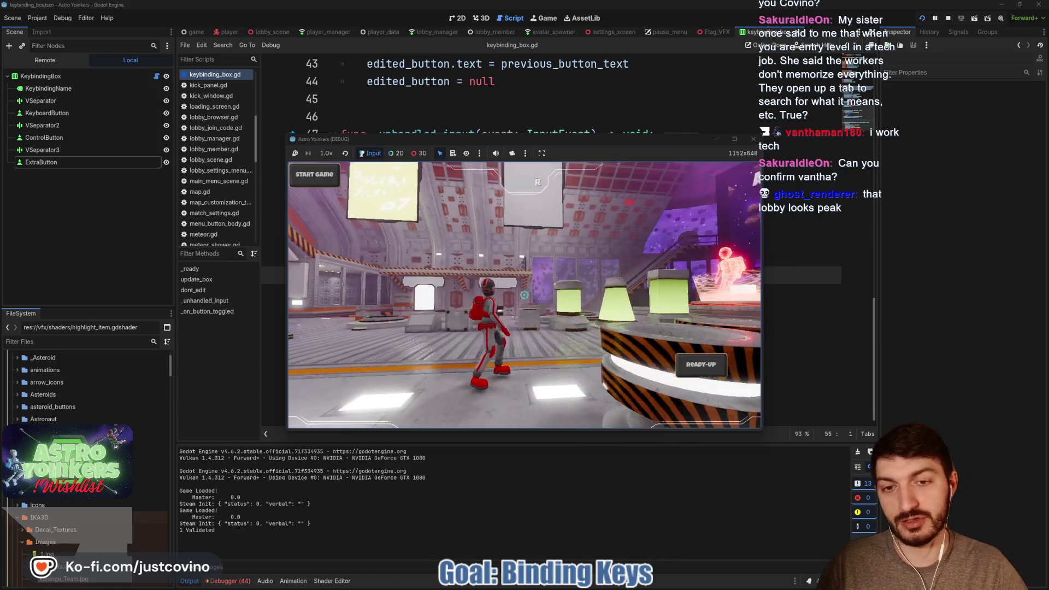
pyautogui.click(525, 295)
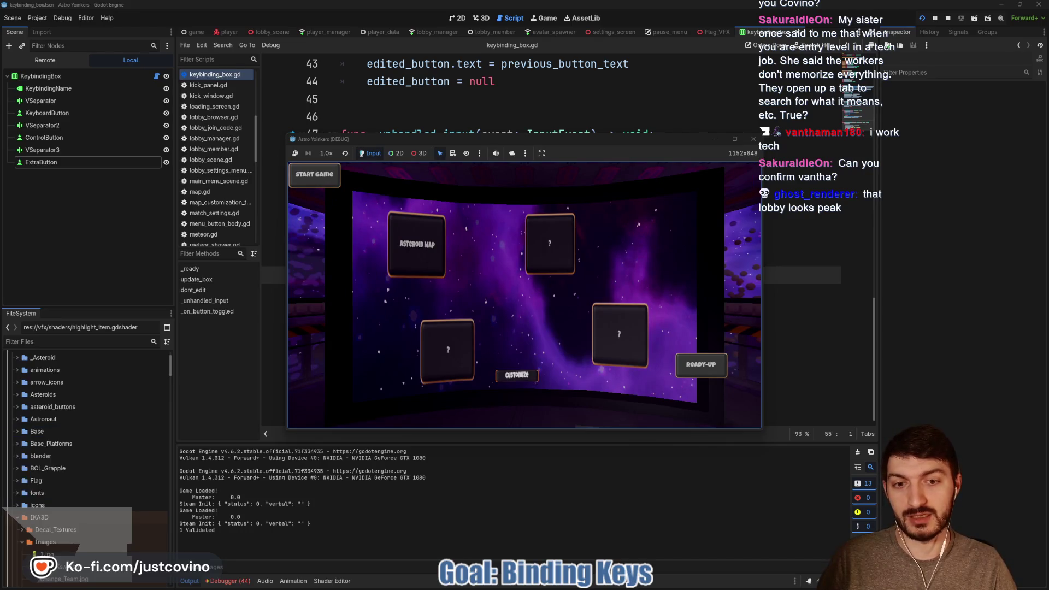
pyautogui.click(516, 375)
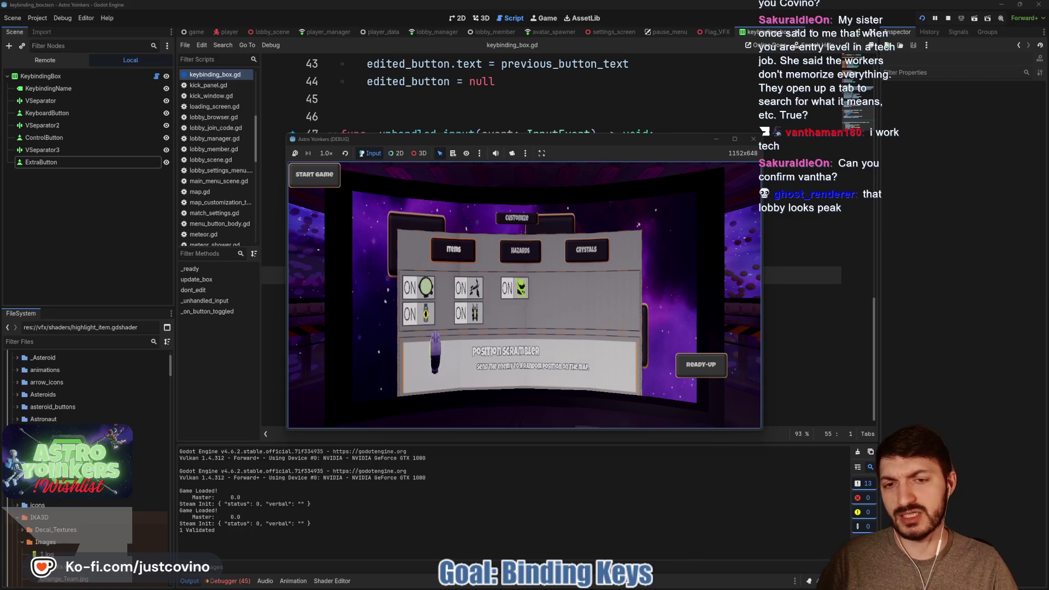
pyautogui.press('Escape')
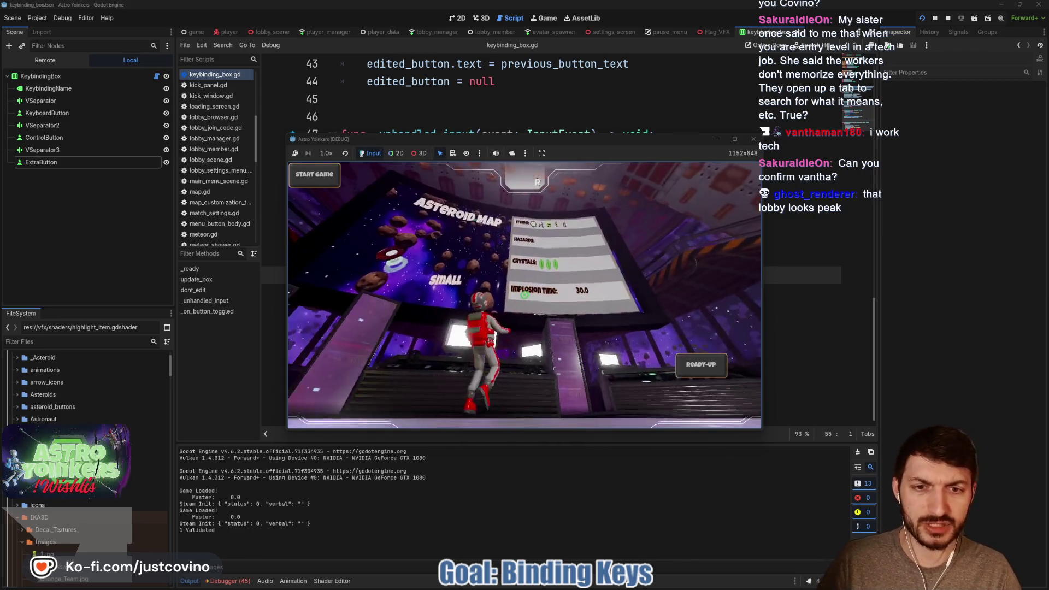
# Walk past the green pillars to the hologram pedestal, then stop the game with F8.
pyautogui.press('a')
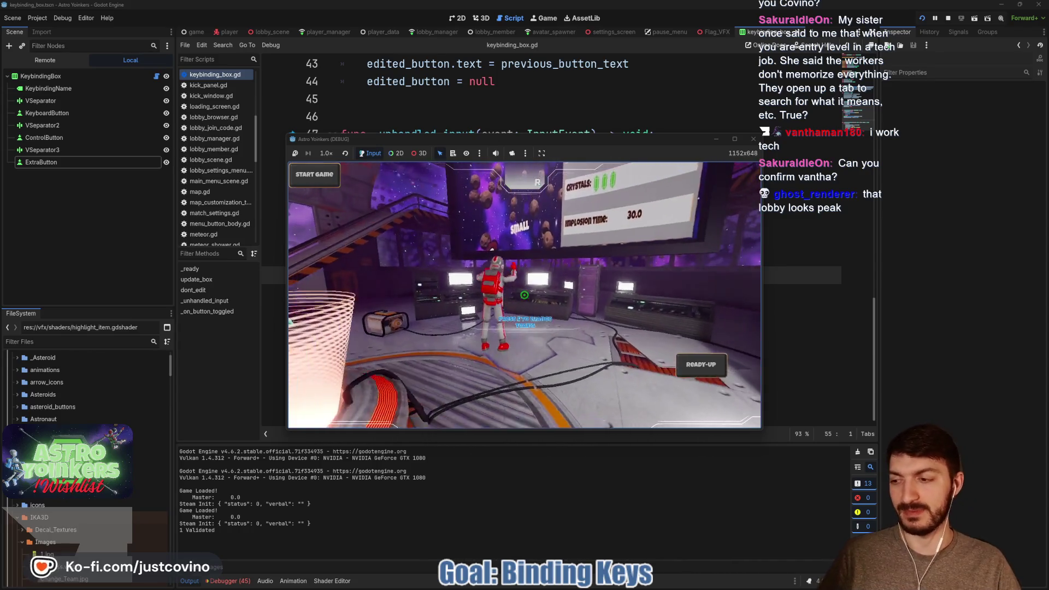
pyautogui.press('a')
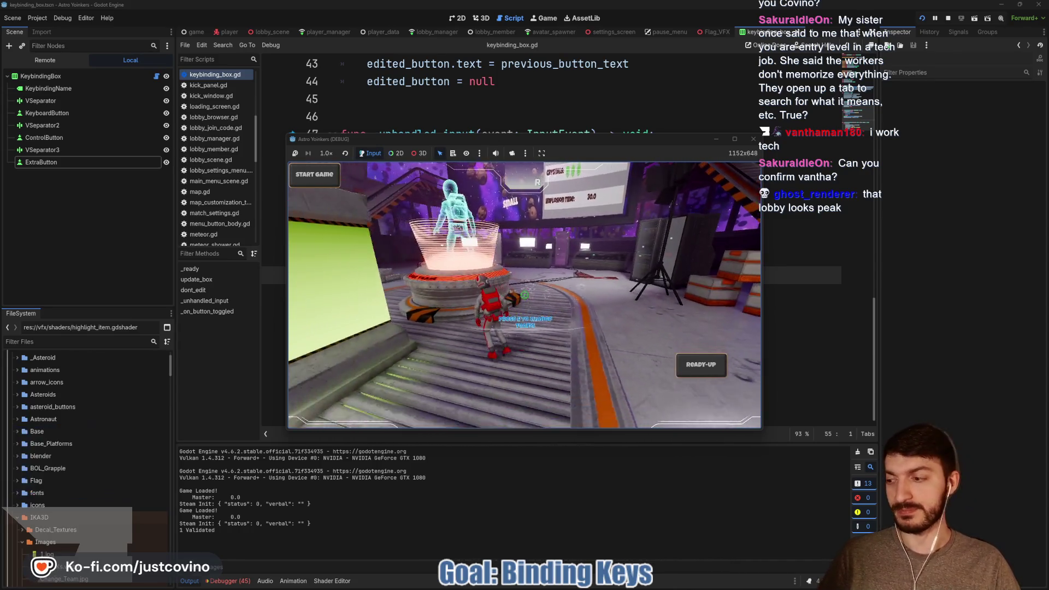
pyautogui.press('a')
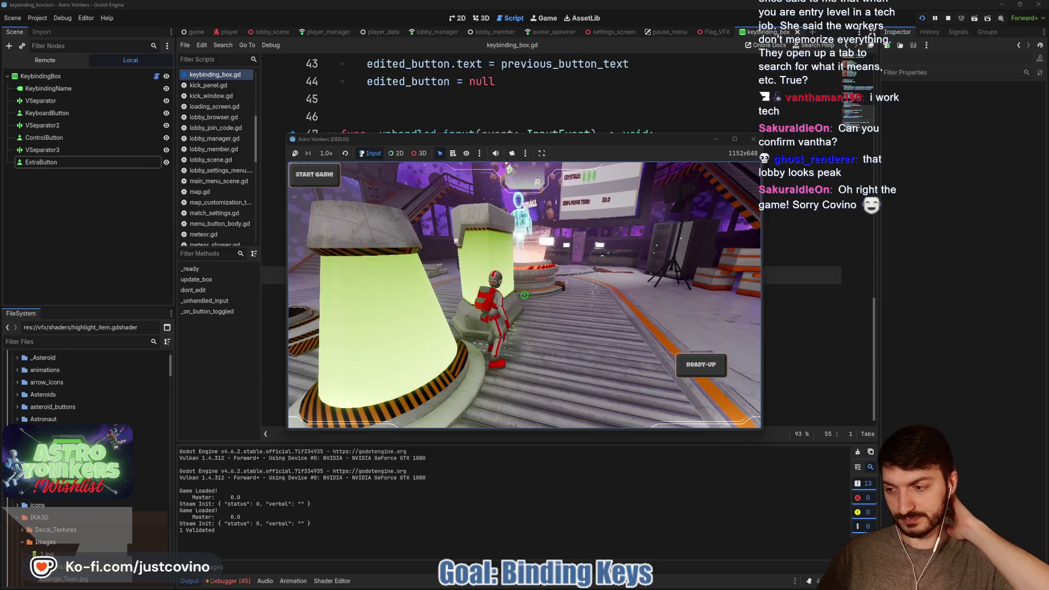
pyautogui.press('w')
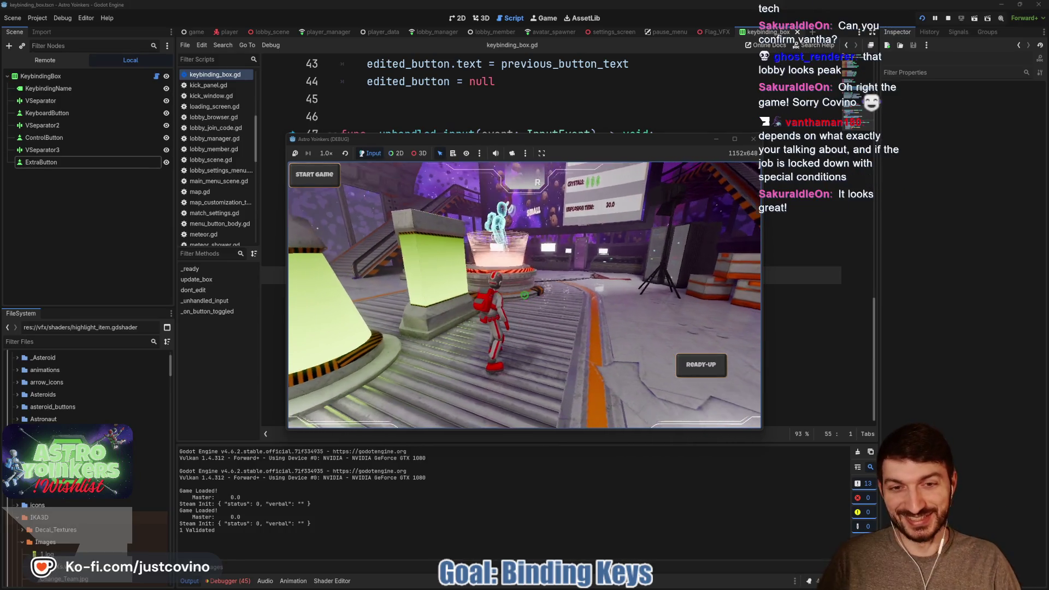
pyautogui.press('w')
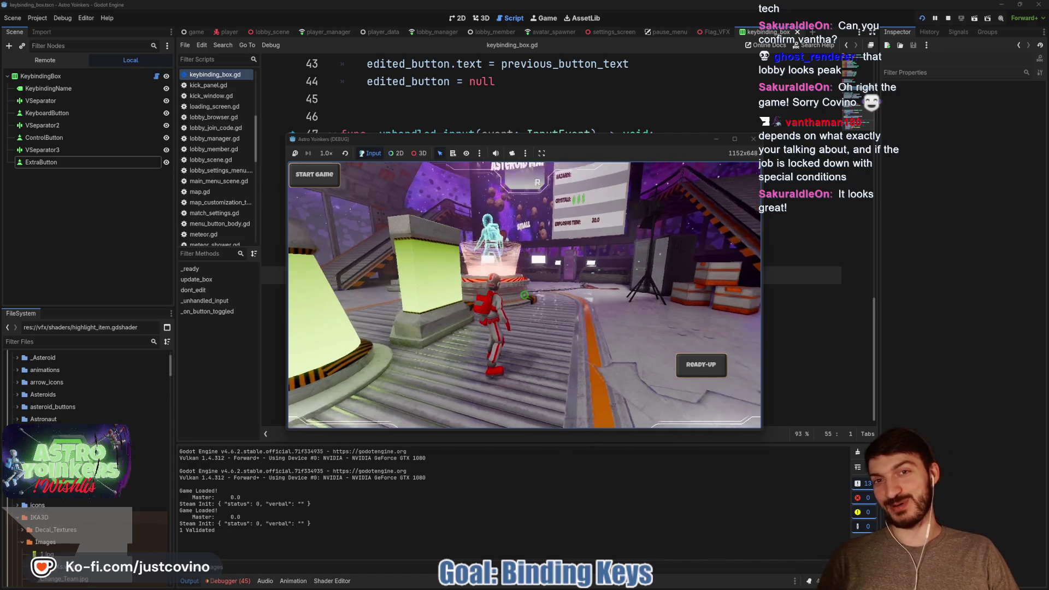
pyautogui.press('F8')
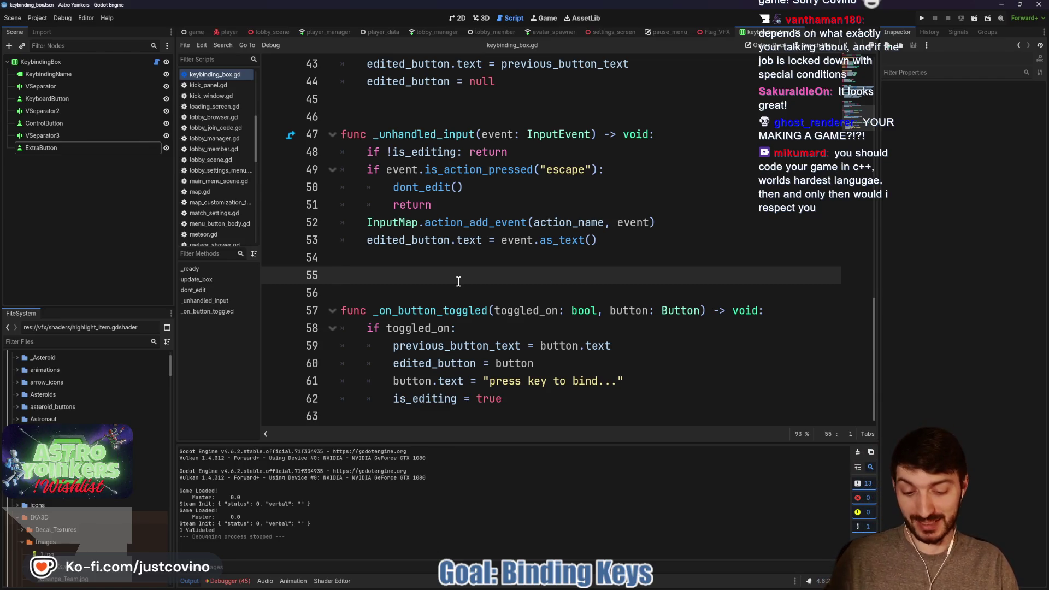
# Delete the blank line after _unhandled_input, read the InputEvent docs, and return to the script.
pyautogui.press('BackSpace')
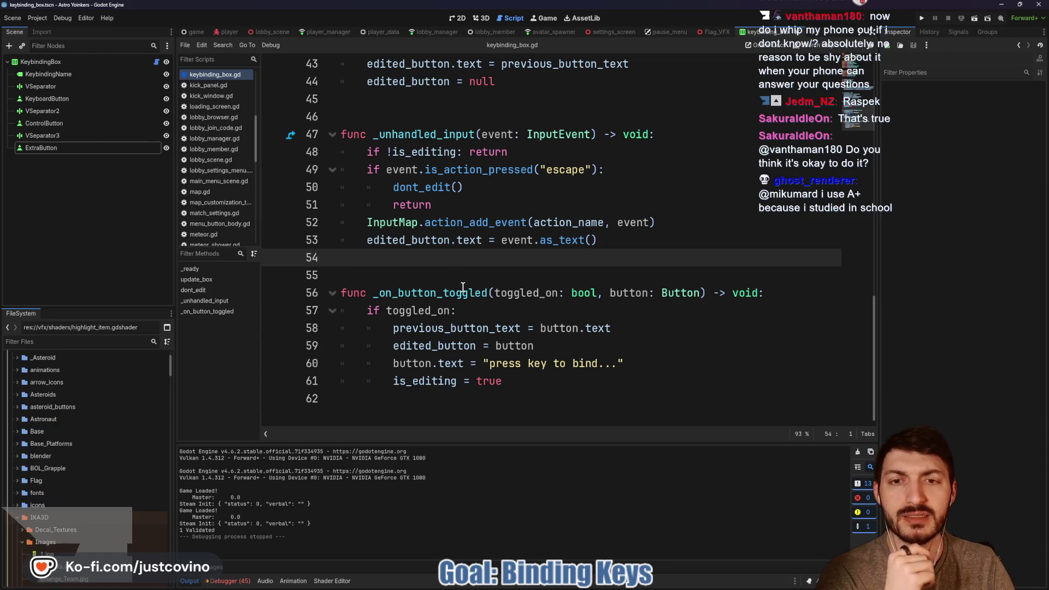
pyautogui.scroll(1, 459, 279)
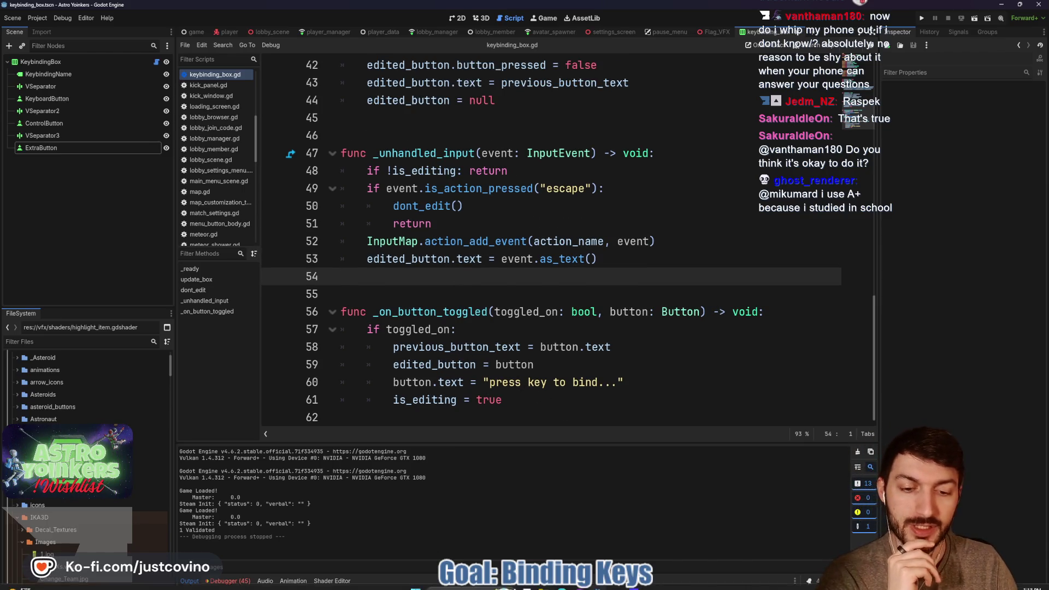
pyautogui.hotkey('alt', 'Tab')
pyautogui.scroll(3, 590, 298)
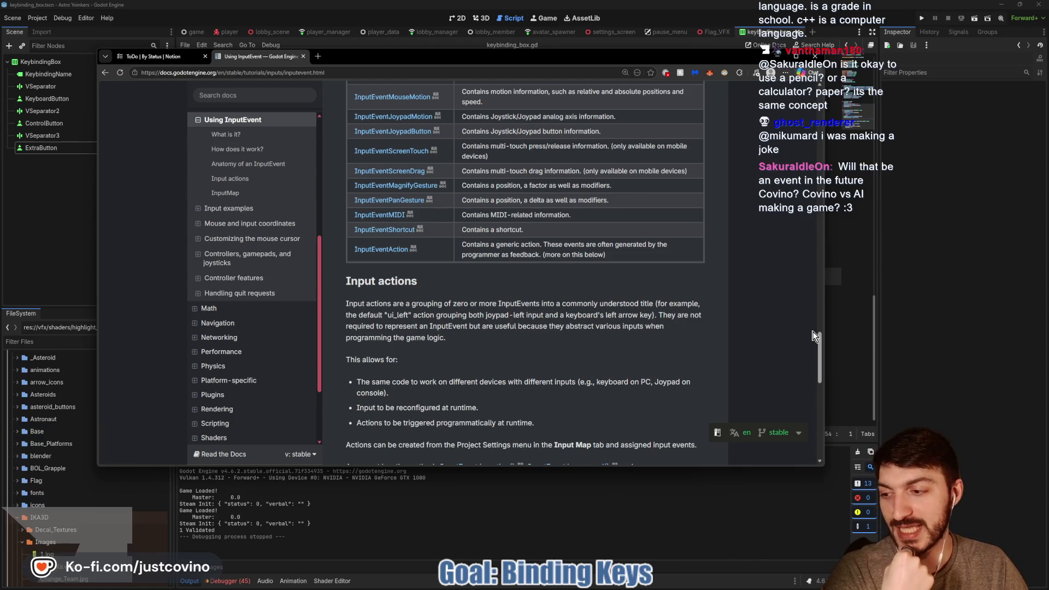
pyautogui.click(841, 343)
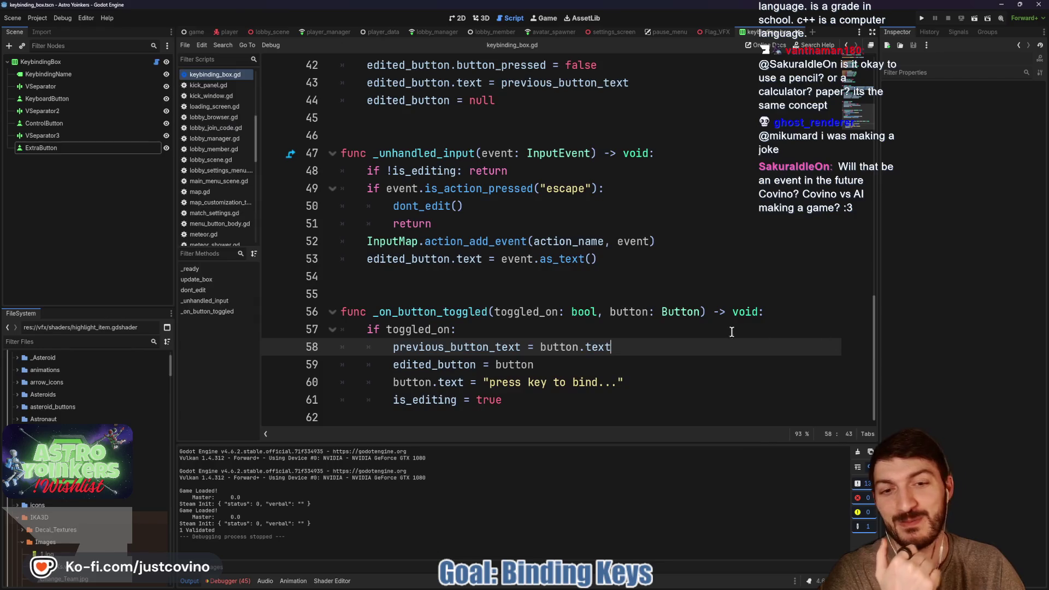
pyautogui.click(593, 325)
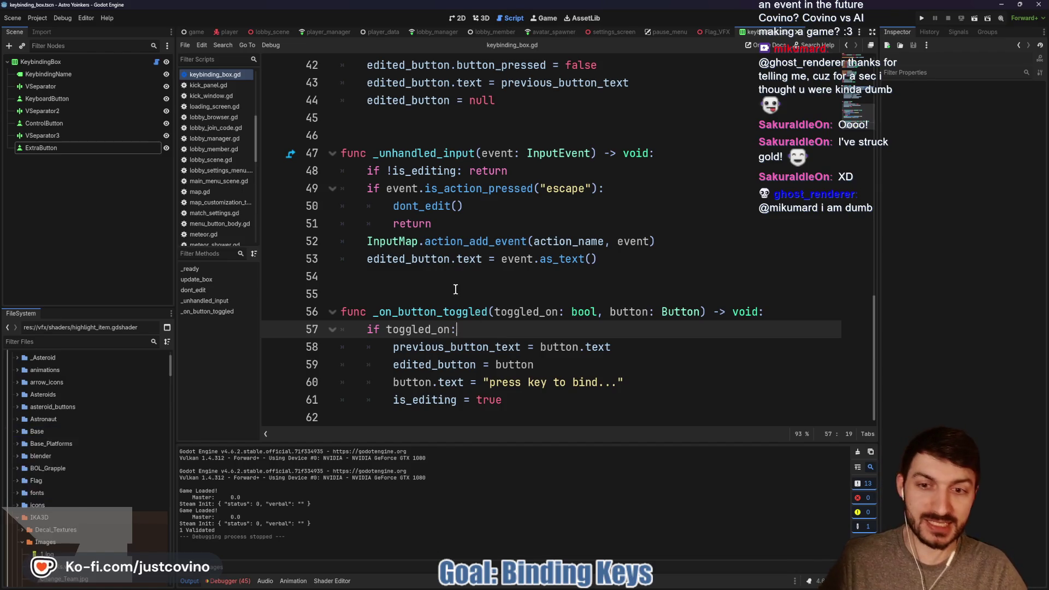
pyautogui.click(416, 294)
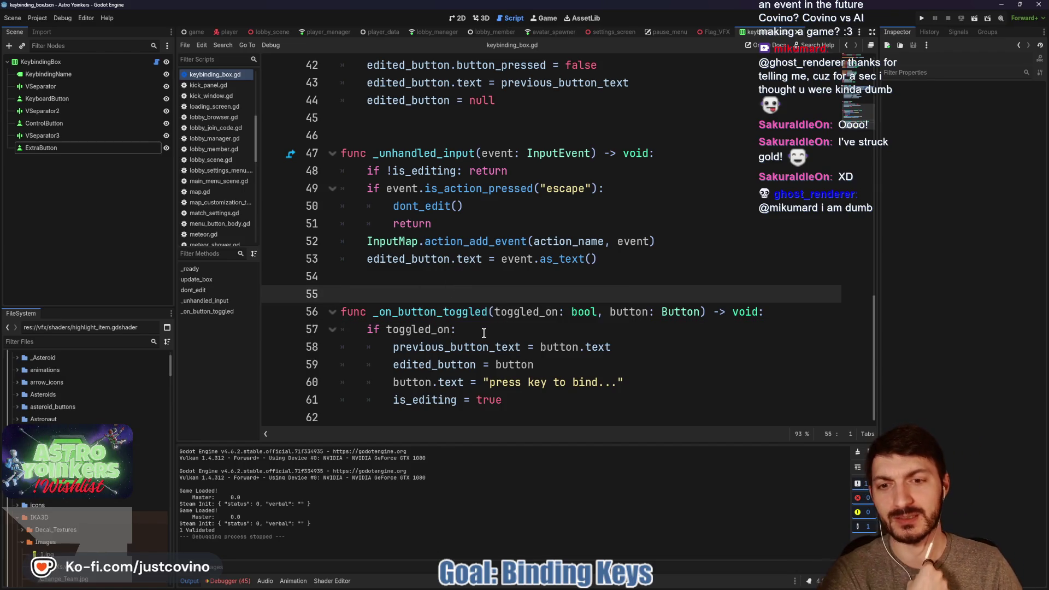
pyautogui.click(645, 382)
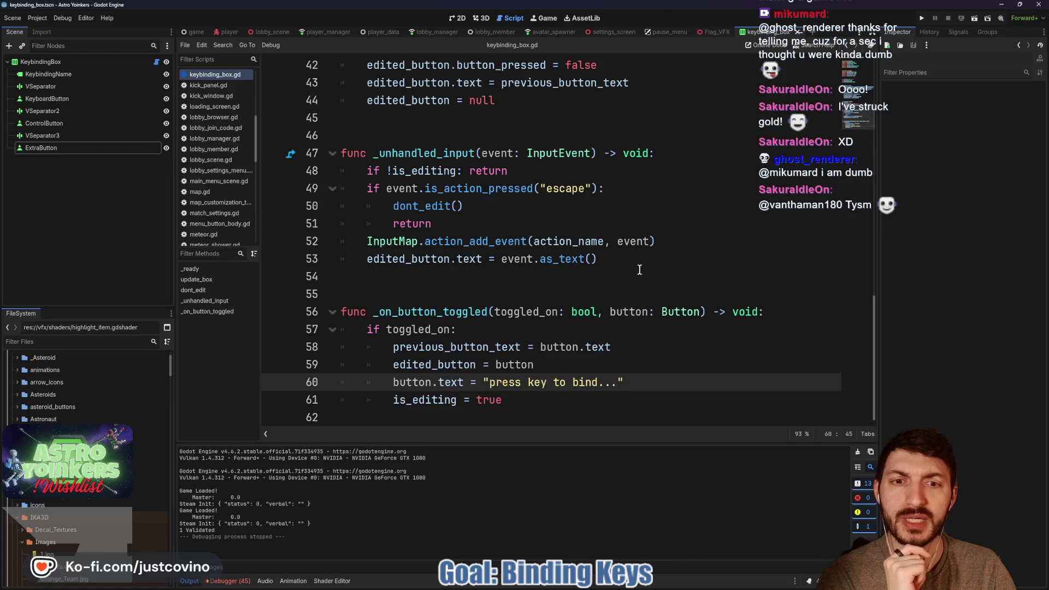
# Add 'edited_button.button_pressed = false' on a new line after line 53.
pyautogui.click(640, 259)
pyautogui.press('Return')
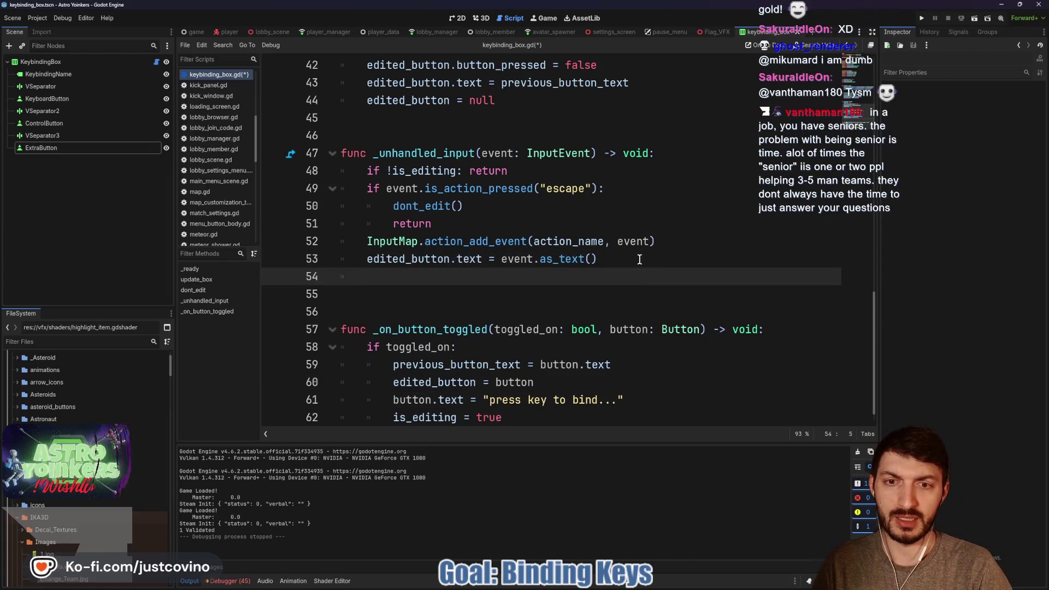
pyautogui.write('edit')
pyautogui.press('Return')
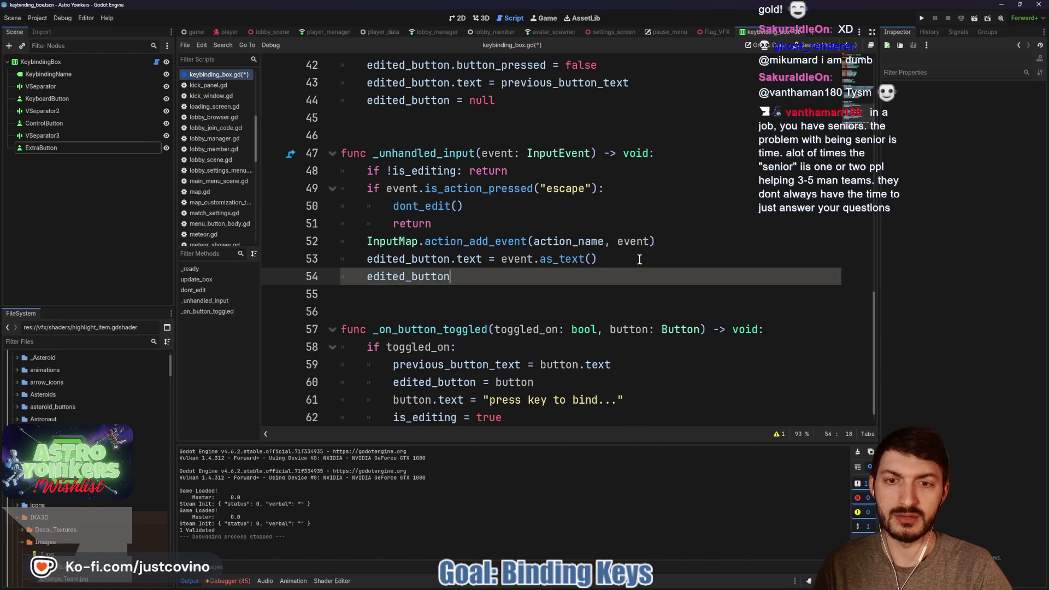
pyautogui.write('.')
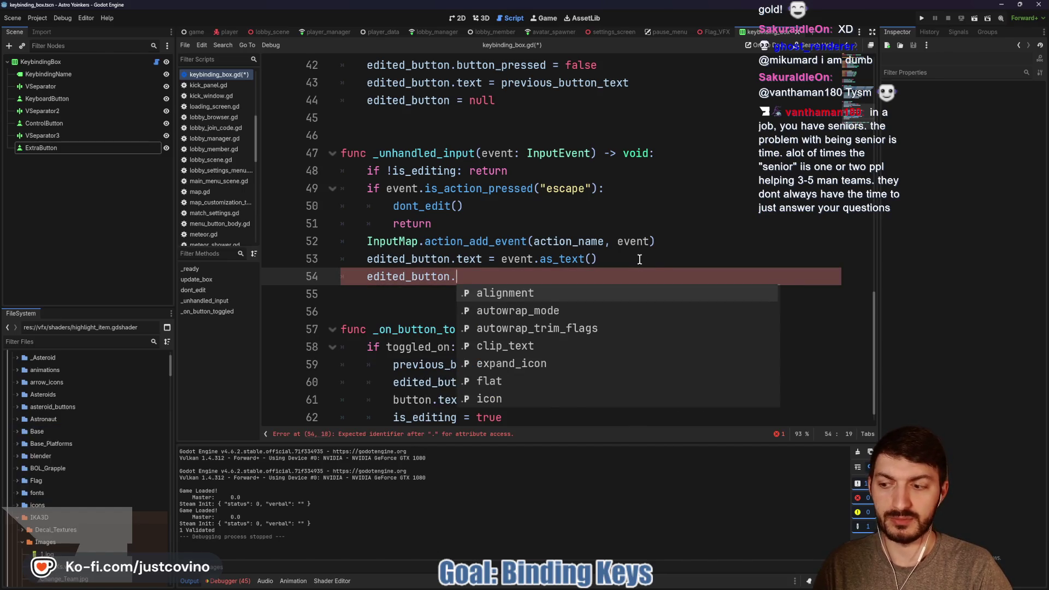
pyautogui.write('butto')
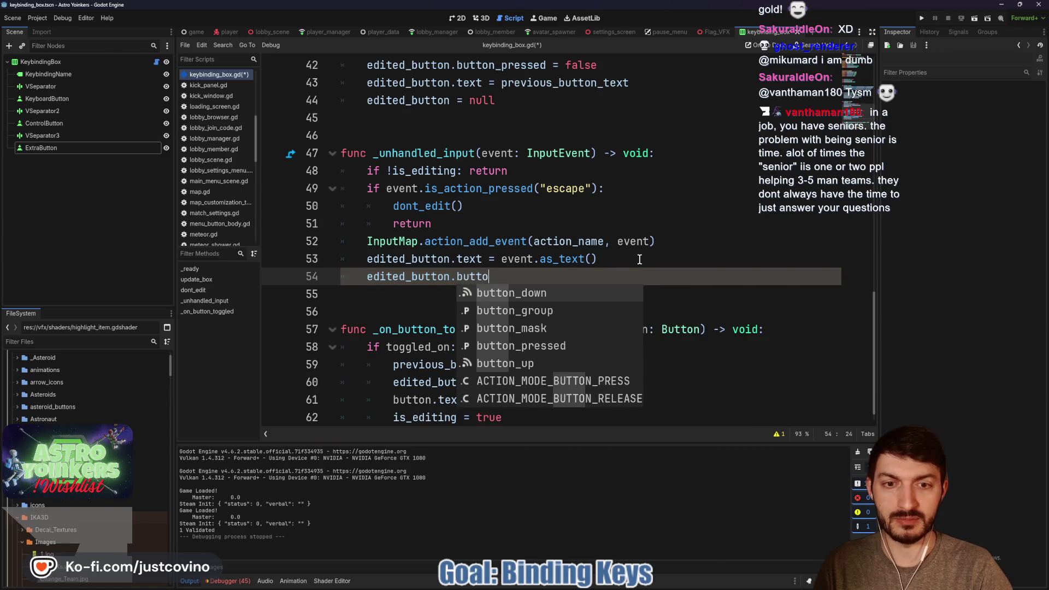
pyautogui.press('Down')
pyautogui.press('Down')
pyautogui.press('Down')
pyautogui.press('Return')
pyautogui.write('= false')
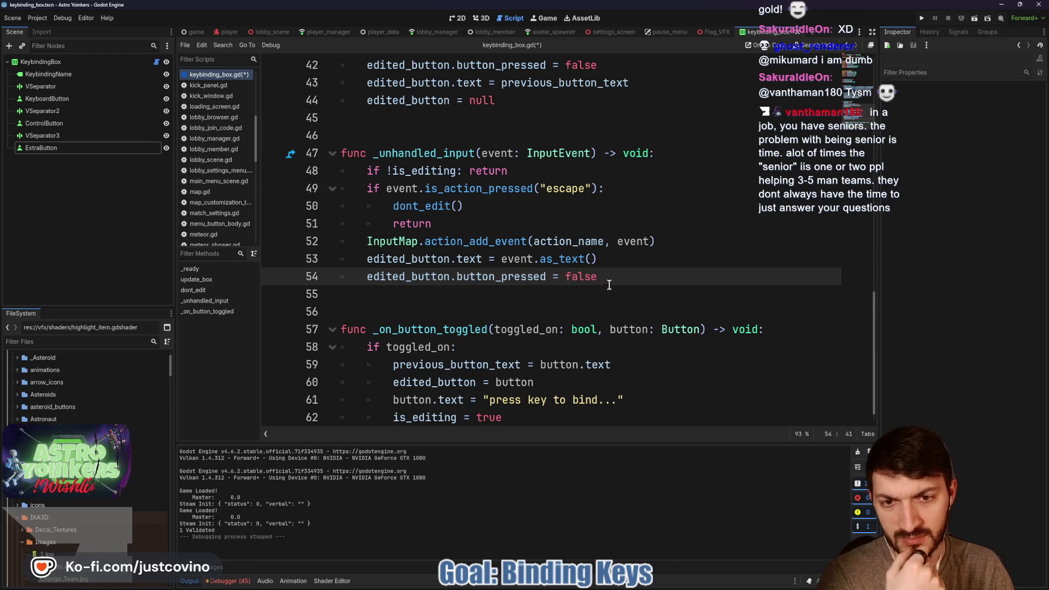
# Select the KeyboardButton and ExtraButton nodes, then run the project for testing.
pyautogui.click(547, 348)
pyautogui.click(60, 98)
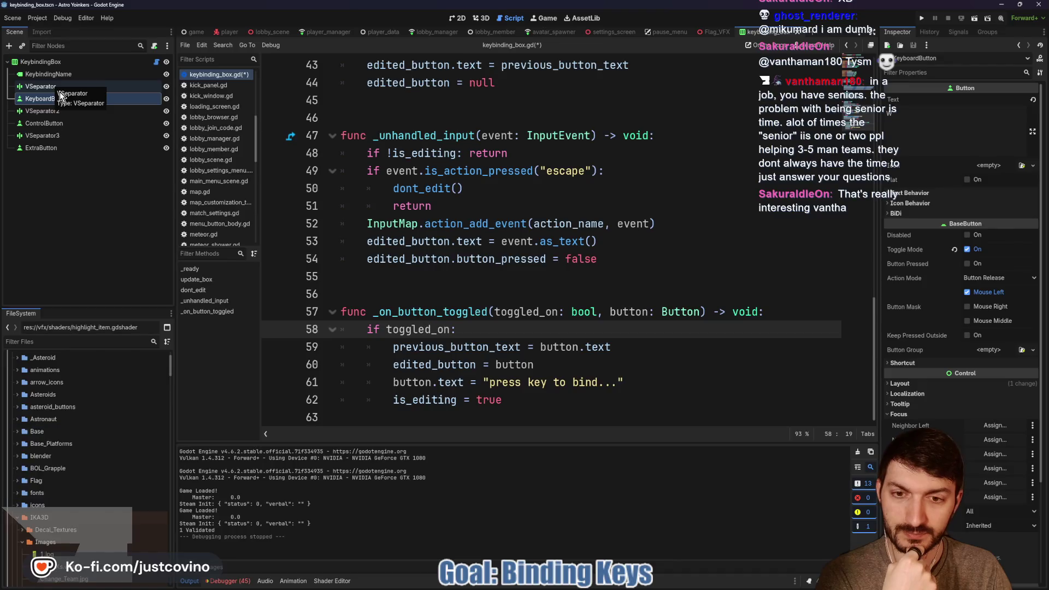
pyautogui.click(52, 148)
pyautogui.click(519, 313)
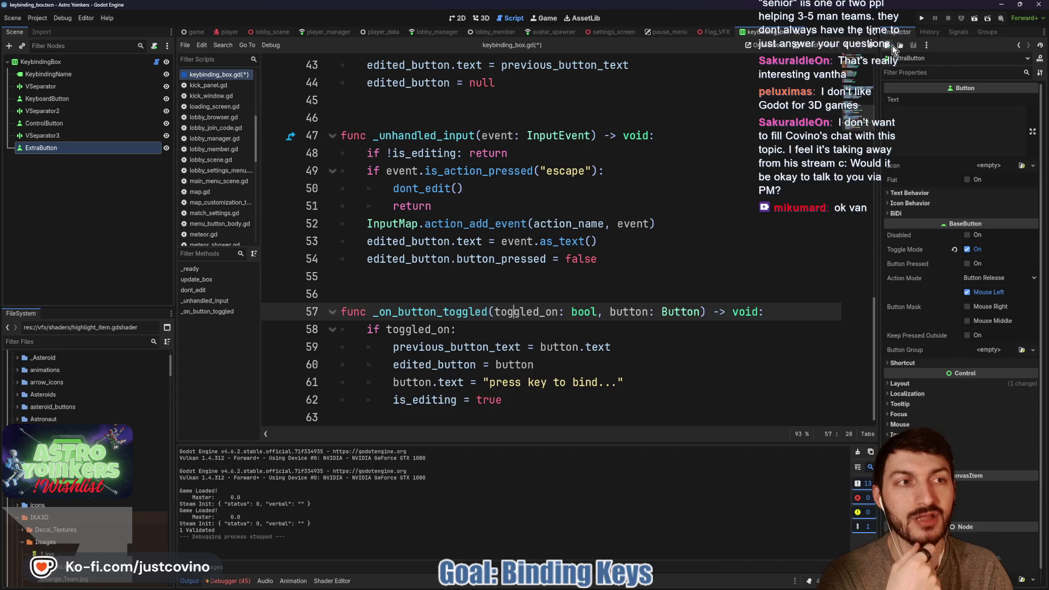
pyautogui.click(923, 16)
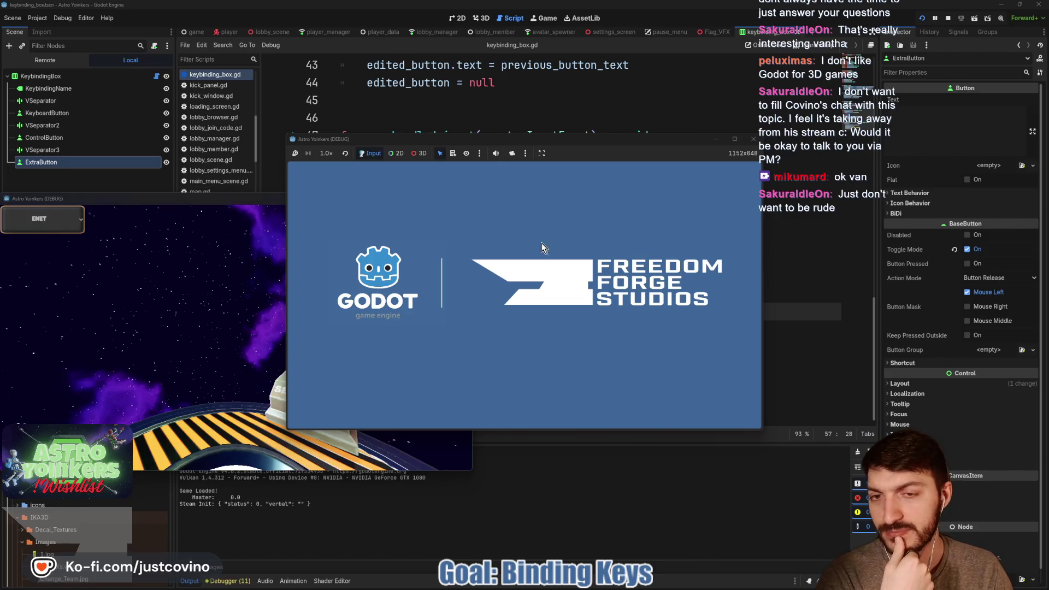
# Arrange the two game windows side by side, host a private lobby, and open Keybindings.
pyautogui.moveTo(224, 199); pyautogui.dragTo(738, 192)
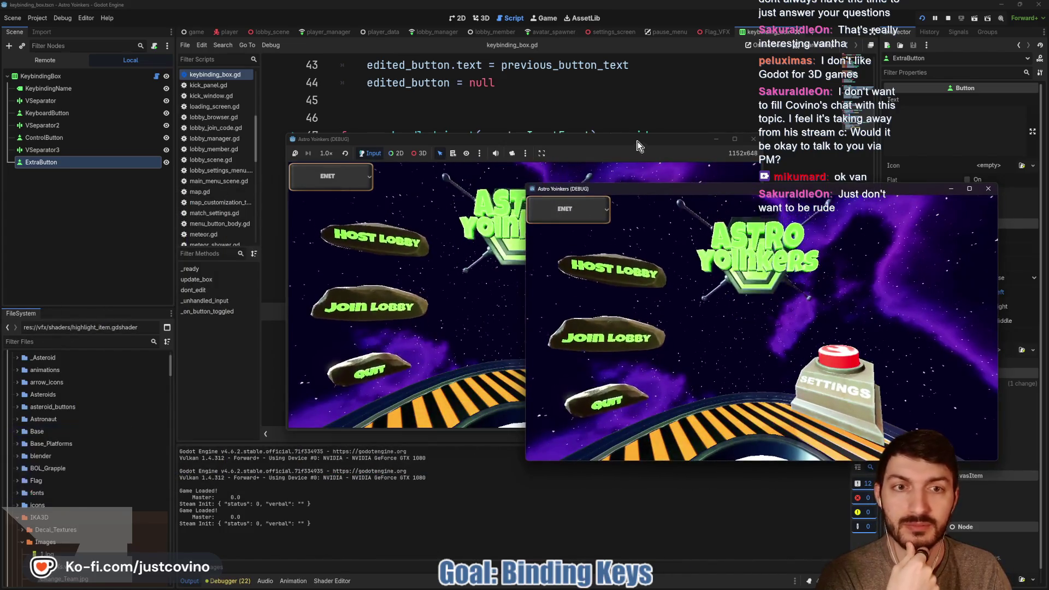
pyautogui.moveTo(637, 141); pyautogui.dragTo(428, 155)
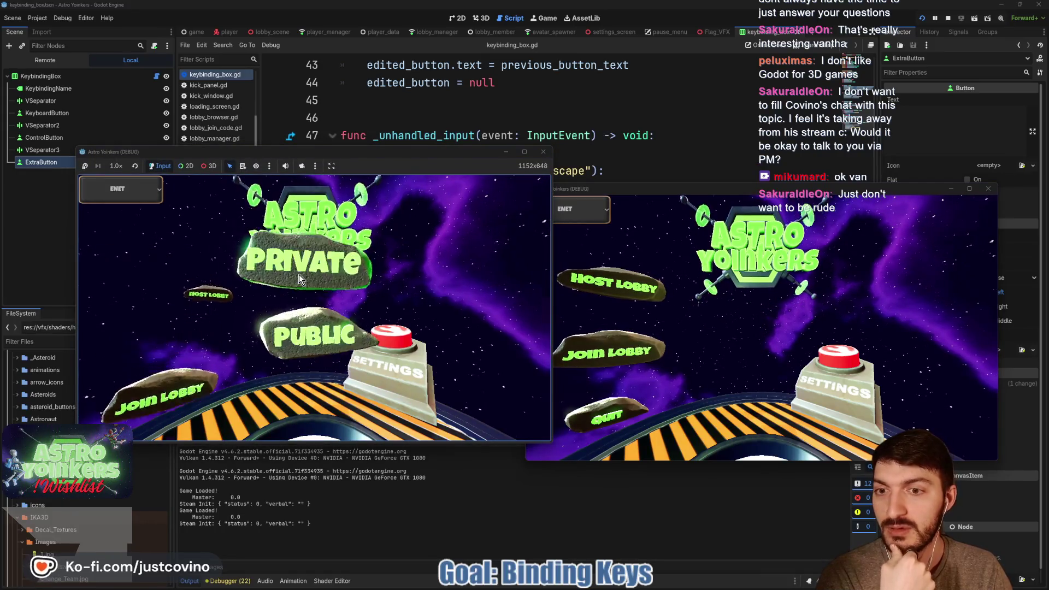
pyautogui.click(299, 274)
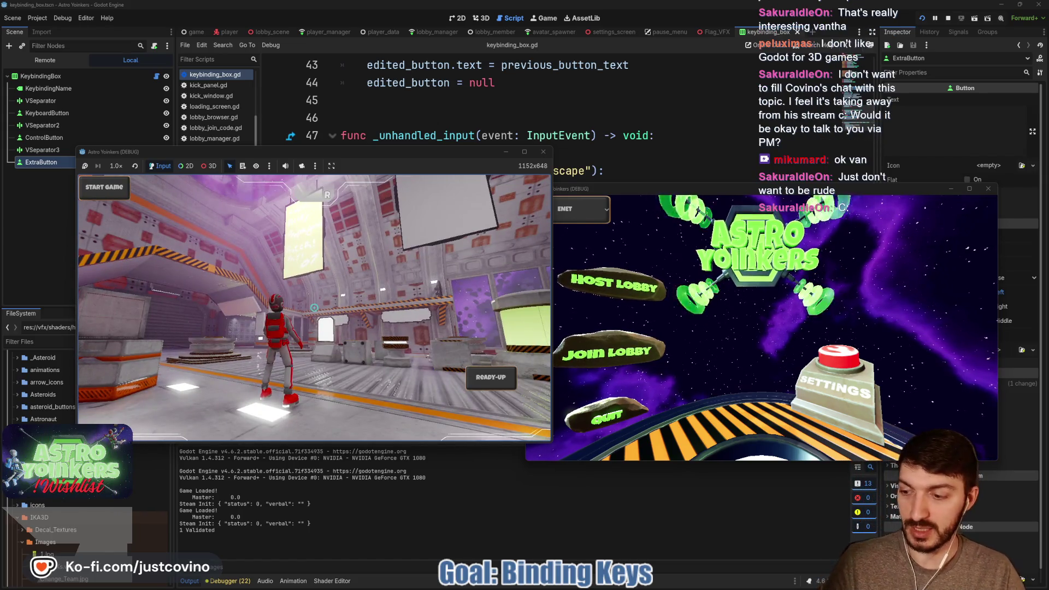
pyautogui.press('Escape')
pyautogui.press('Down')
pyautogui.press('Return')
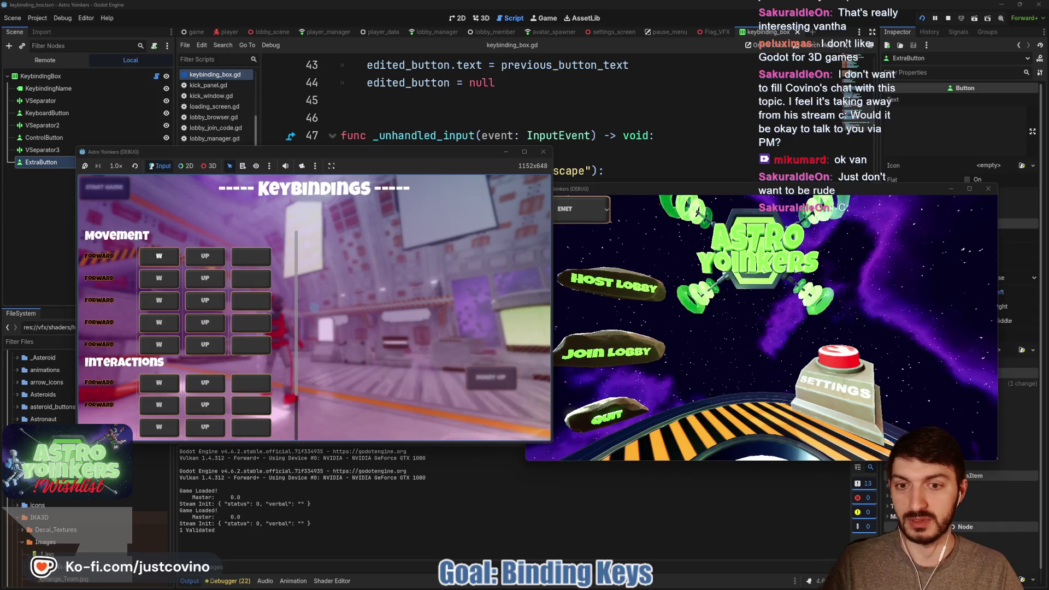
pyautogui.press('space')
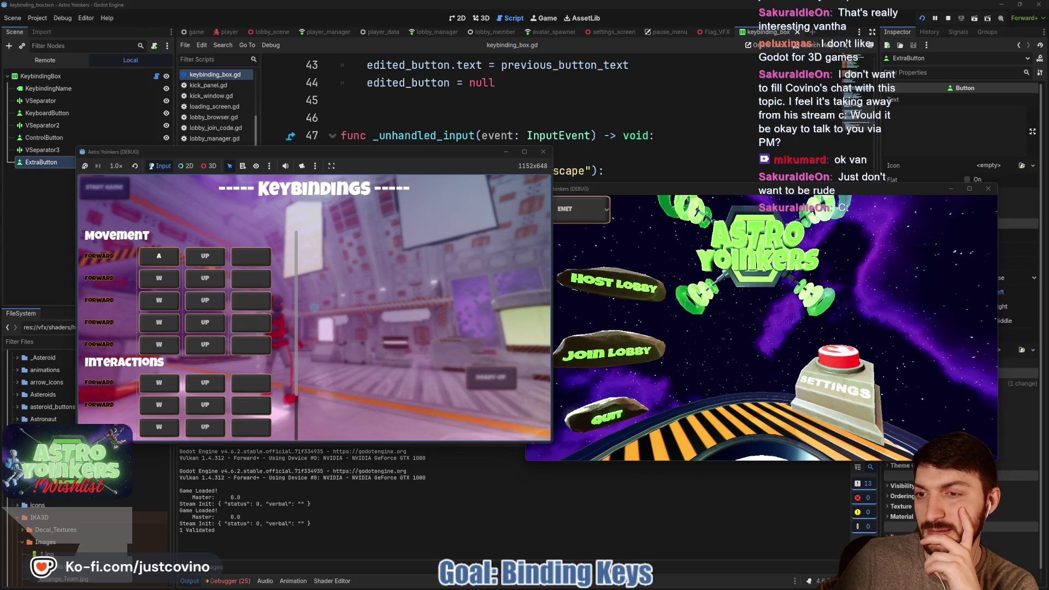
# Rebind the first Forward keys through S, W and SPACE, then stop the game.
pyautogui.press('s')
pyautogui.press('w')
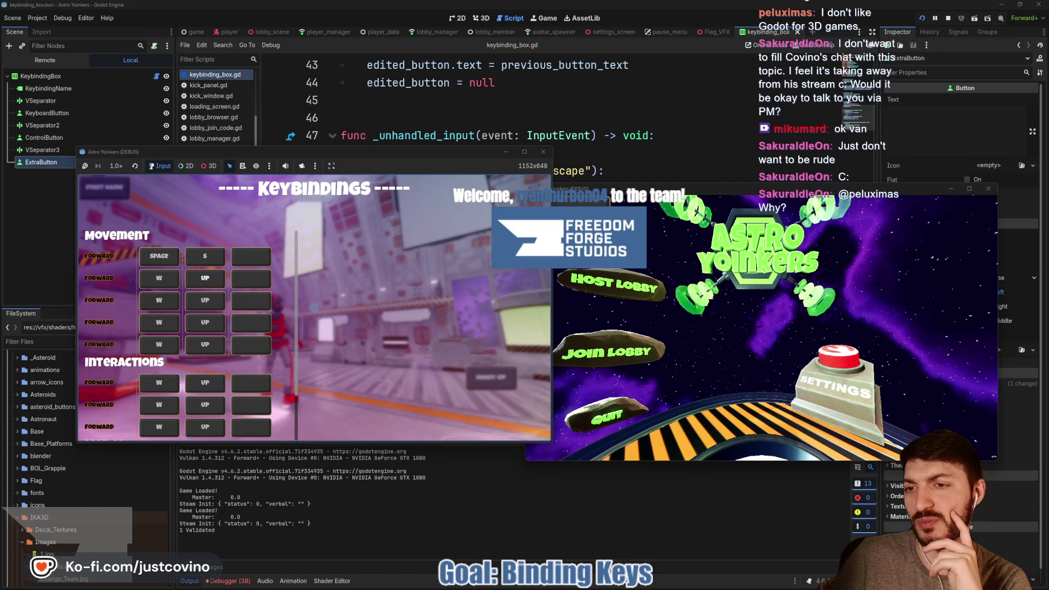
pyautogui.press('w')
pyautogui.press('space')
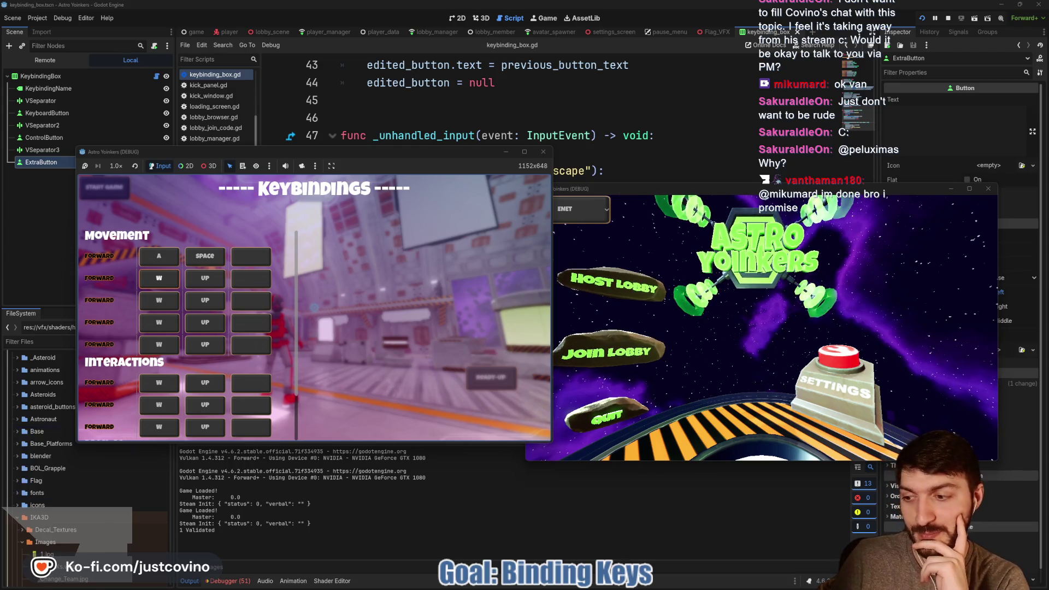
pyautogui.press('w')
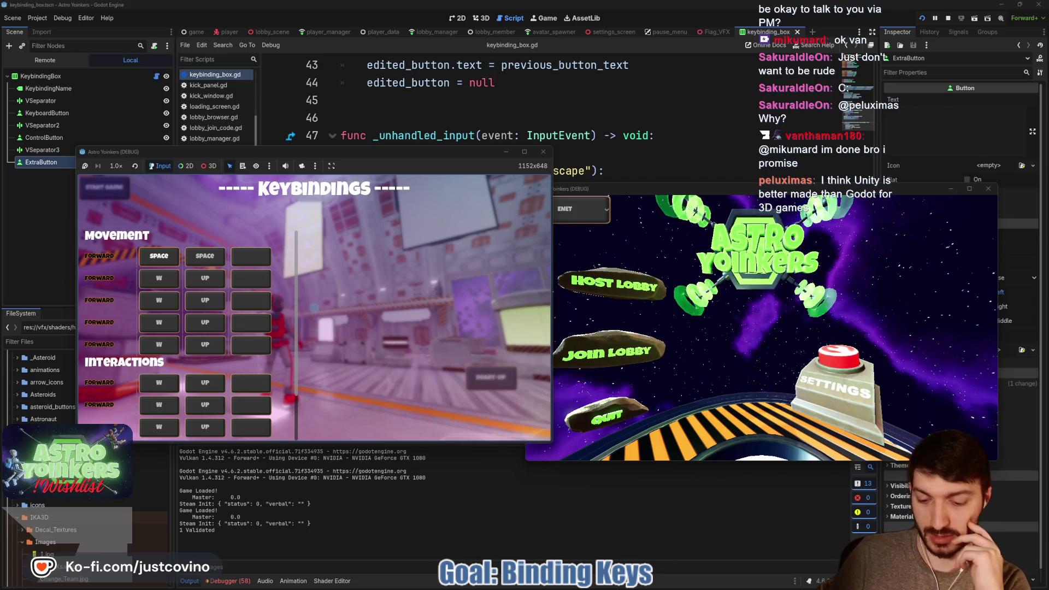
pyautogui.press('F8')
pyautogui.click(428, 283)
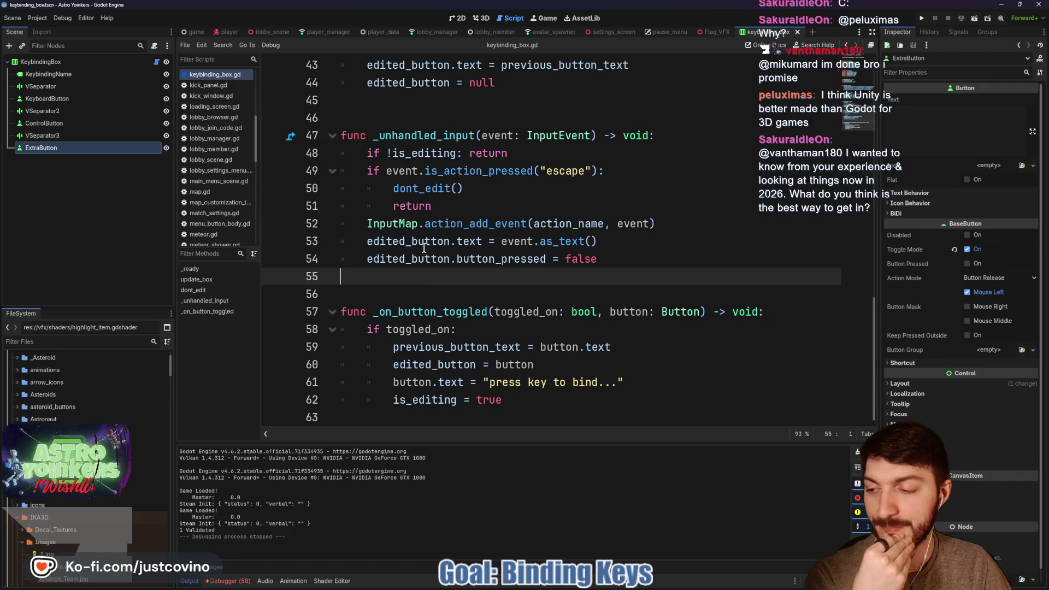
# Add 'is_editing = false' after line 54 and save the script.
pyautogui.click(431, 112)
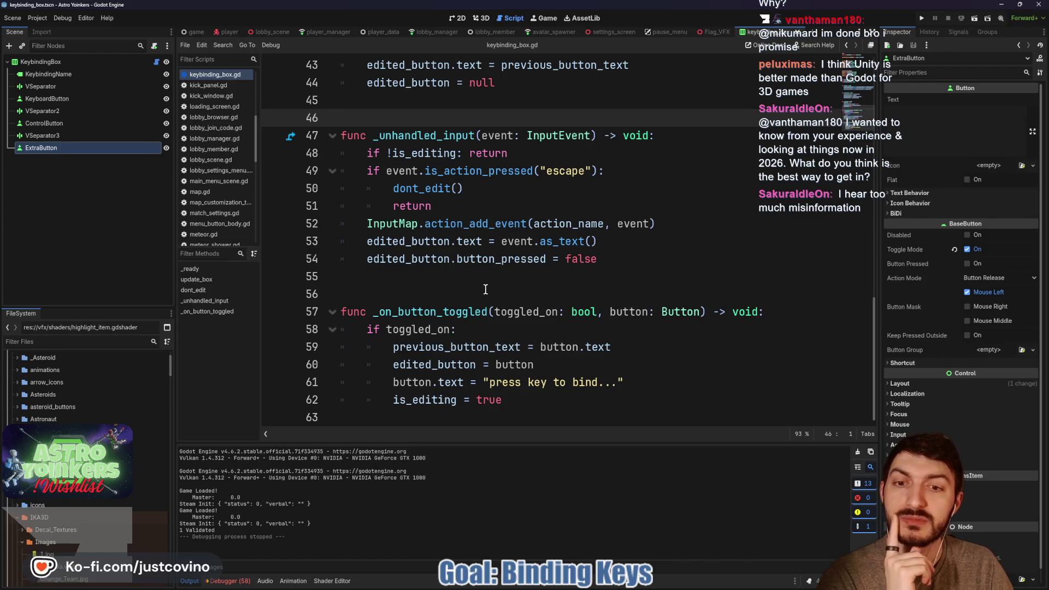
pyautogui.click(487, 294)
pyautogui.moveTo(682, 346)
pyautogui.mouseDown()
pyautogui.moveTo(544, 365)
pyautogui.moveTo(418, 347)
pyautogui.mouseUp()
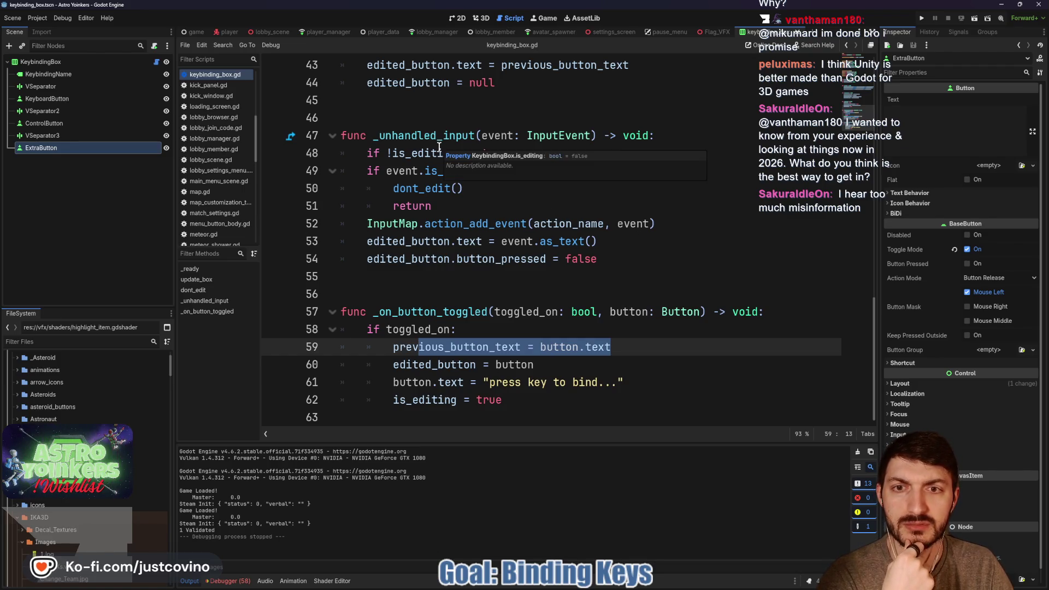
pyautogui.click(625, 258)
pyautogui.press('Return')
pyautogui.write('is')
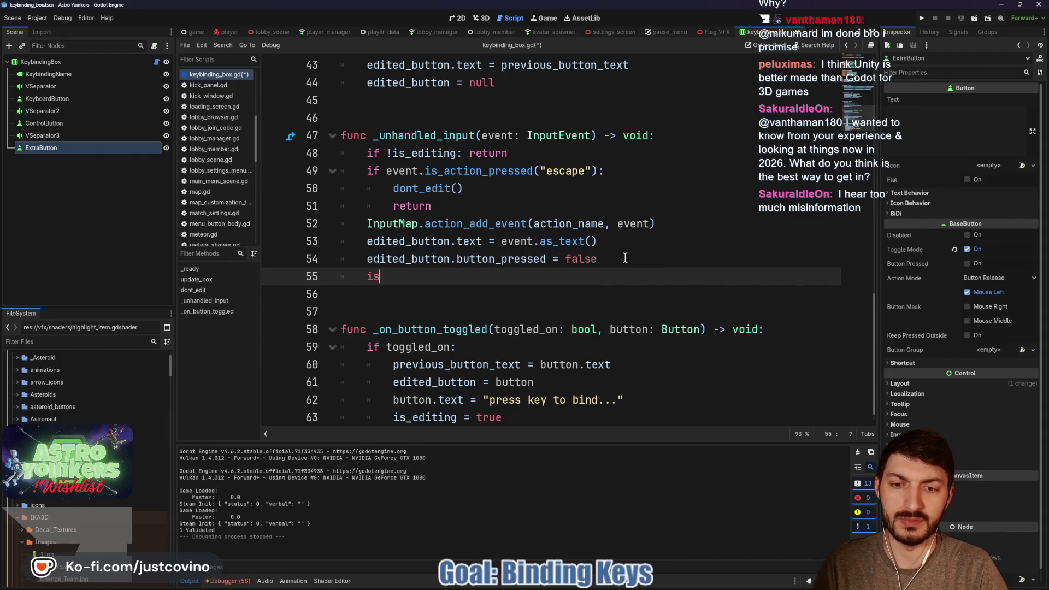
pyautogui.write('_editing = false')
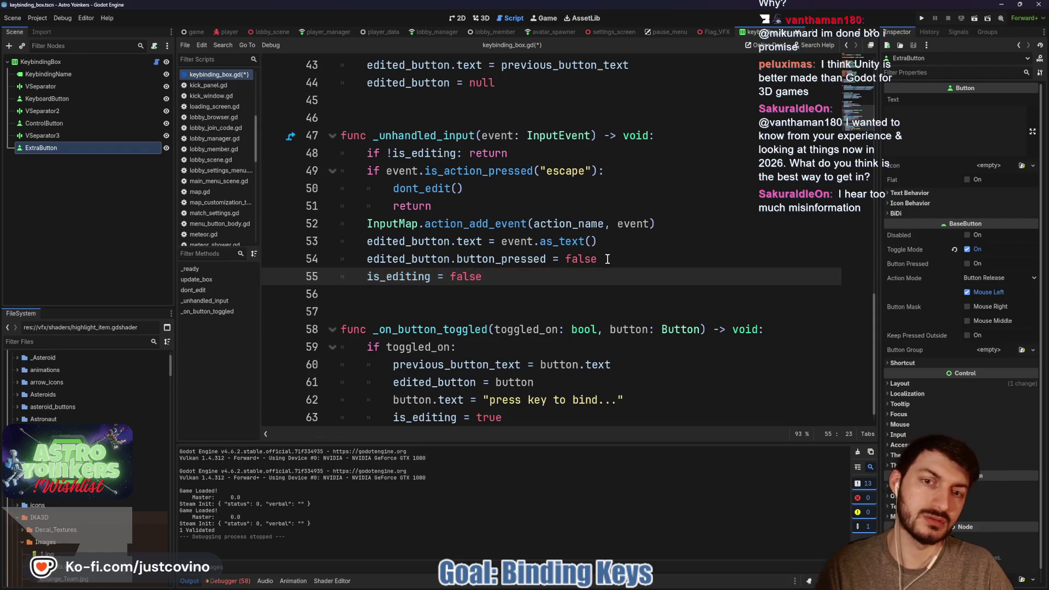
pyautogui.hotkey('ctrl', 's')
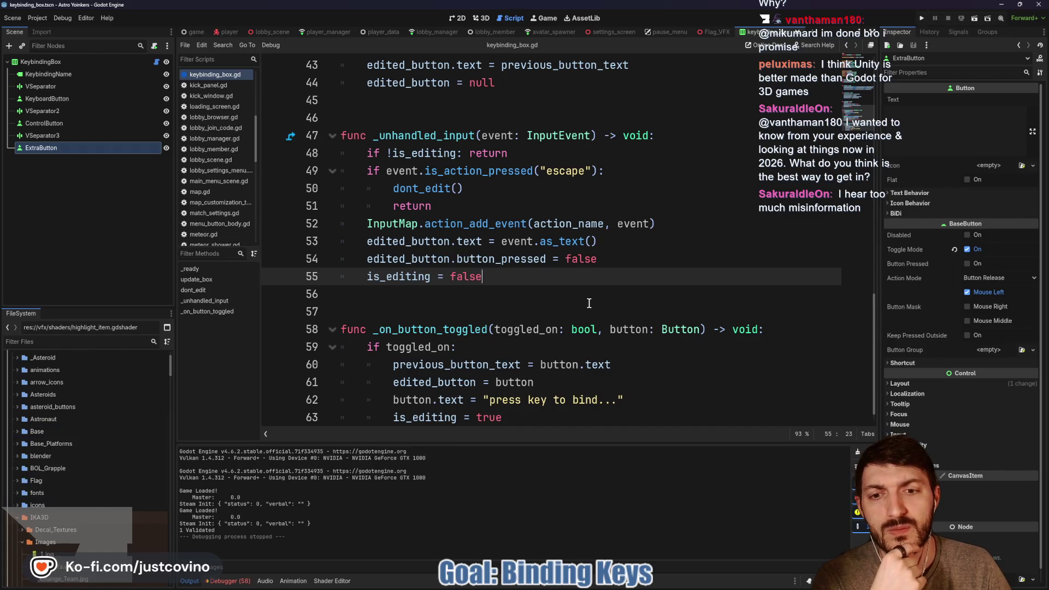
# Change line 59 to 'if !toggled_on:', save, and run the project again.
pyautogui.scroll(-1, 590, 298)
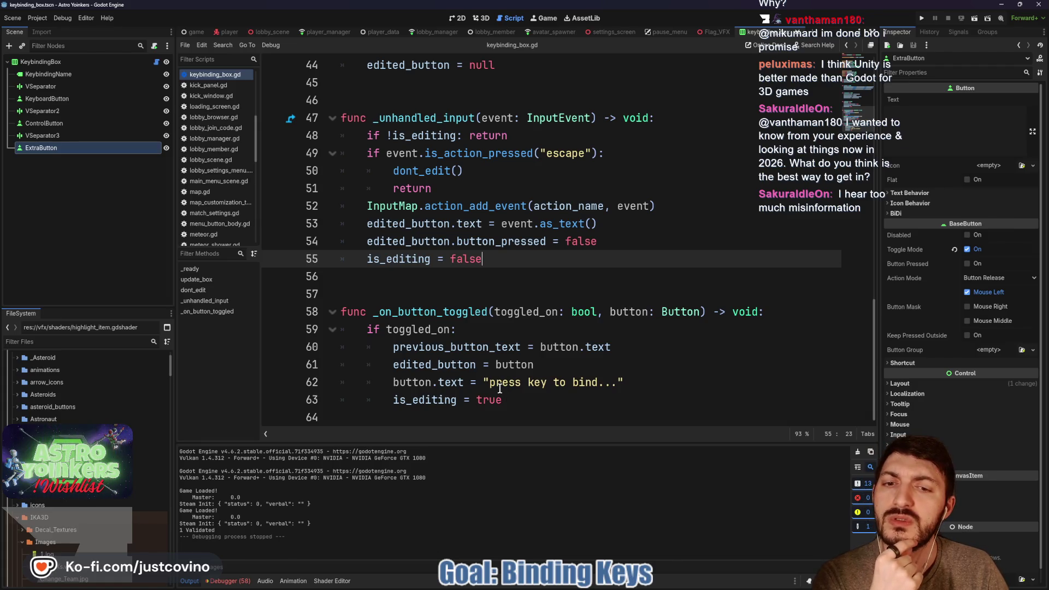
pyautogui.click(468, 331)
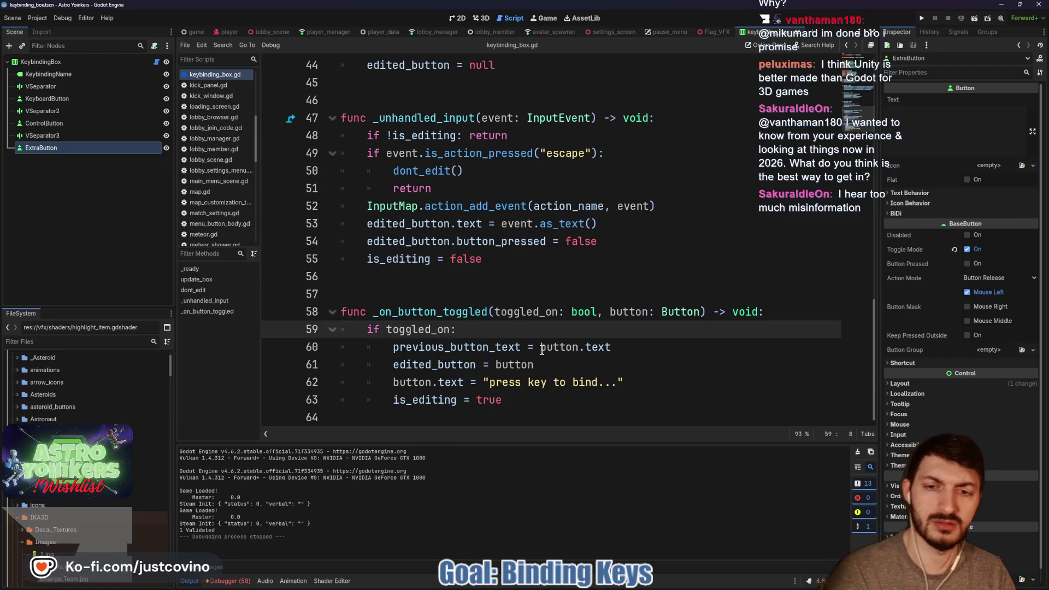
pyautogui.write('!')
pyautogui.click(524, 330)
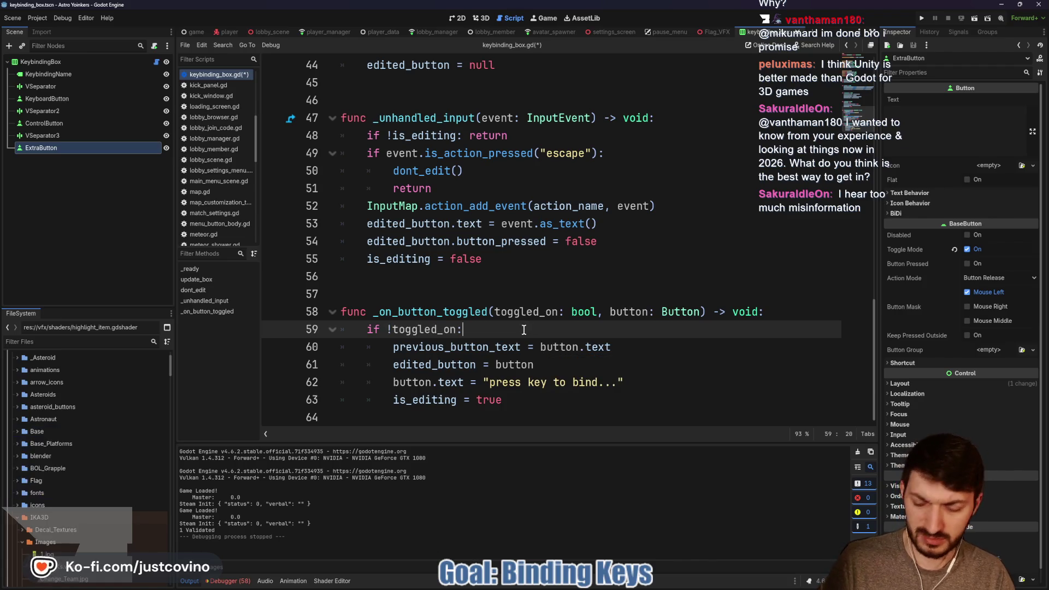
pyautogui.hotkey('ctrl', 's')
pyautogui.click(921, 20)
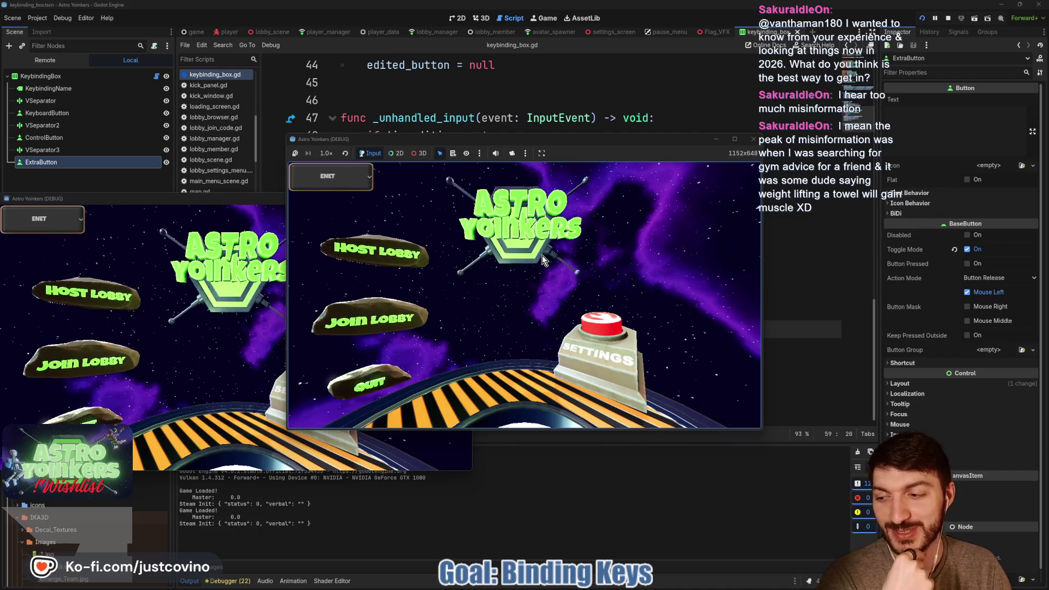
# Host a private lobby, bind the first Forward key to SPACE in Keybindings, then stop with F8.
pyautogui.click(372, 252)
pyautogui.click(513, 251)
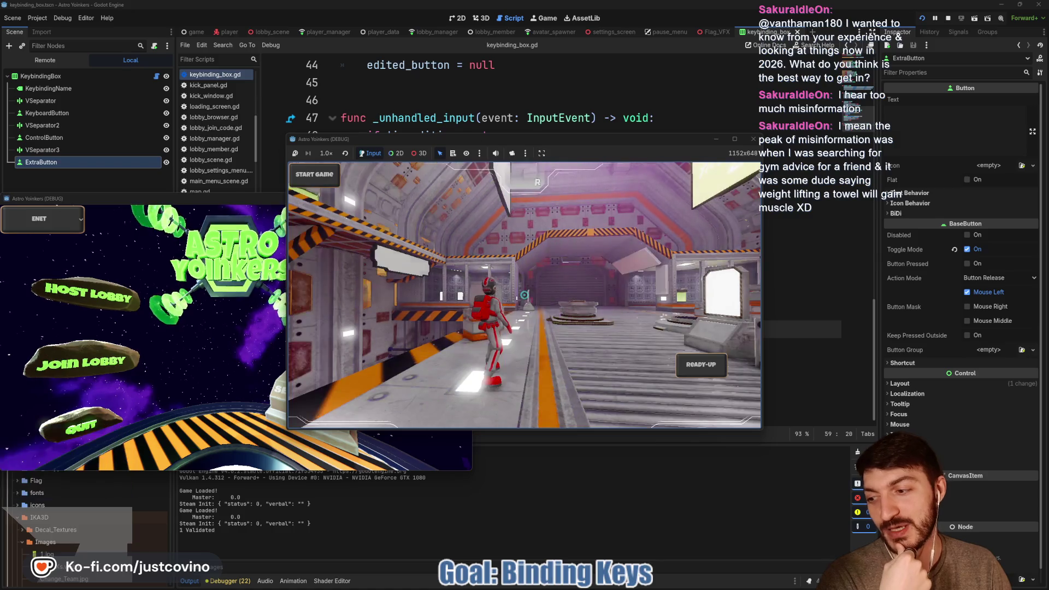
pyautogui.press('Escape')
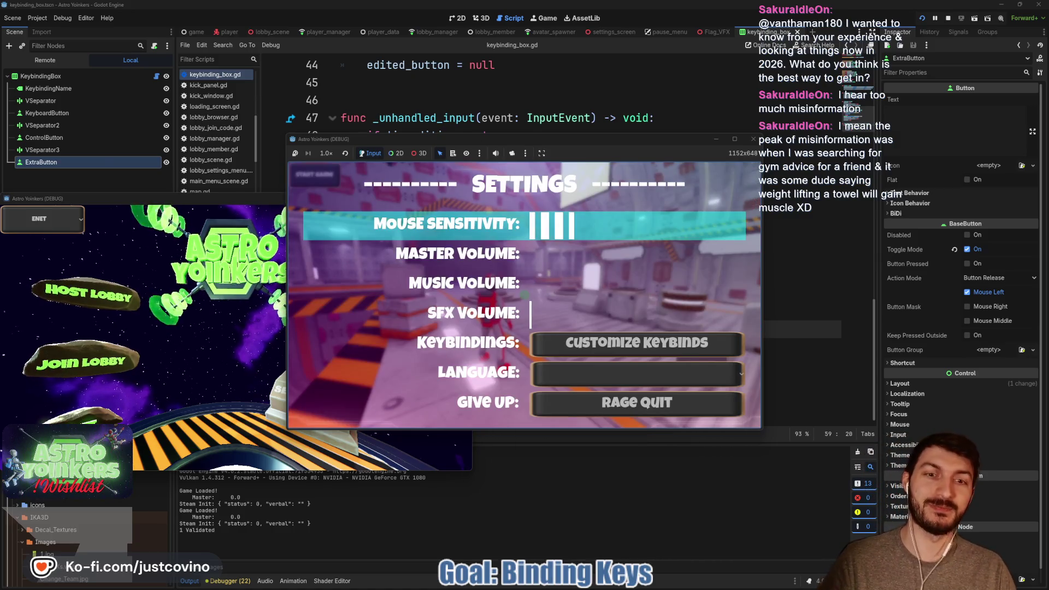
pyautogui.press('Down')
pyautogui.press('Down')
pyautogui.press('Down')
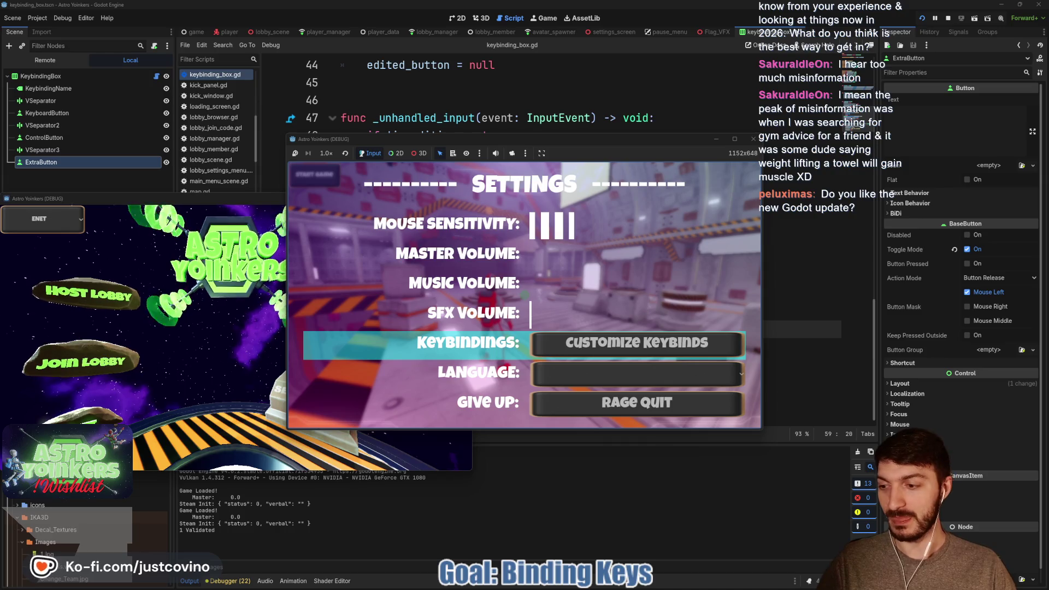
pyautogui.press('Return')
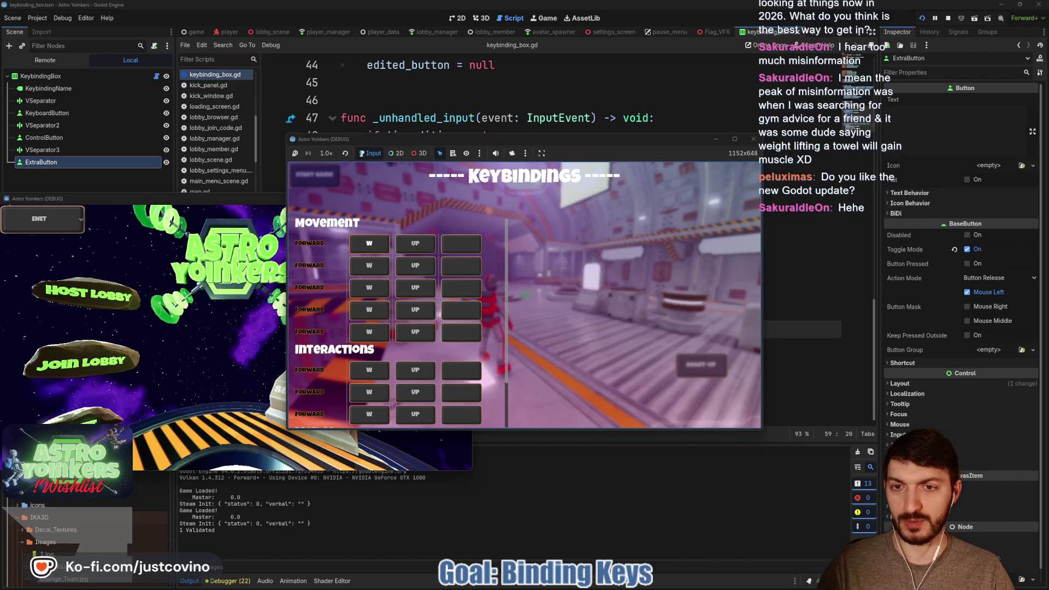
pyautogui.press('Return')
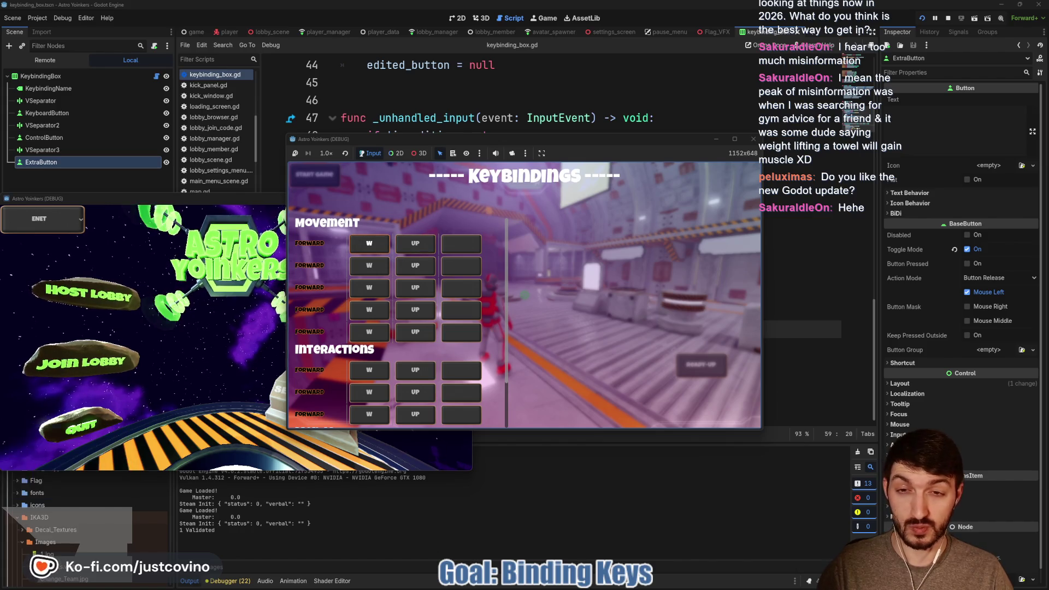
pyautogui.press('space')
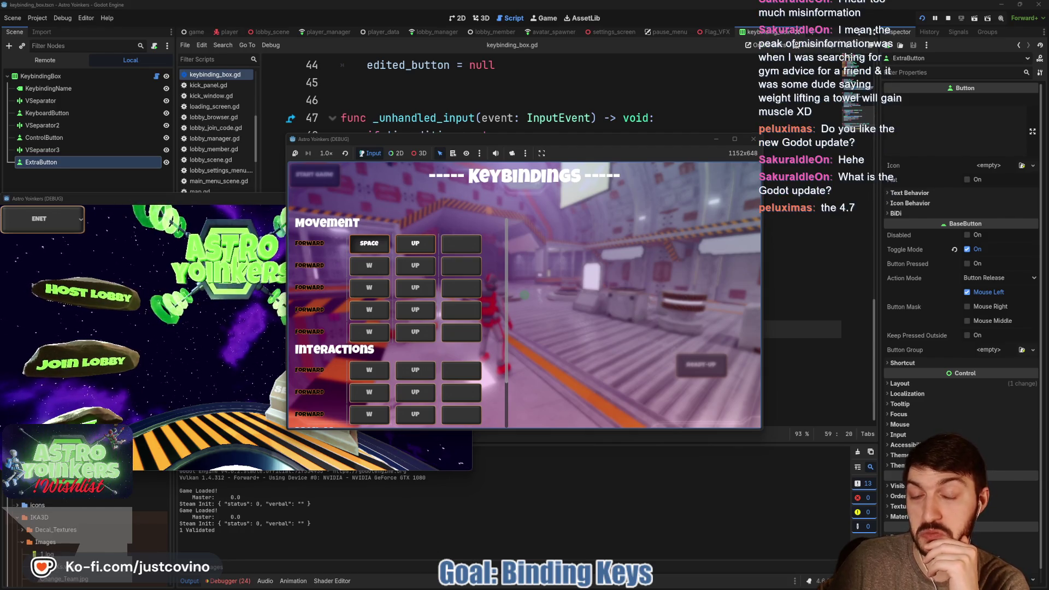
pyautogui.press('F8')
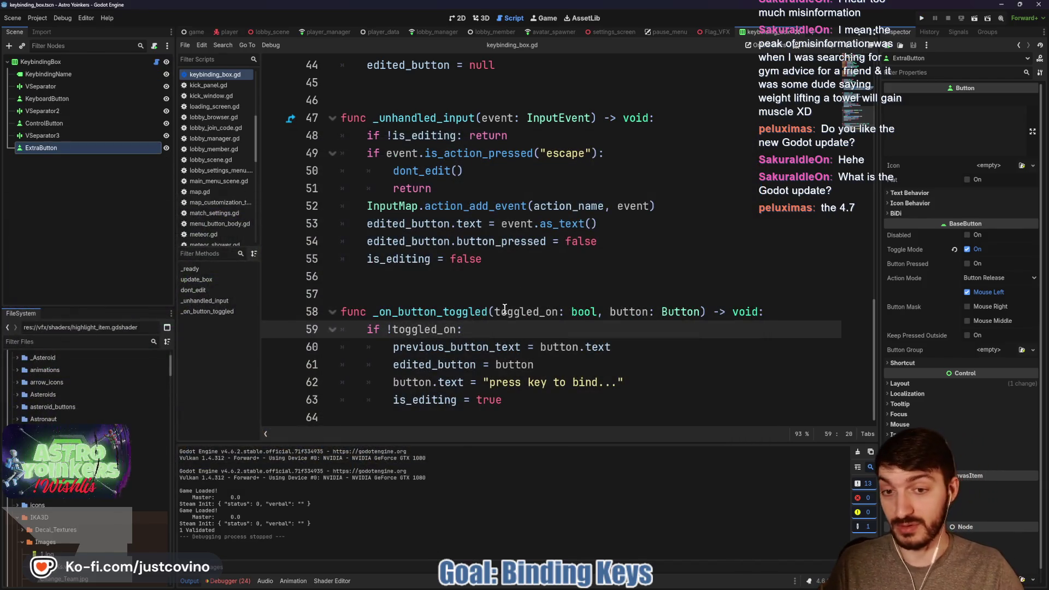
# Close the stray Project Manager and Godot folder window, then delete the '!' so line 59 reads 'if toggled_on:'.
pyautogui.click(580, 584)
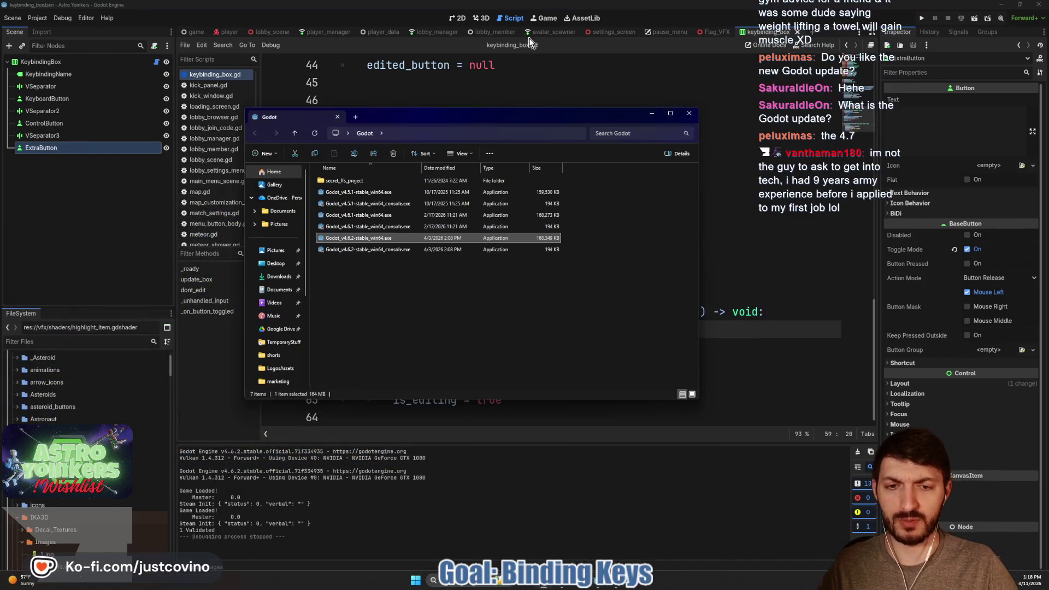
pyautogui.doubleClick(367, 243)
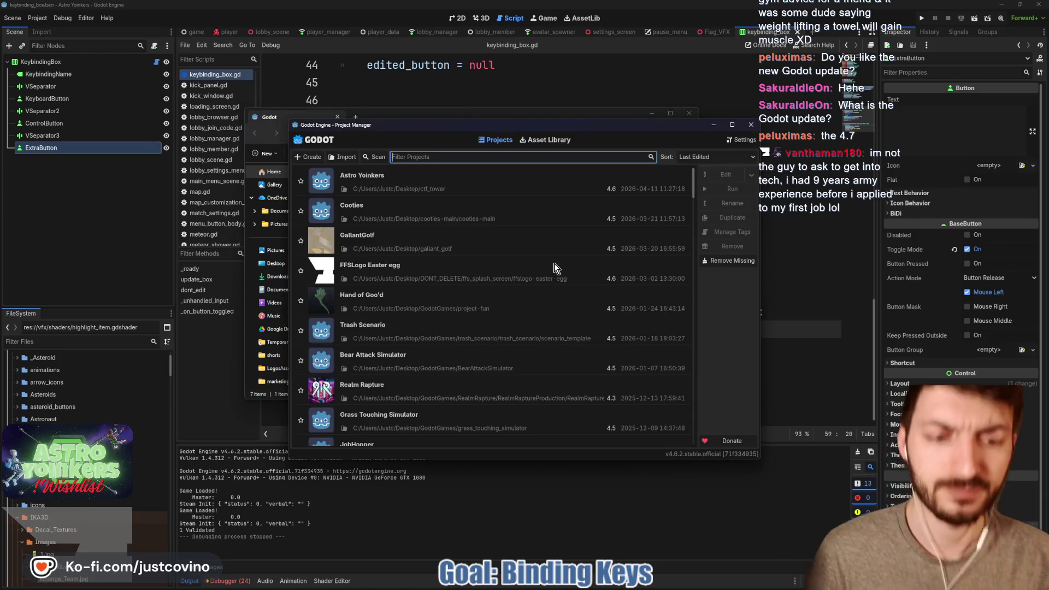
pyautogui.click(751, 125)
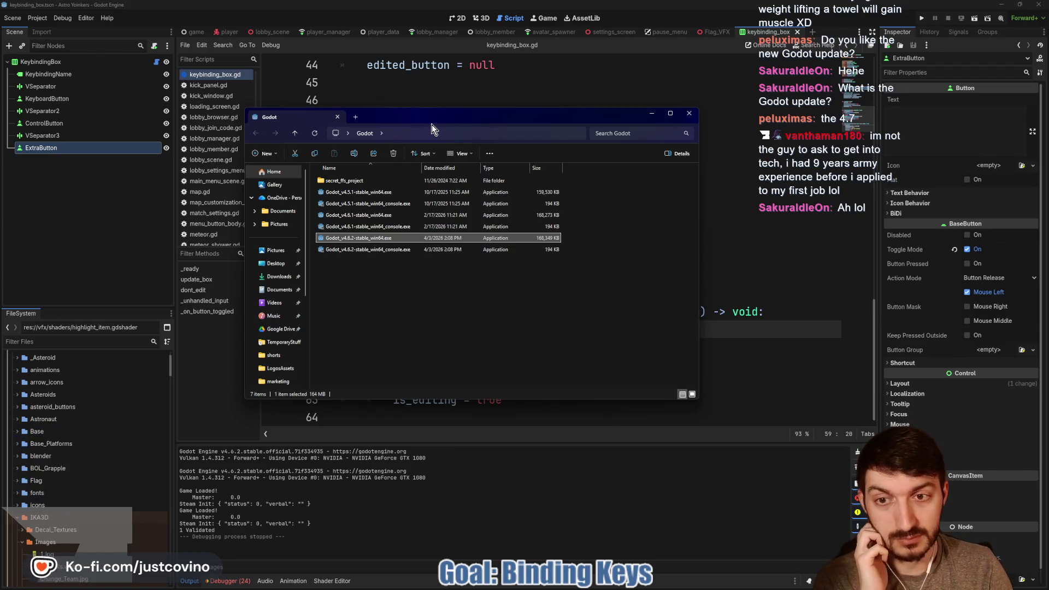
pyautogui.click(653, 113)
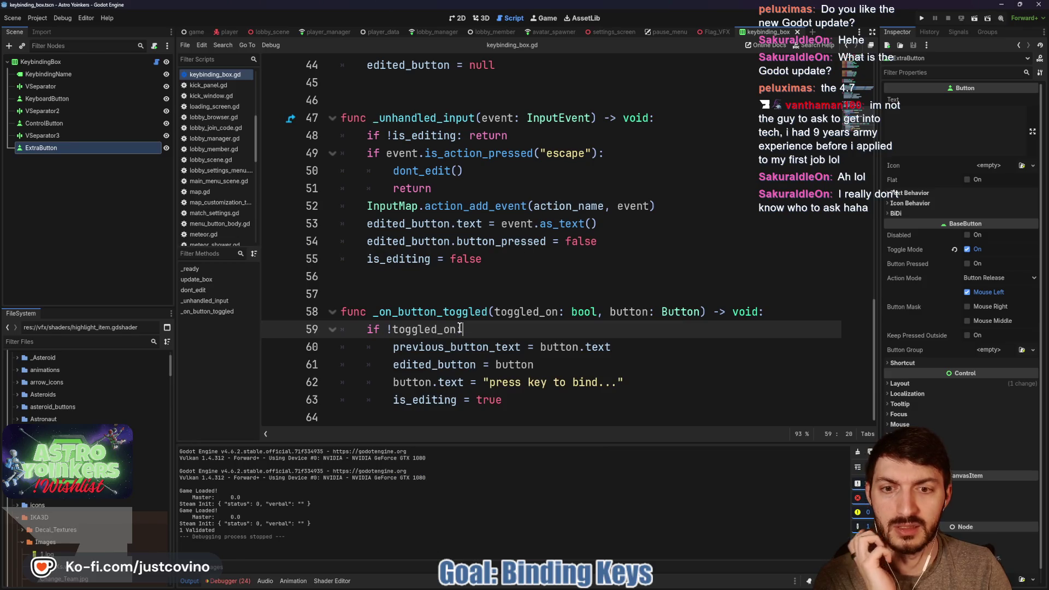
pyautogui.doubleClick(460, 328)
pyautogui.press('BackSpace')
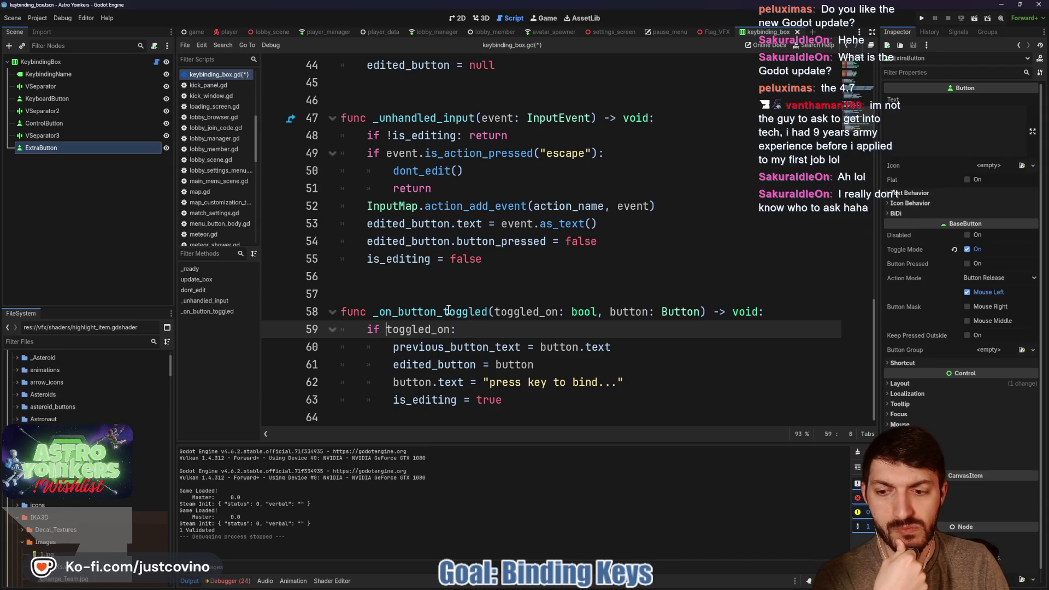
# Inspect the Session 2 keybinding_box.gd:52 error, clear the error list, and collapse the bottom panel.
pyautogui.click(226, 581)
pyautogui.click(240, 422)
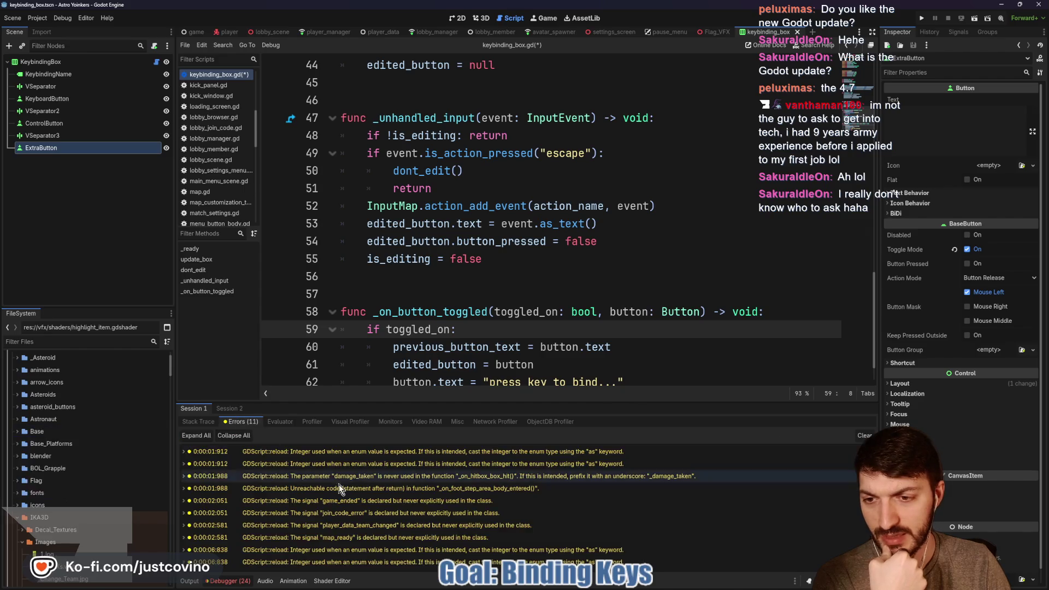
pyautogui.click(229, 409)
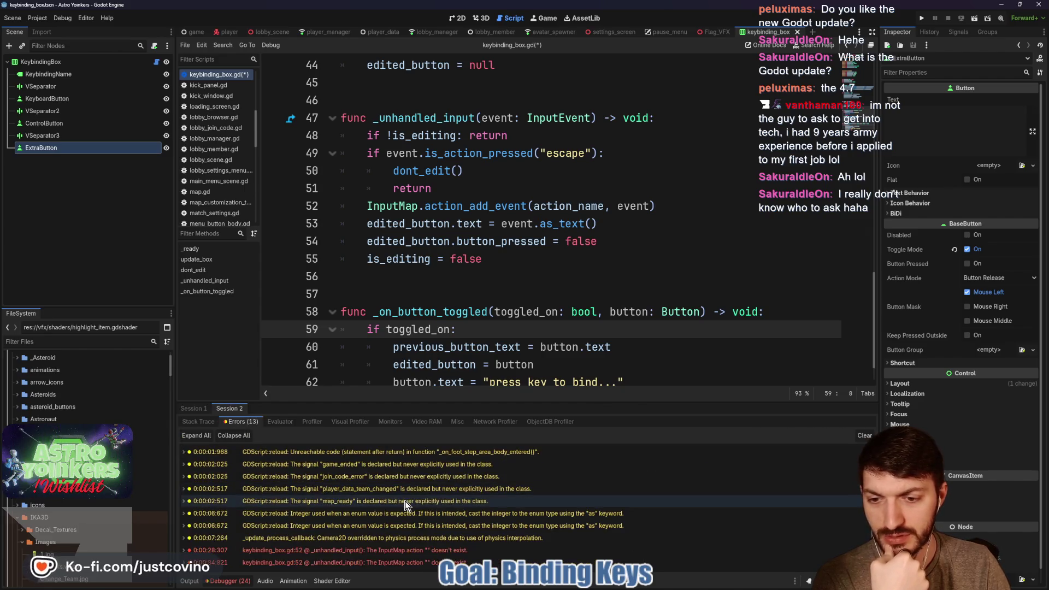
pyautogui.doubleClick(284, 551)
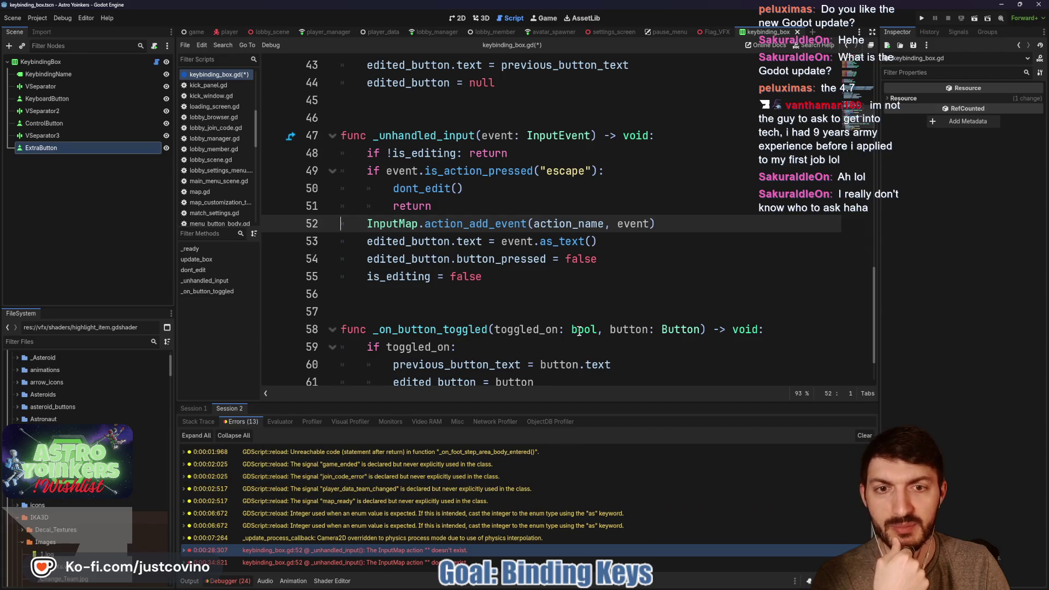
pyautogui.click(864, 436)
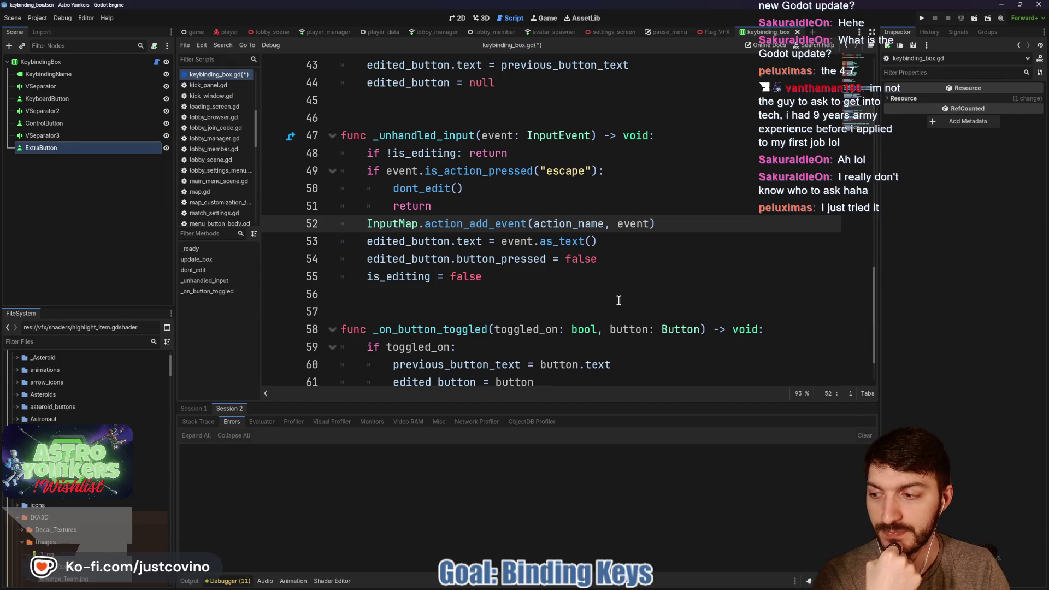
pyautogui.click(189, 581)
pyautogui.click(191, 579)
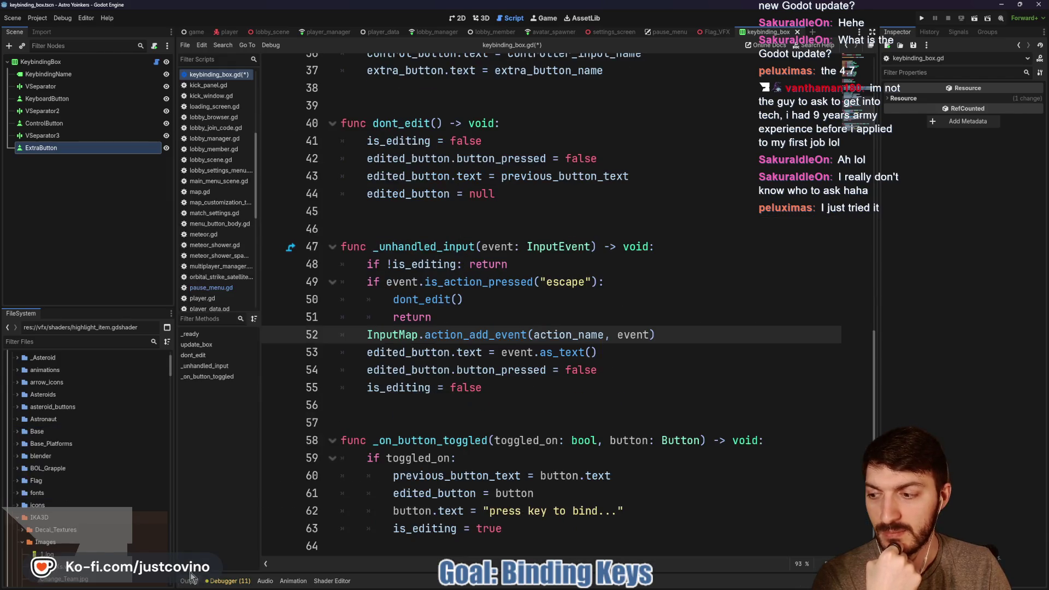
pyautogui.click(463, 406)
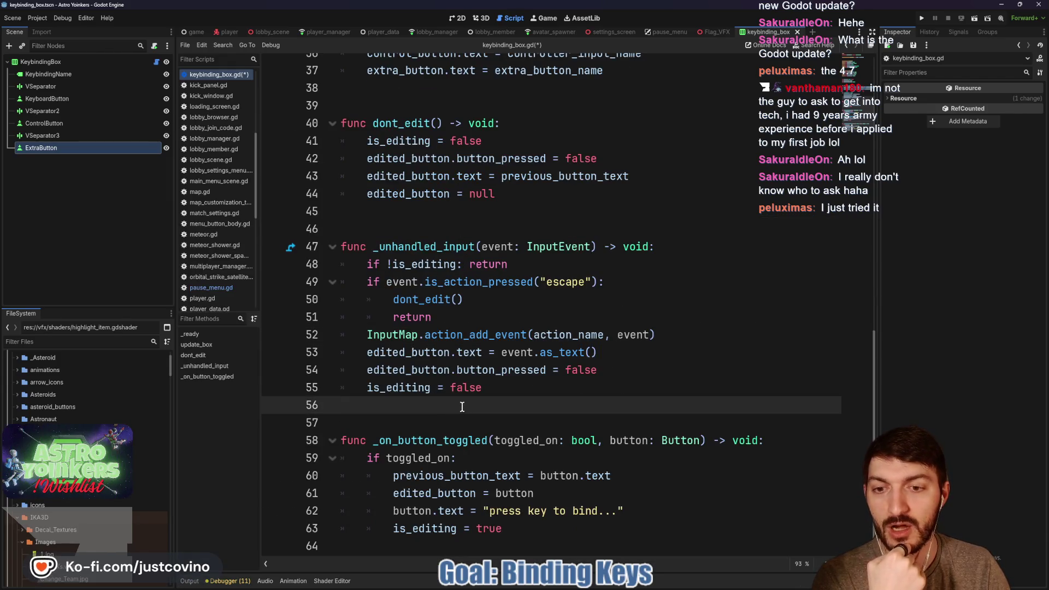
pyautogui.press('Down')
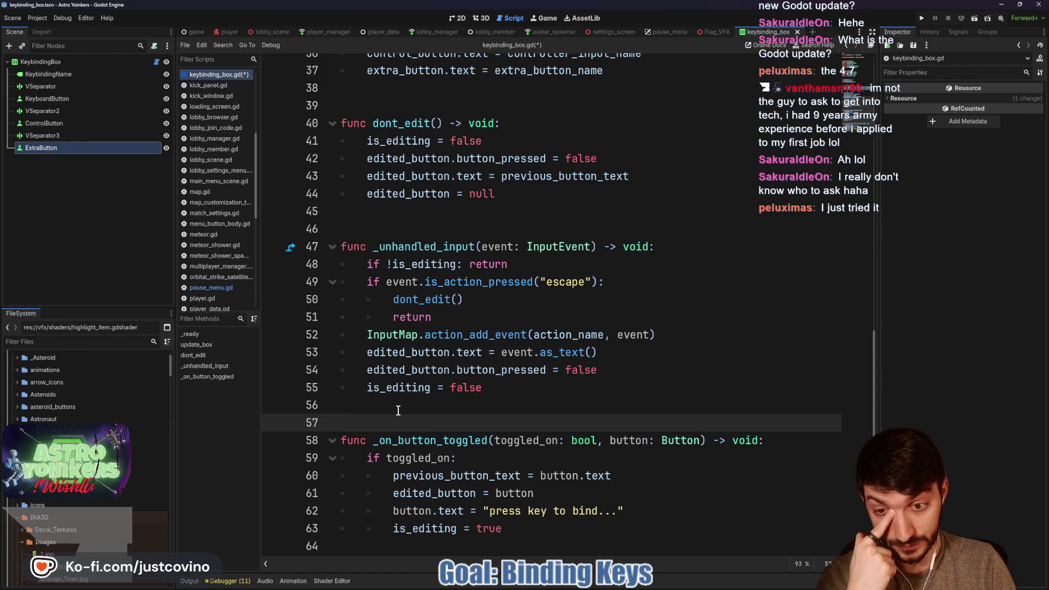
pyautogui.click(398, 410)
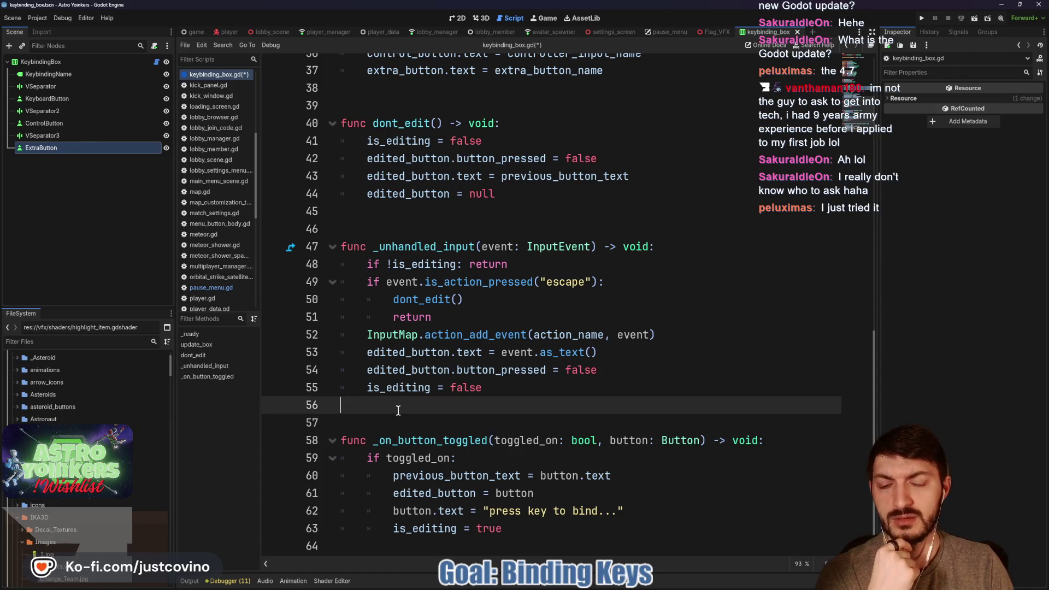
pyautogui.click(392, 421)
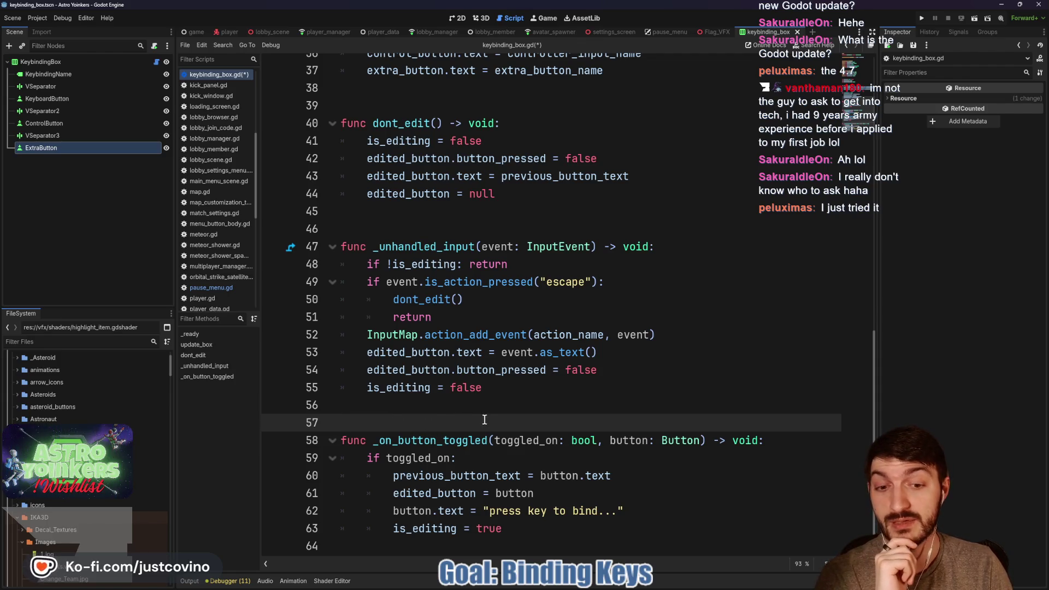
pyautogui.click(469, 456)
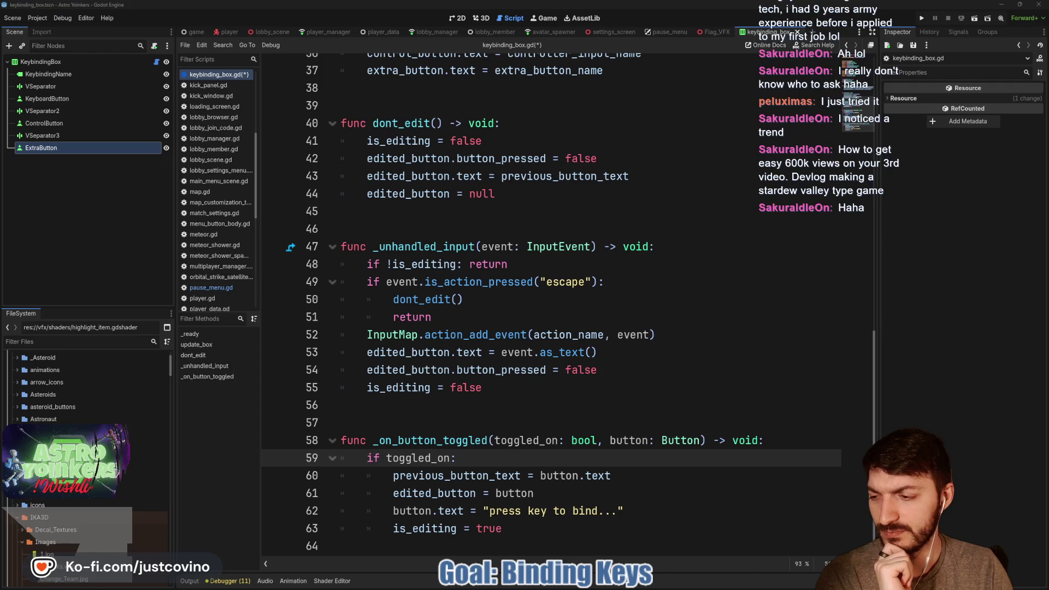
pyautogui.click(583, 335)
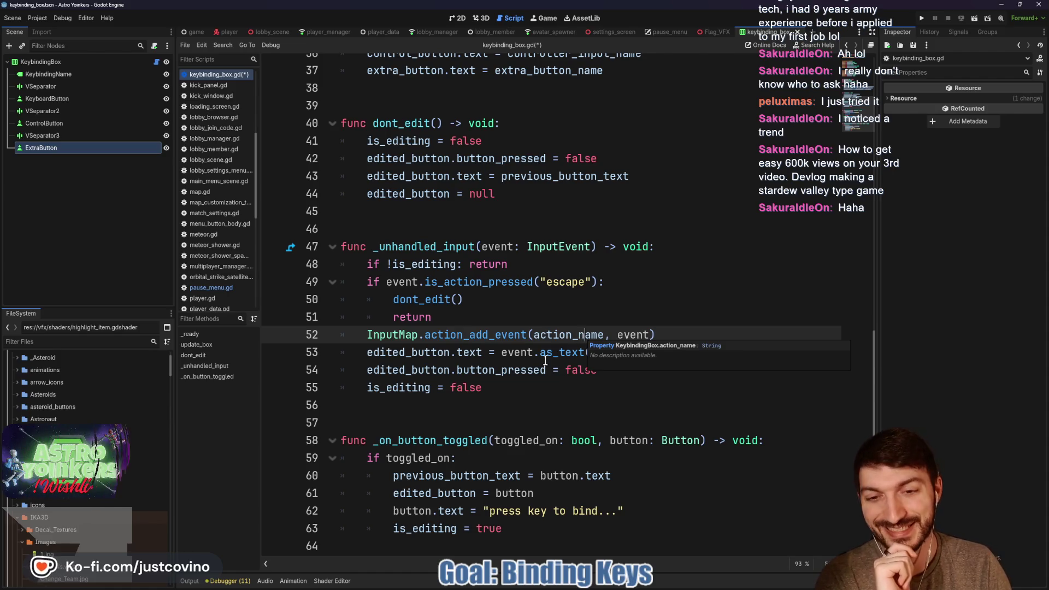
pyautogui.click(493, 398)
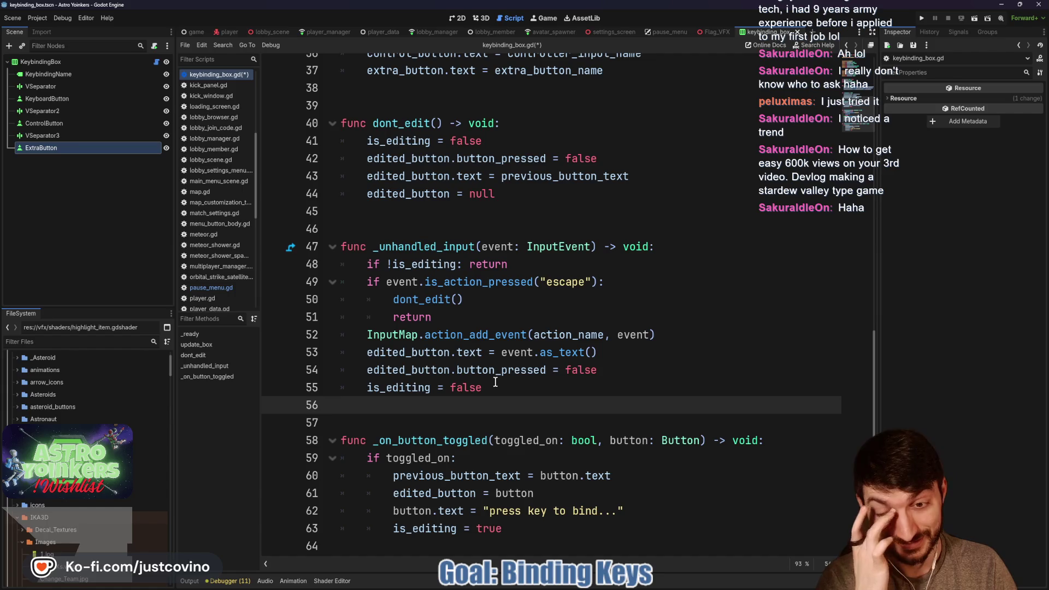
pyautogui.click(501, 385)
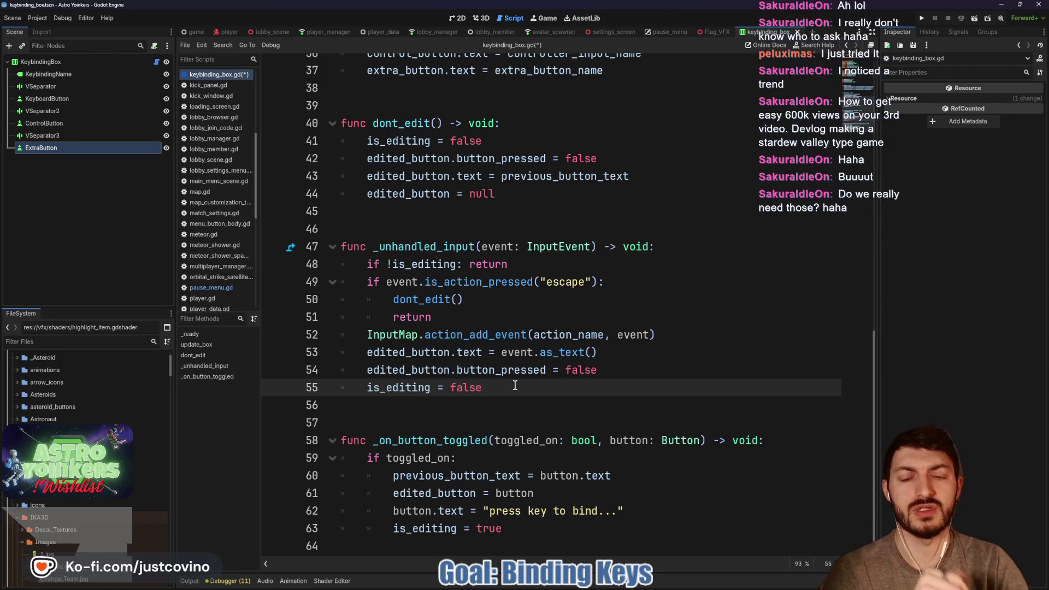
pyautogui.click(510, 458)
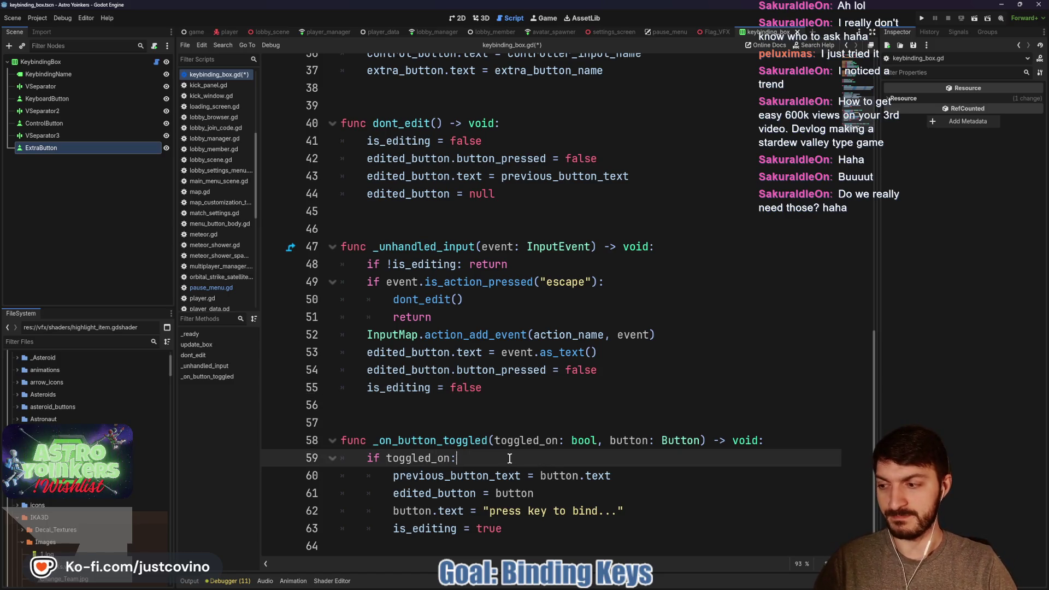
# Add print(button.name, " toggled on") under 'if toggled_on:' and save the script.
pyautogui.press('Return')
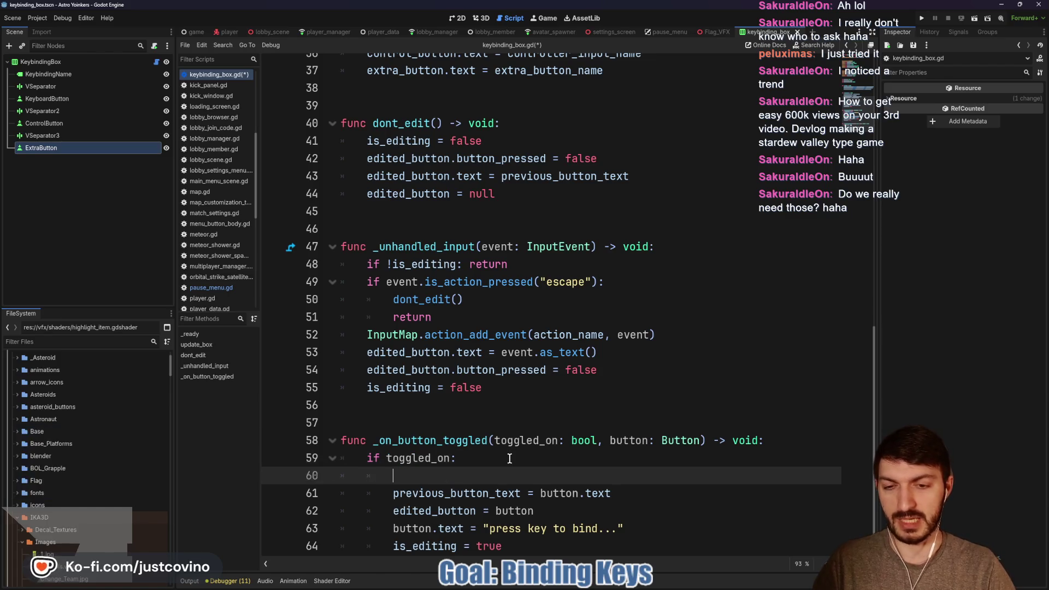
pyautogui.write('print')
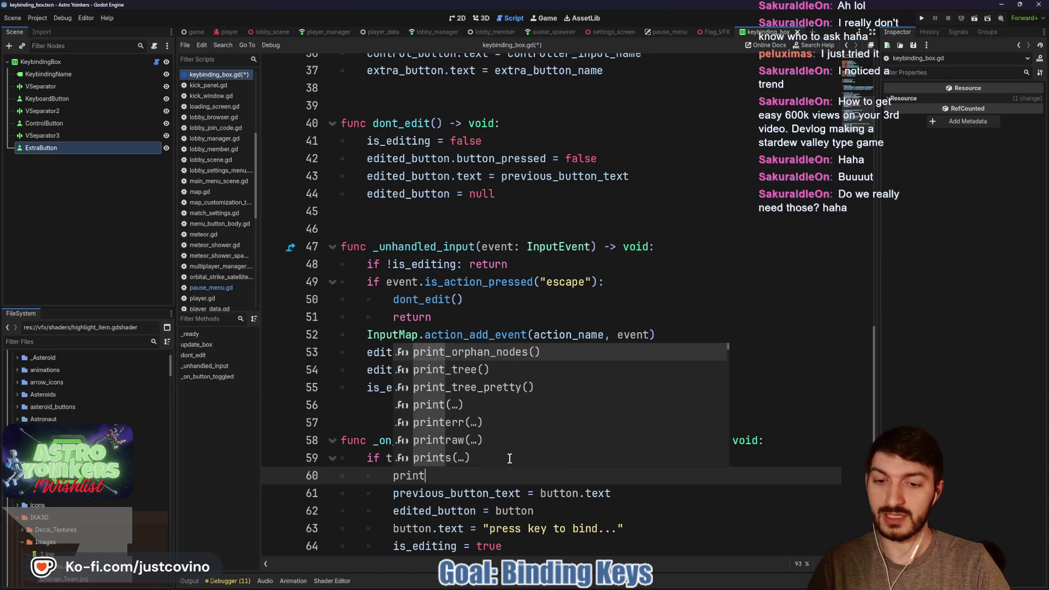
pyautogui.write('("button.name, ')
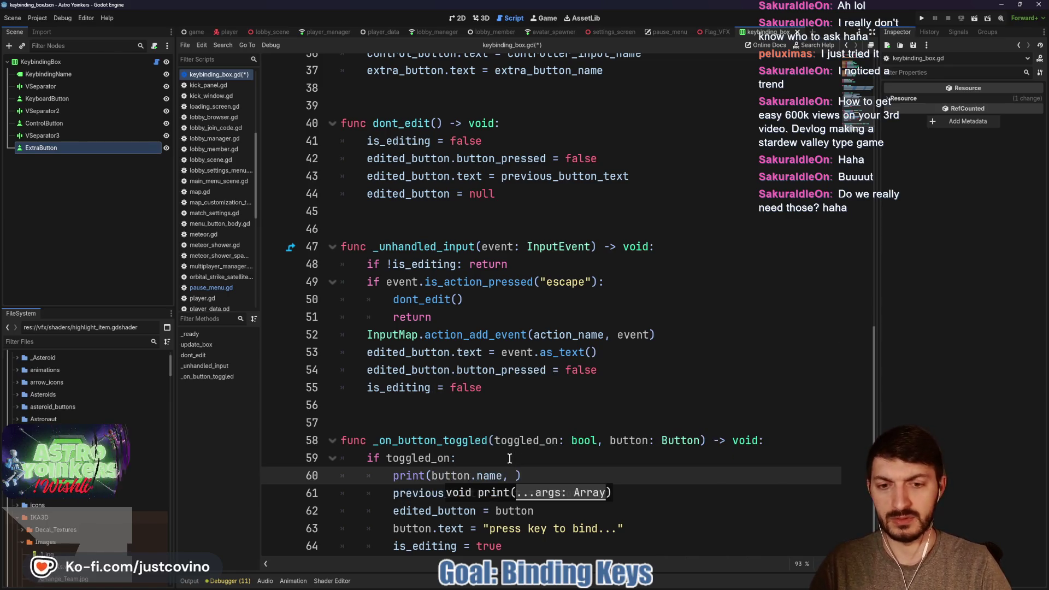
pyautogui.write('"toggled on"')
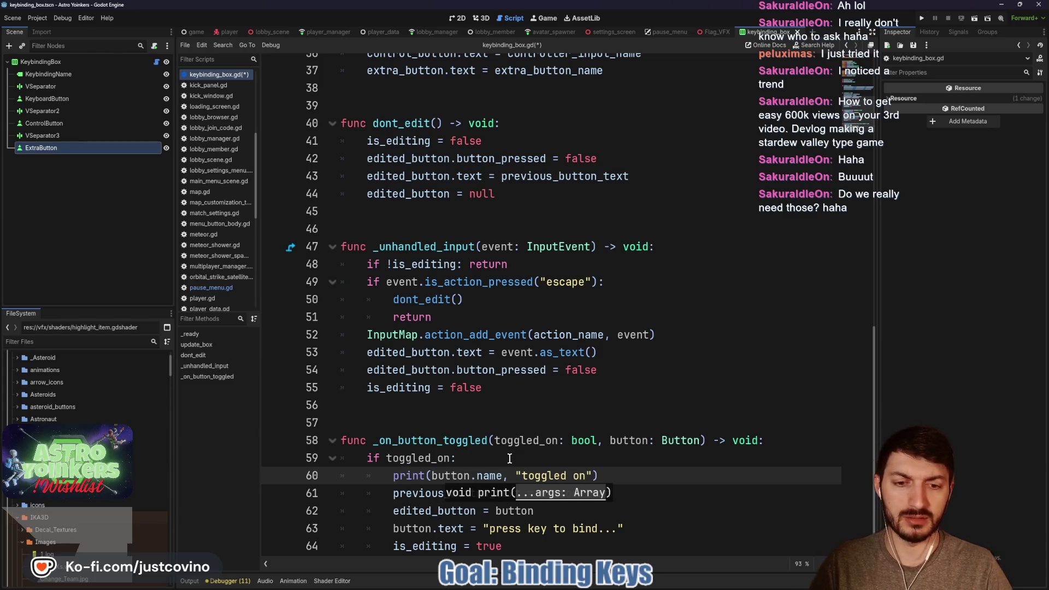
pyautogui.click(521, 475)
pyautogui.hotkey('ctrl', 's')
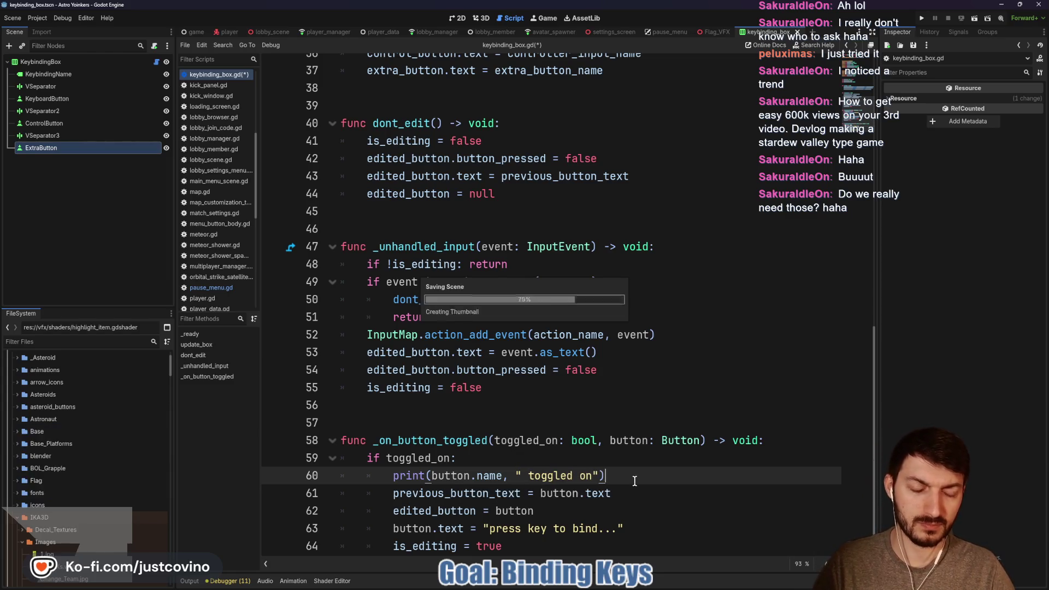
# Comment out the _unhandled_input function on lines 46–55 and run the game.
pyautogui.scroll(-1, 633, 480)
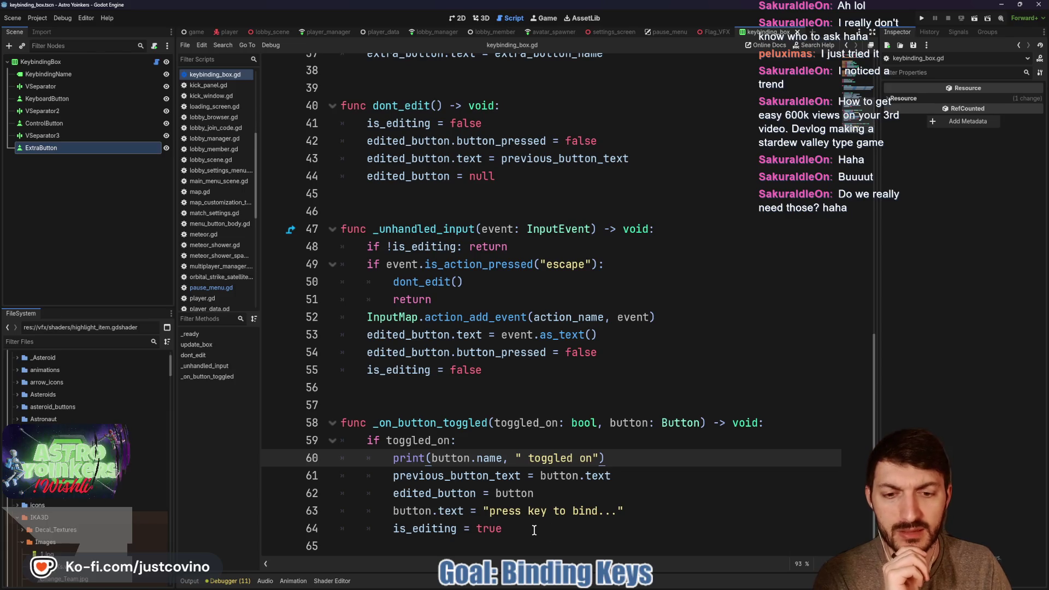
pyautogui.moveTo(380, 230)
pyautogui.mouseDown()
pyautogui.moveTo(432, 232)
pyautogui.moveTo(643, 372)
pyautogui.mouseUp()
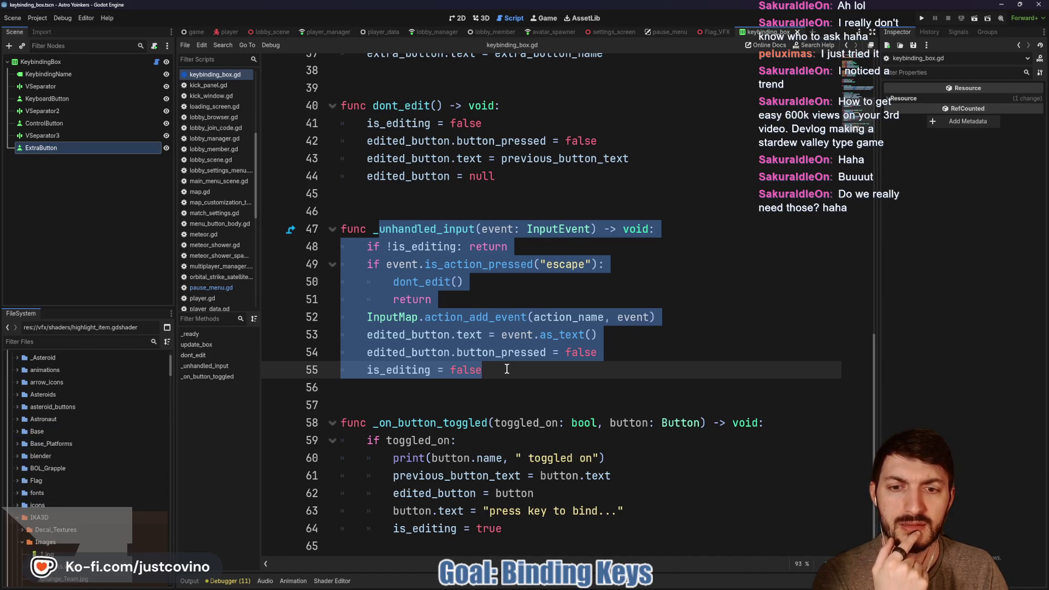
pyautogui.moveTo(504, 368)
pyautogui.mouseDown()
pyautogui.moveTo(363, 352)
pyautogui.moveTo(324, 231)
pyautogui.moveTo(331, 212)
pyautogui.mouseUp()
pyautogui.hotkey('ctrl', 'k')
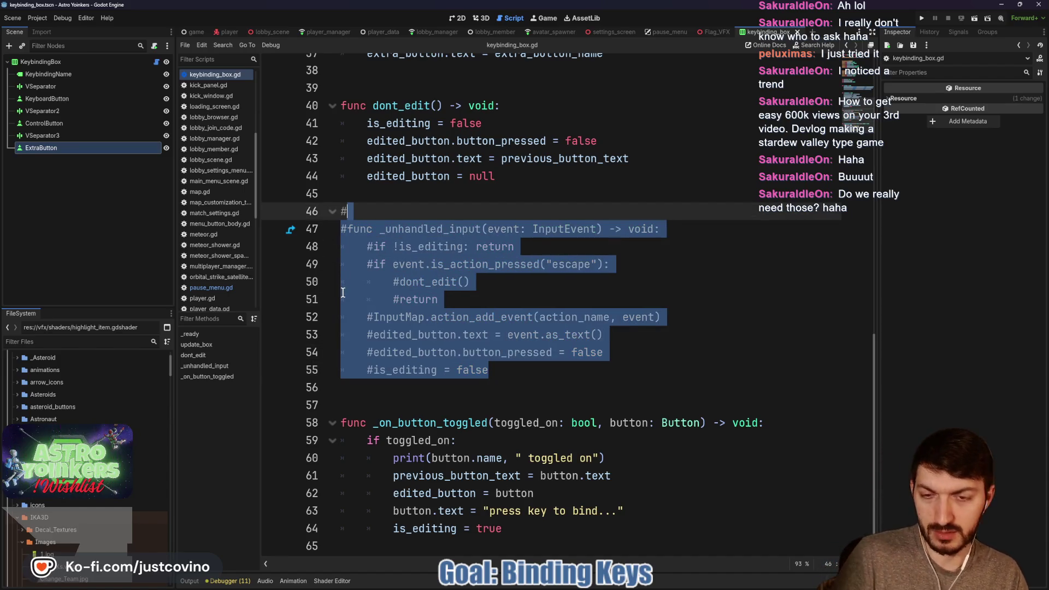
pyautogui.press('F5')
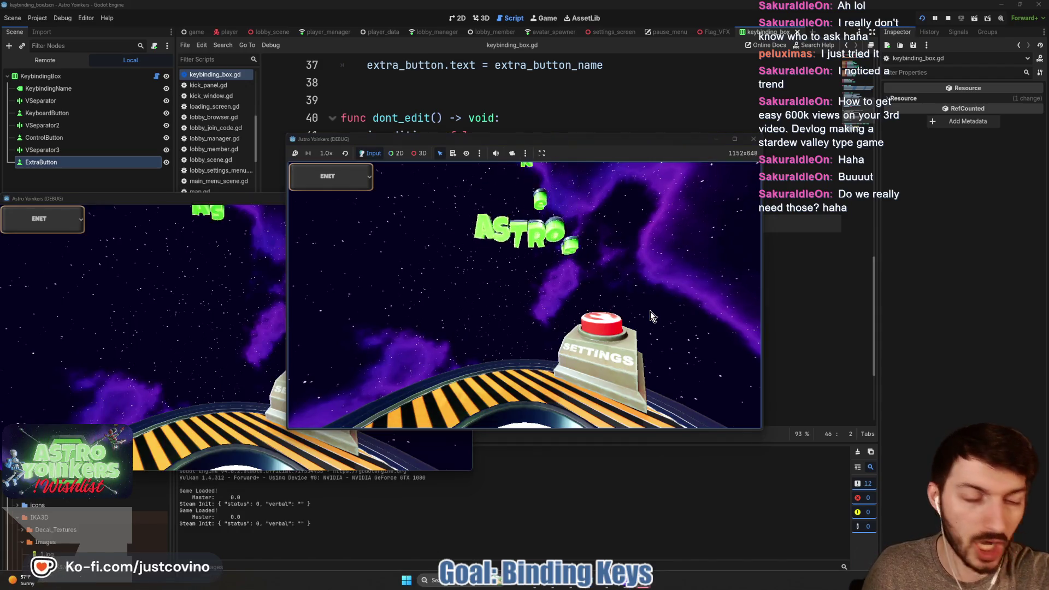
# Host a private lobby, then go to Settings and open the Keybindings screen.
pyautogui.click(377, 234)
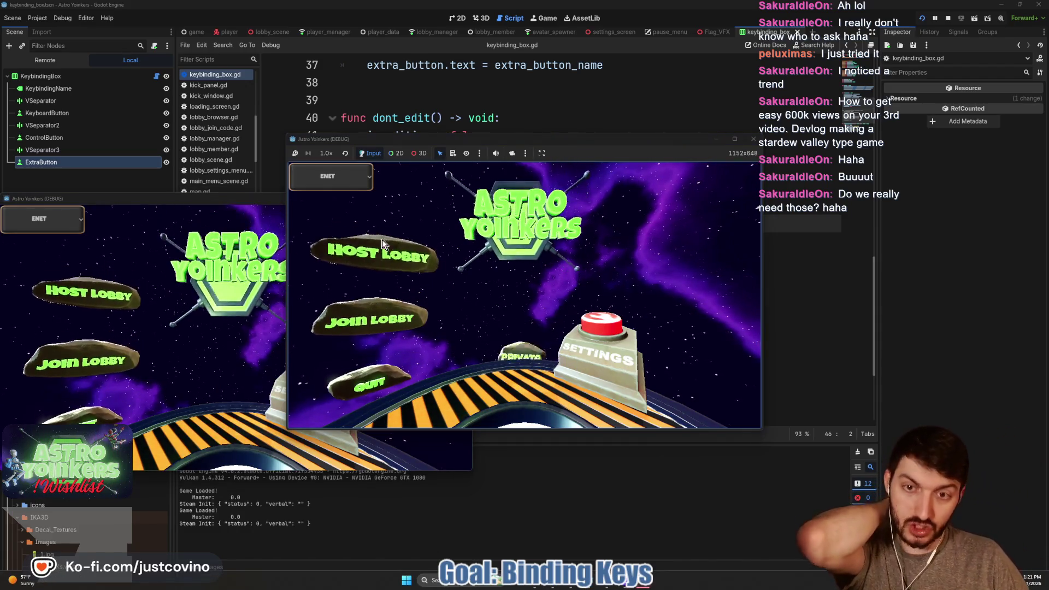
pyautogui.click(497, 253)
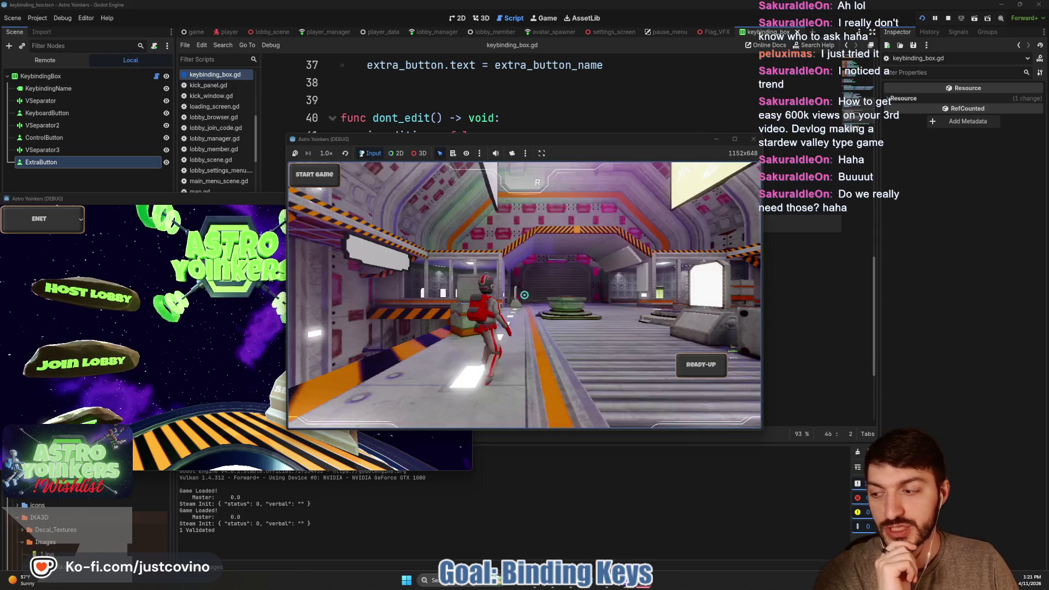
pyautogui.press('Escape')
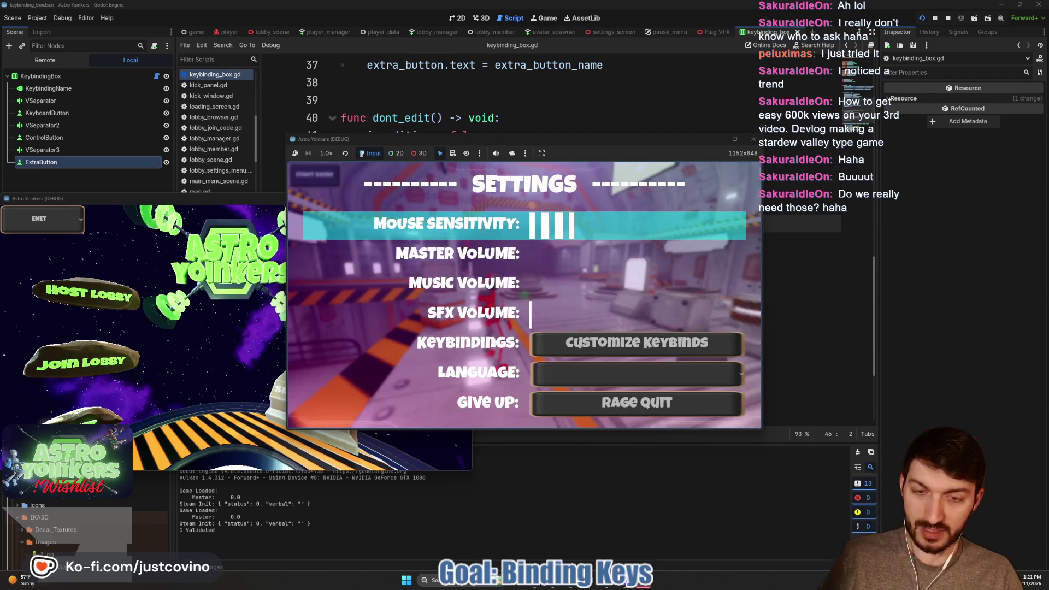
pyautogui.press('Down')
pyautogui.press('Down')
pyautogui.press('Down')
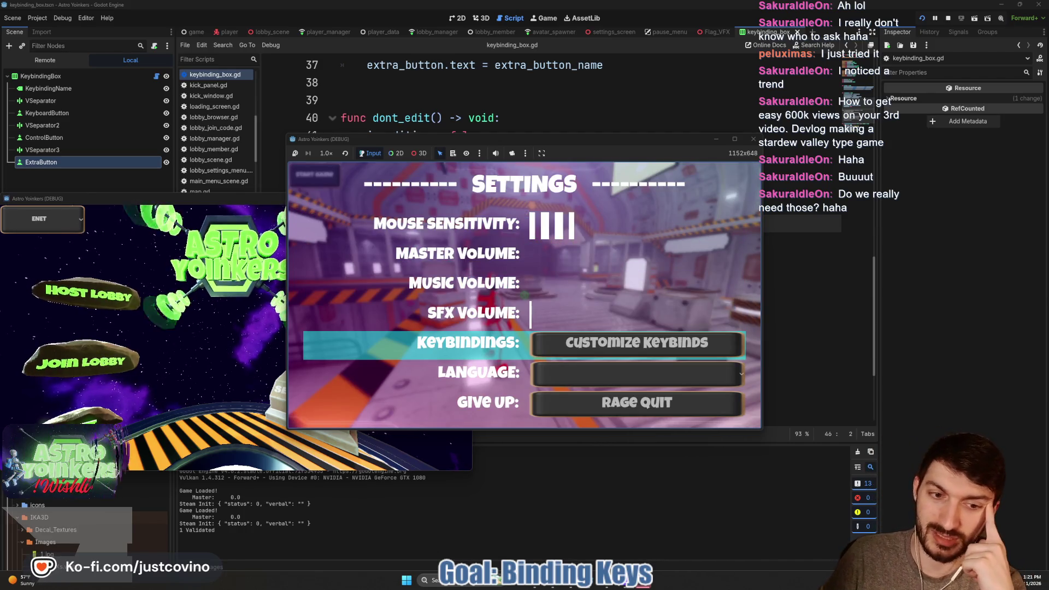
pyautogui.press('Return')
pyautogui.press('Return')
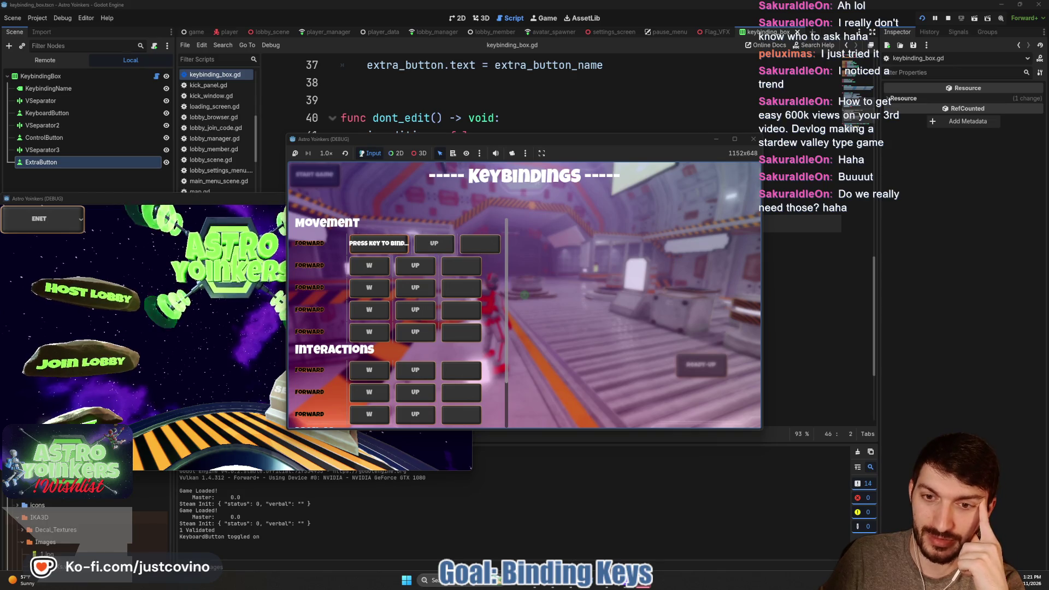
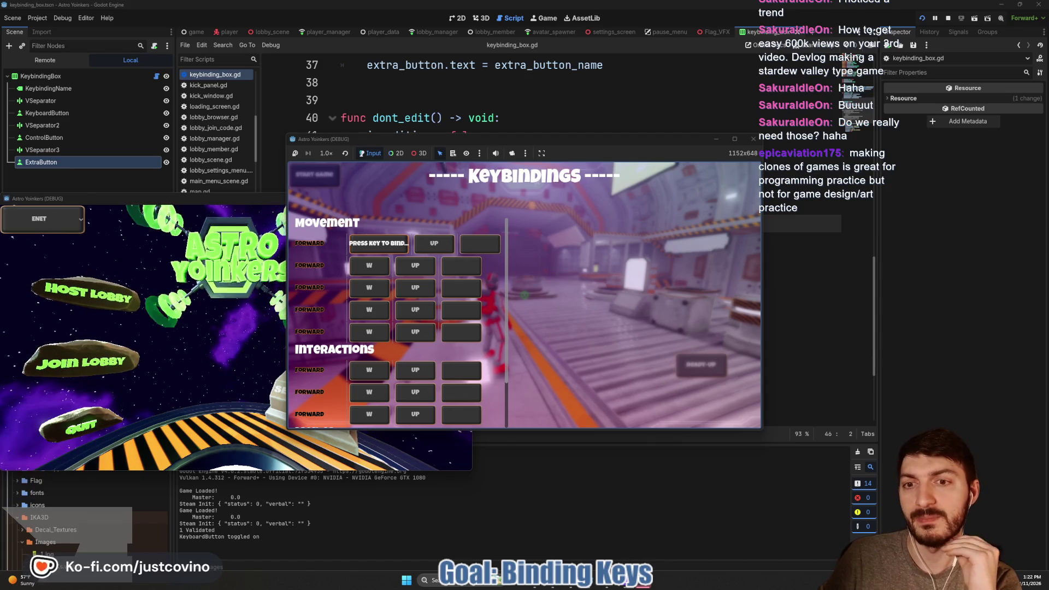
# Reopen the keybindings screen, leave three bind slots waiting at once, then stop the game with F8.
pyautogui.press('Escape')
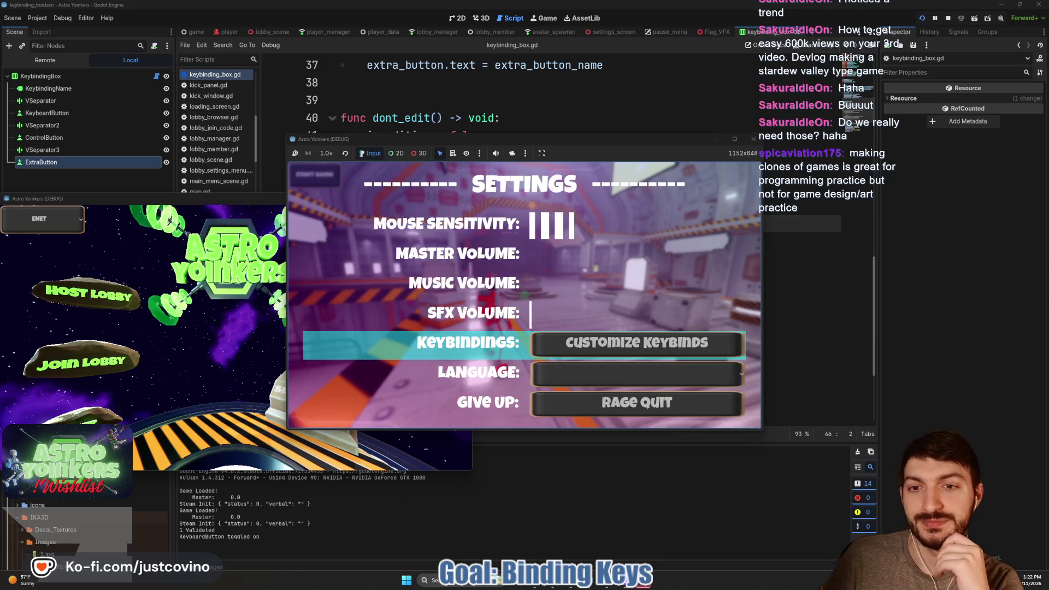
pyautogui.press('Return')
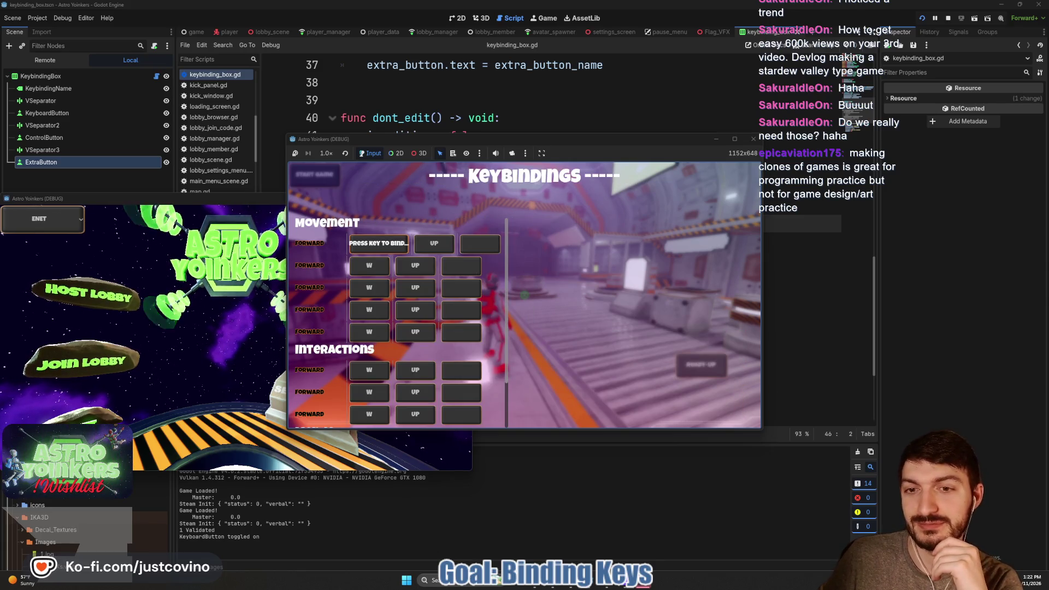
pyautogui.click(379, 266)
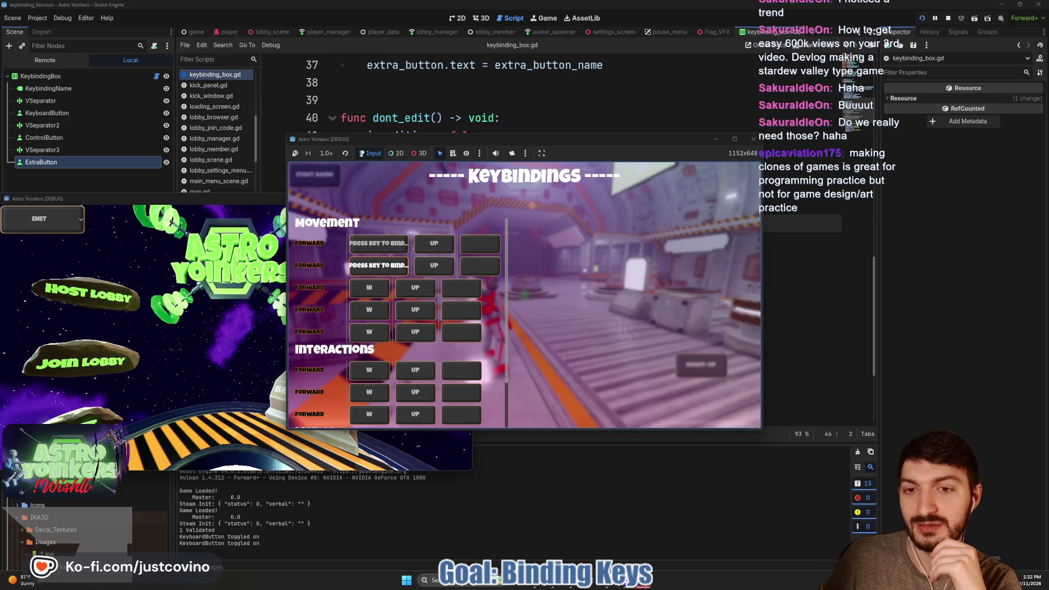
pyautogui.click(434, 265)
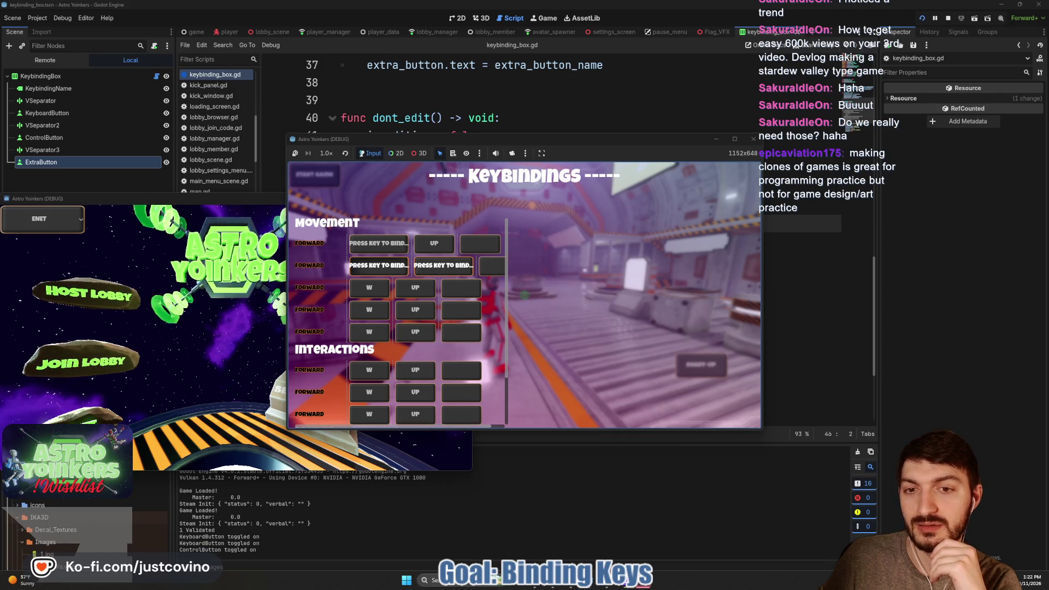
pyautogui.click(434, 243)
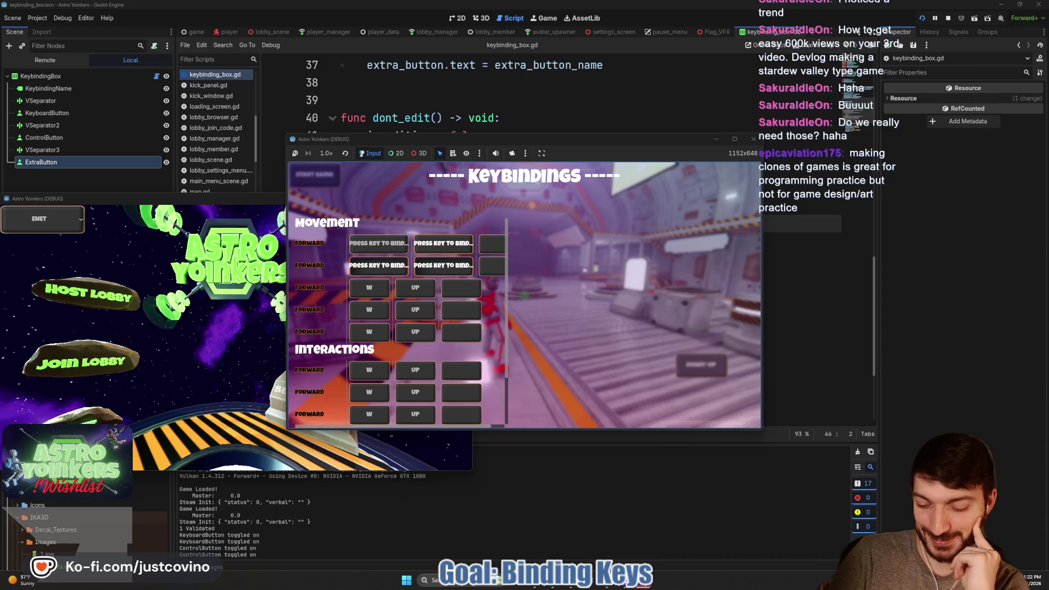
pyautogui.press('F8')
pyautogui.click(500, 294)
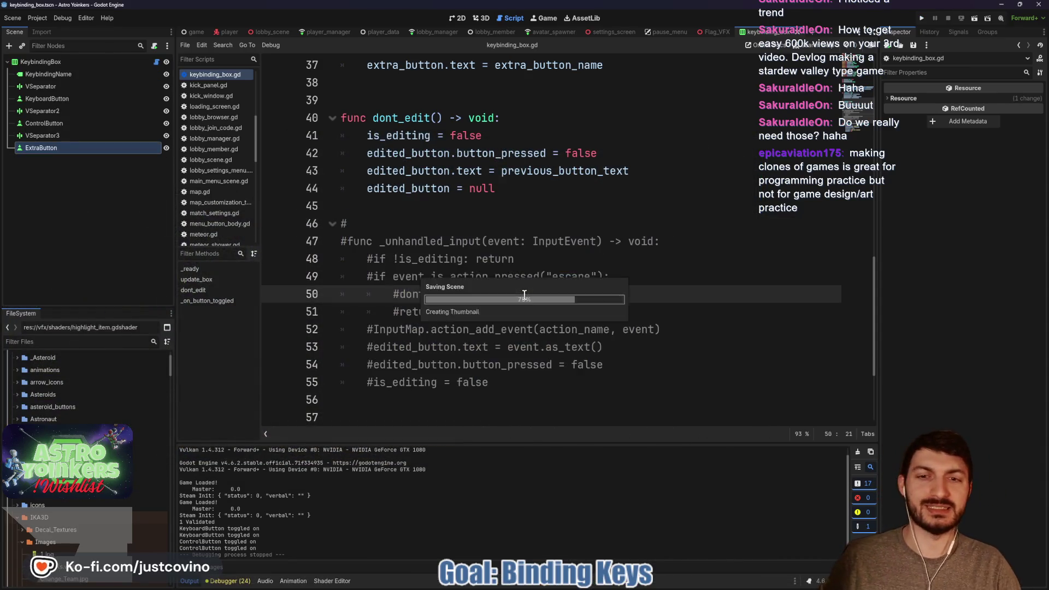
# Give KeyboardButton, ControlButton and ExtraButton one new shared ButtonGroup.
pyautogui.scroll(-3, 501, 294)
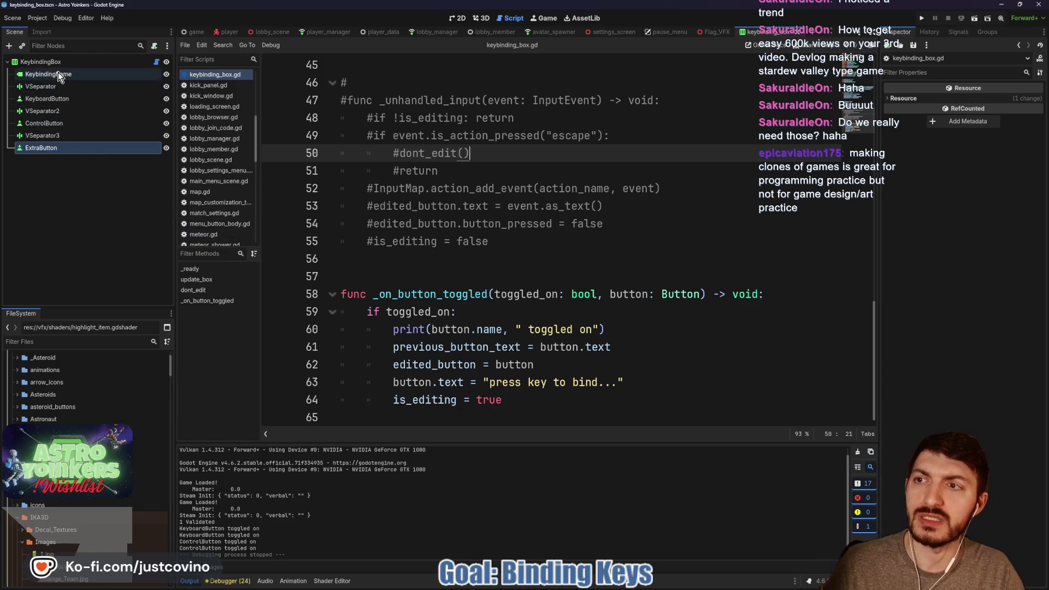
pyautogui.click(71, 101)
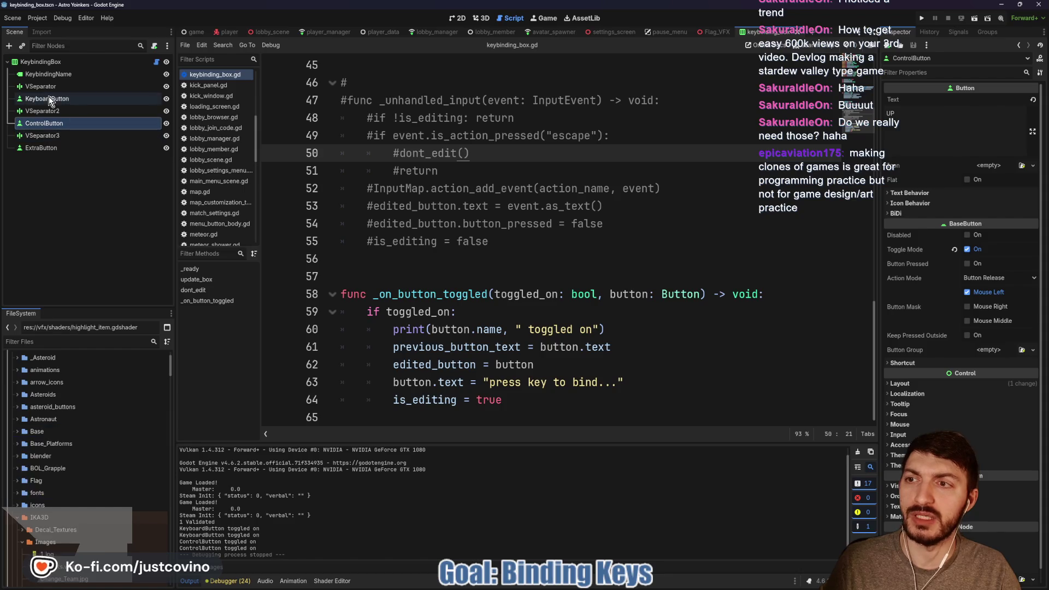
pyautogui.keyDown('ctrl'); pyautogui.click(64, 124); pyautogui.keyUp('ctrl')
pyautogui.keyDown('ctrl'); pyautogui.click(50, 148); pyautogui.keyUp('ctrl')
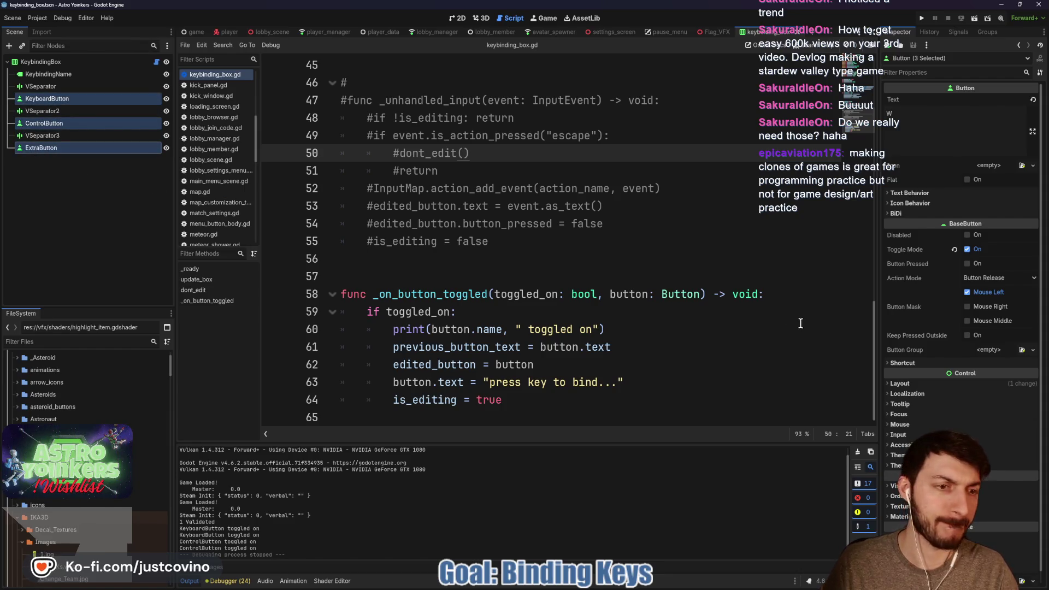
pyautogui.click(1033, 349)
pyautogui.click(995, 361)
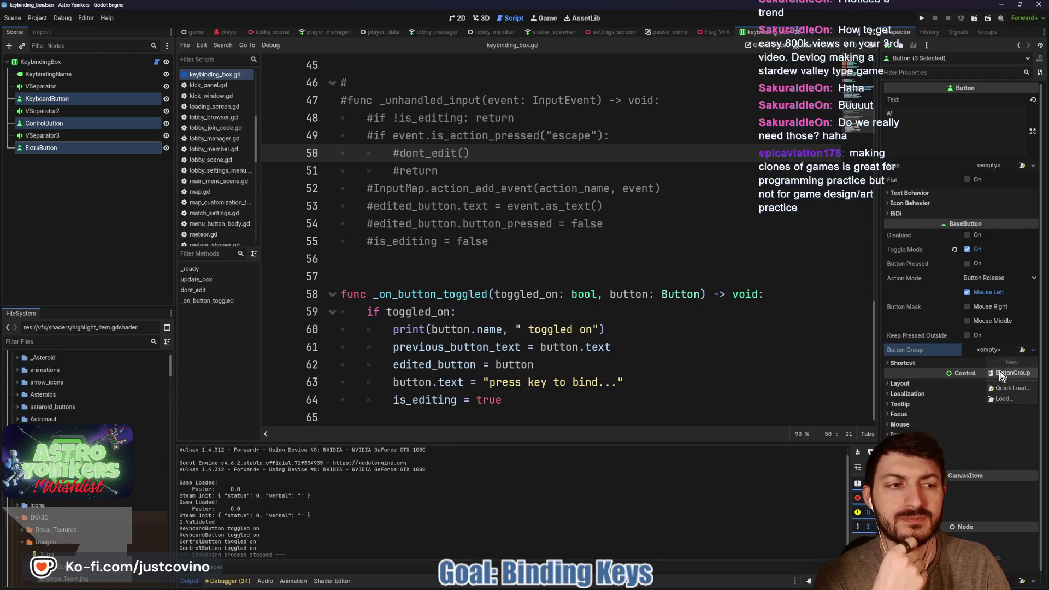
pyautogui.click(702, 312)
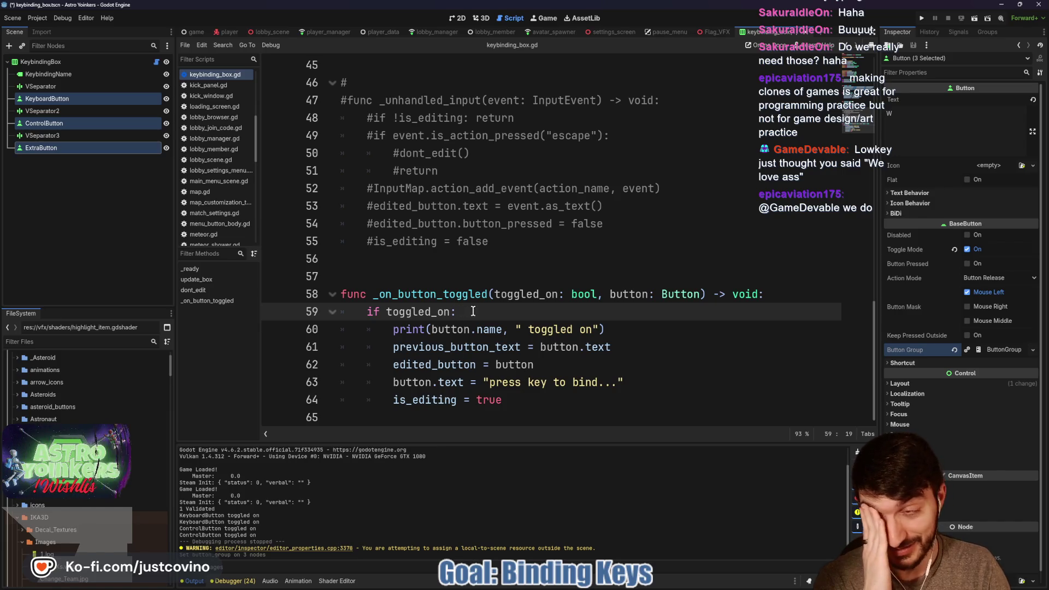
pyautogui.click(539, 262)
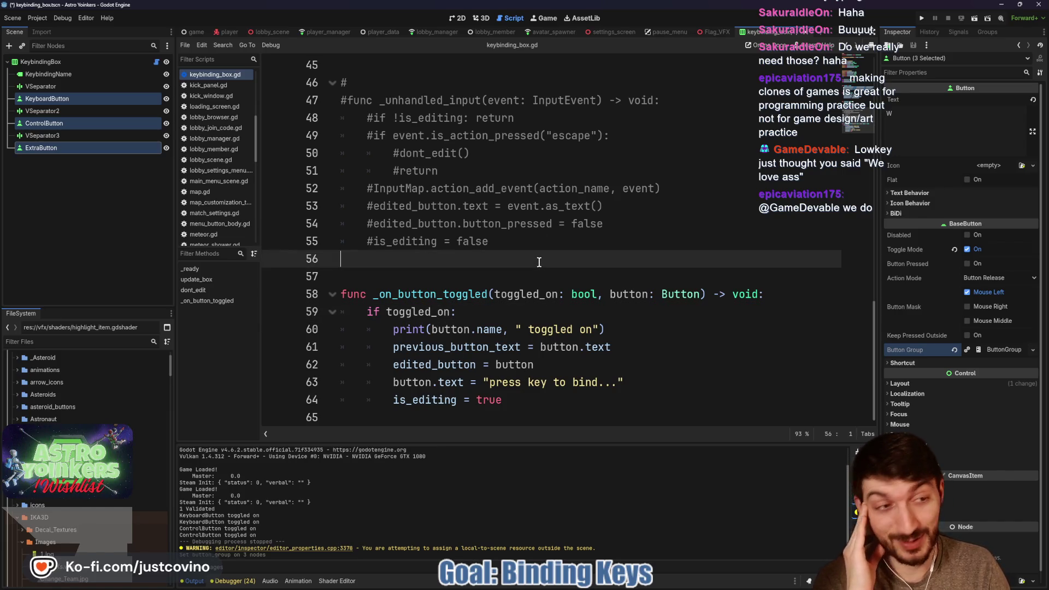
pyautogui.click(82, 62)
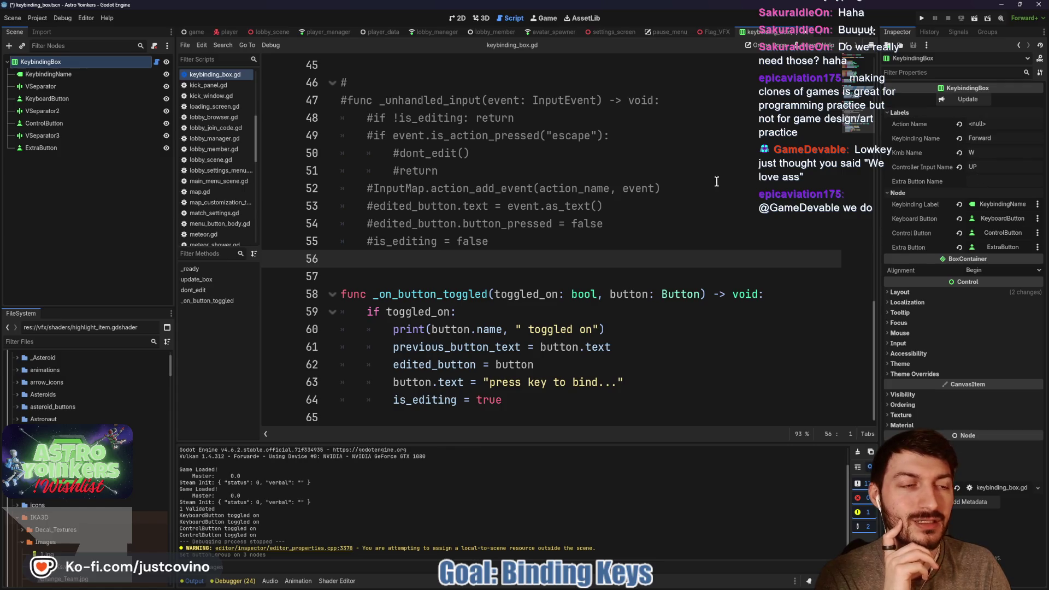
# Set the three bind buttons' Autowrap Mode to Word and run the project.
pyautogui.click(54, 97)
pyautogui.keyDown('ctrl'); pyautogui.click(55, 124); pyautogui.keyUp('ctrl')
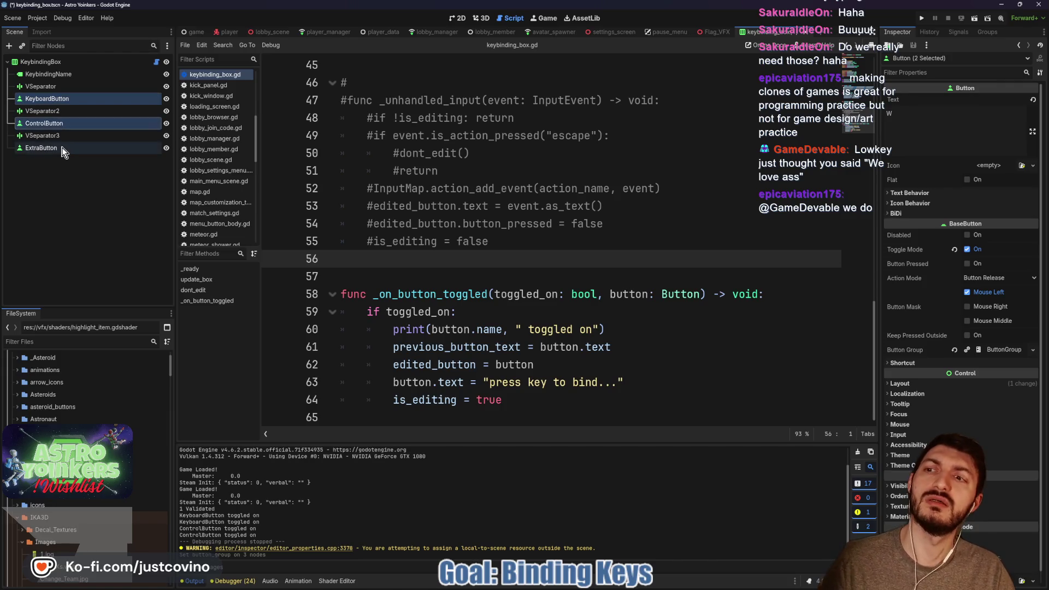
pyautogui.keyDown('ctrl'); pyautogui.click(54, 148); pyautogui.keyUp('ctrl')
pyautogui.click(909, 193)
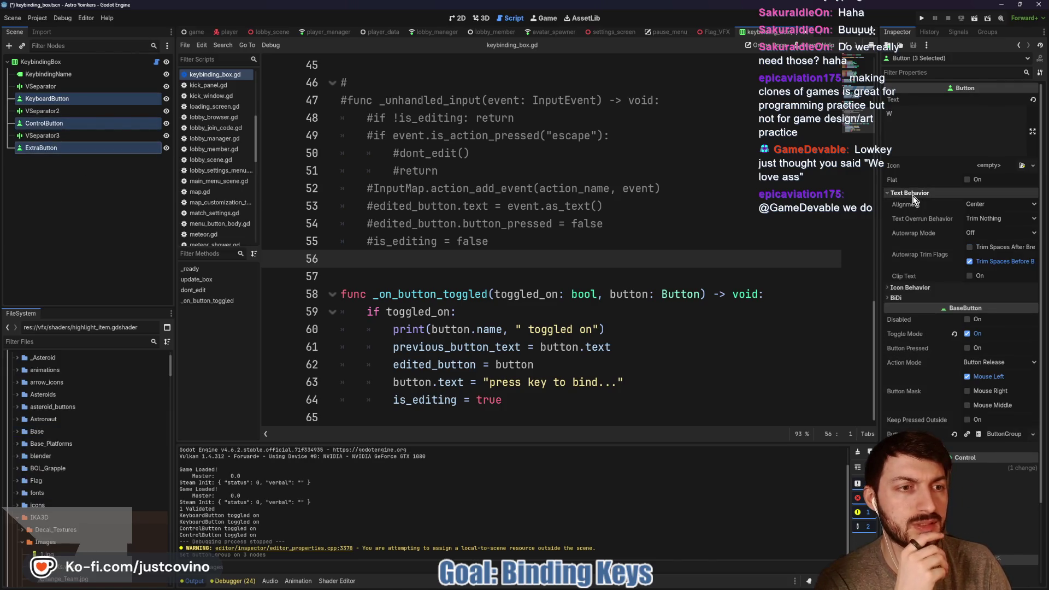
pyautogui.click(1000, 233)
pyautogui.click(994, 268)
pyautogui.click(657, 237)
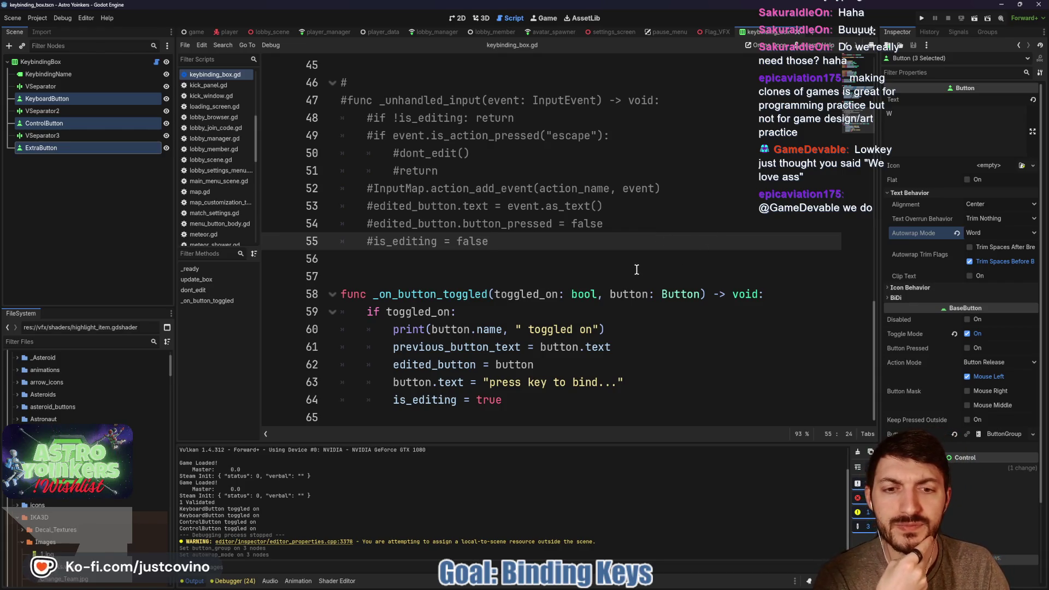
pyautogui.click(922, 19)
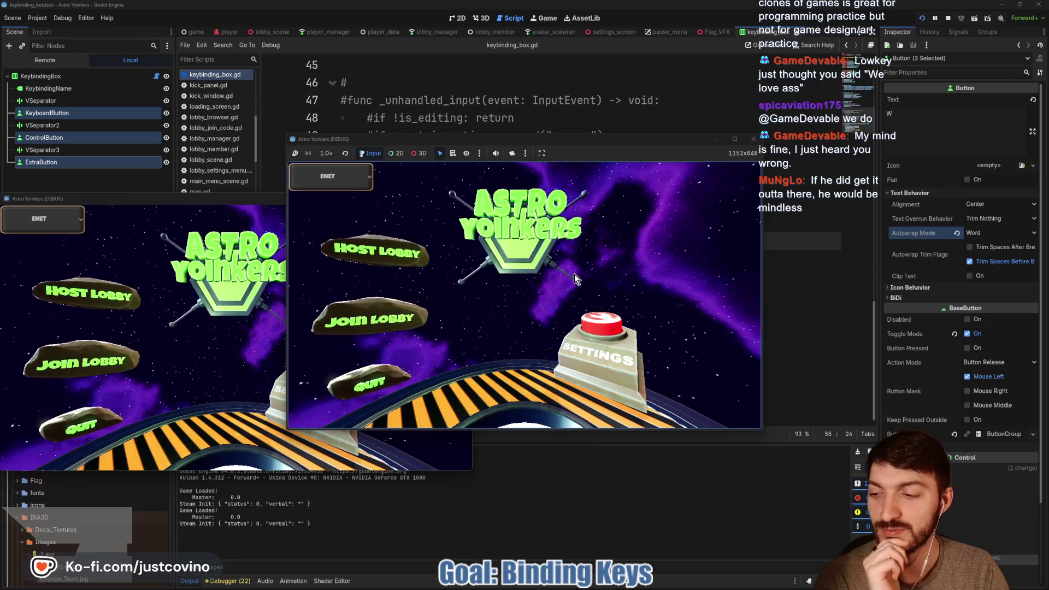
# Host a lobby, then open Settings and the Keybindings screen.
pyautogui.click(376, 249)
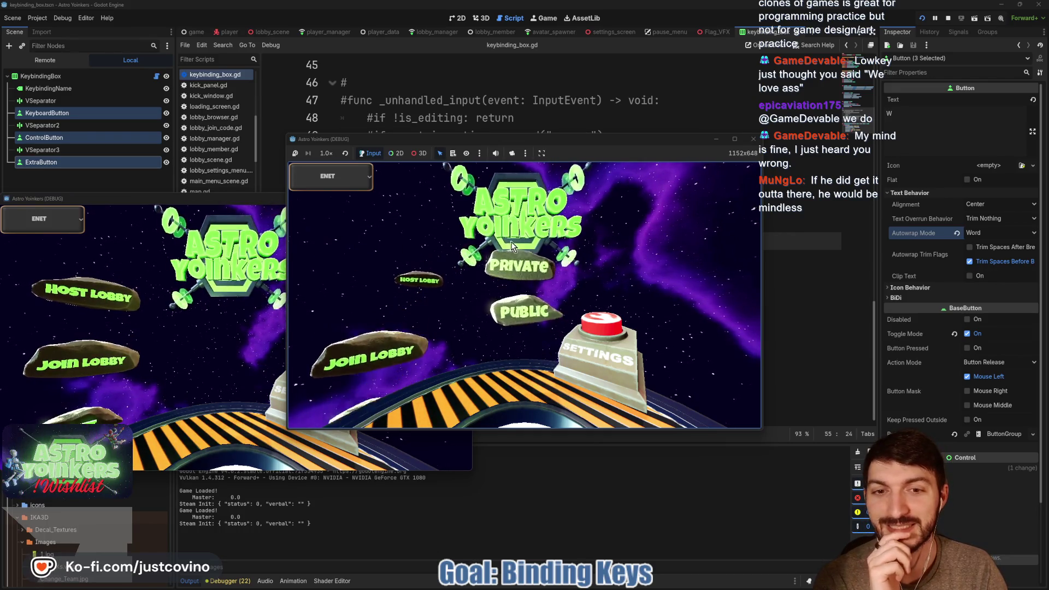
pyautogui.click(513, 250)
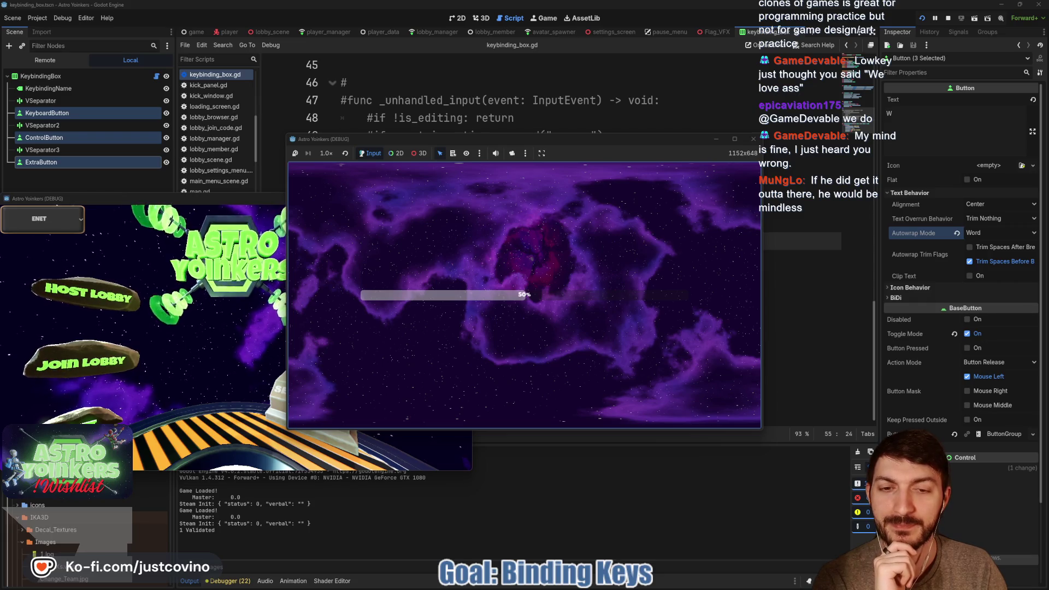
pyautogui.press('Escape')
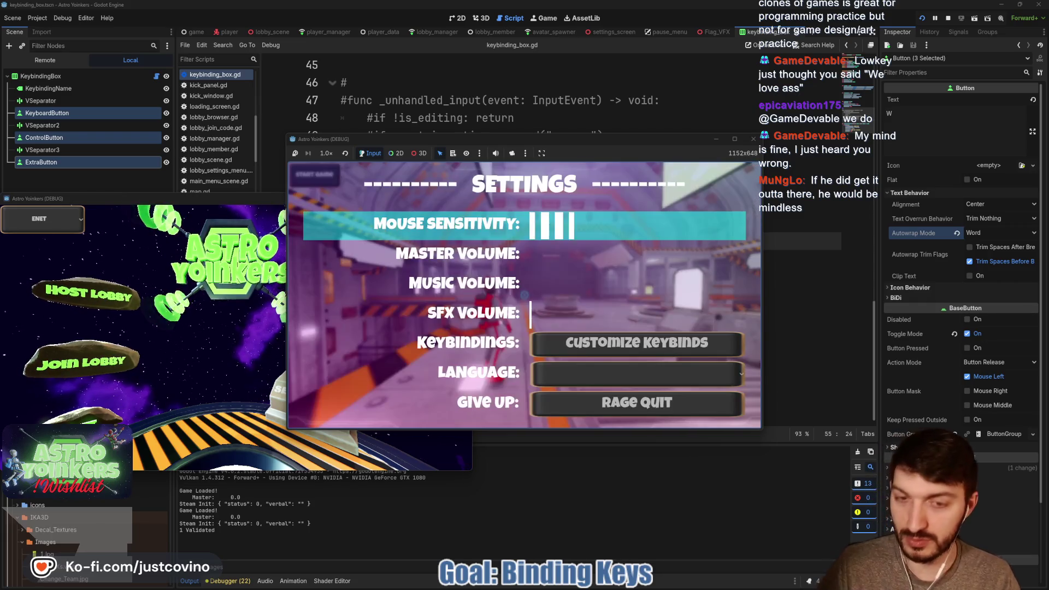
pyautogui.press('Down')
pyautogui.press('Down')
pyautogui.press('Down')
pyautogui.press('Return')
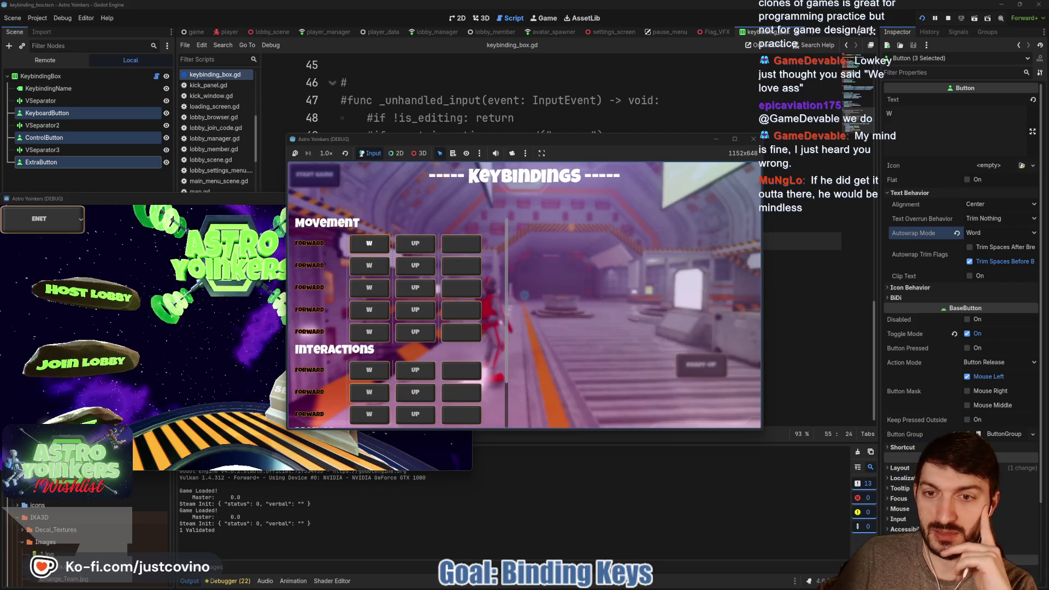
# Use the keyboard to start rebinding the first Forward key and several other Forward slots.
pyautogui.press('Return')
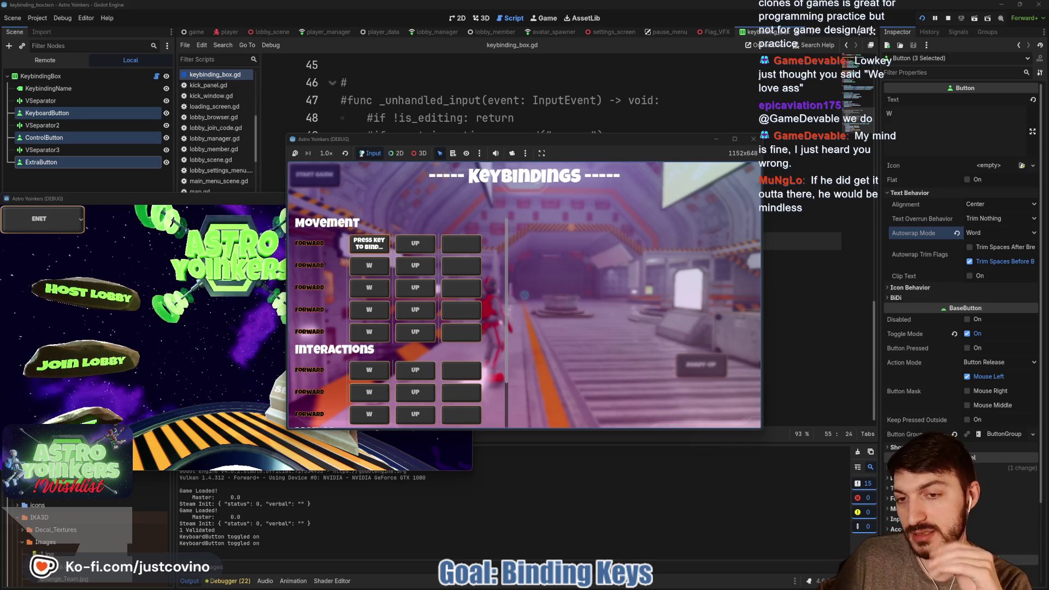
pyautogui.press('Return')
pyautogui.press('Down')
pyautogui.press('Return')
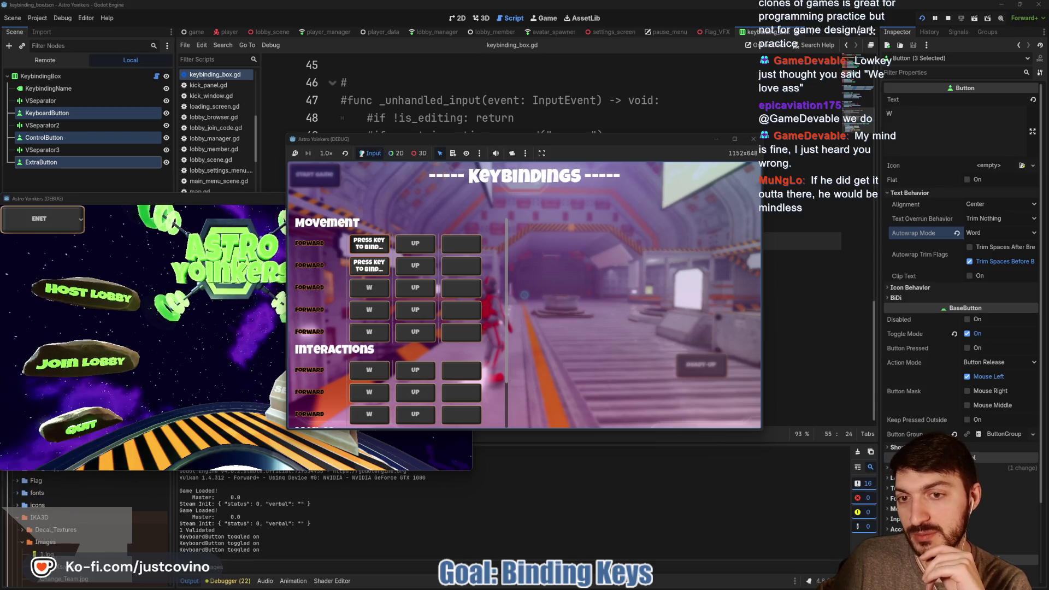
pyautogui.press('Up')
pyautogui.press('Right')
pyautogui.press('Return')
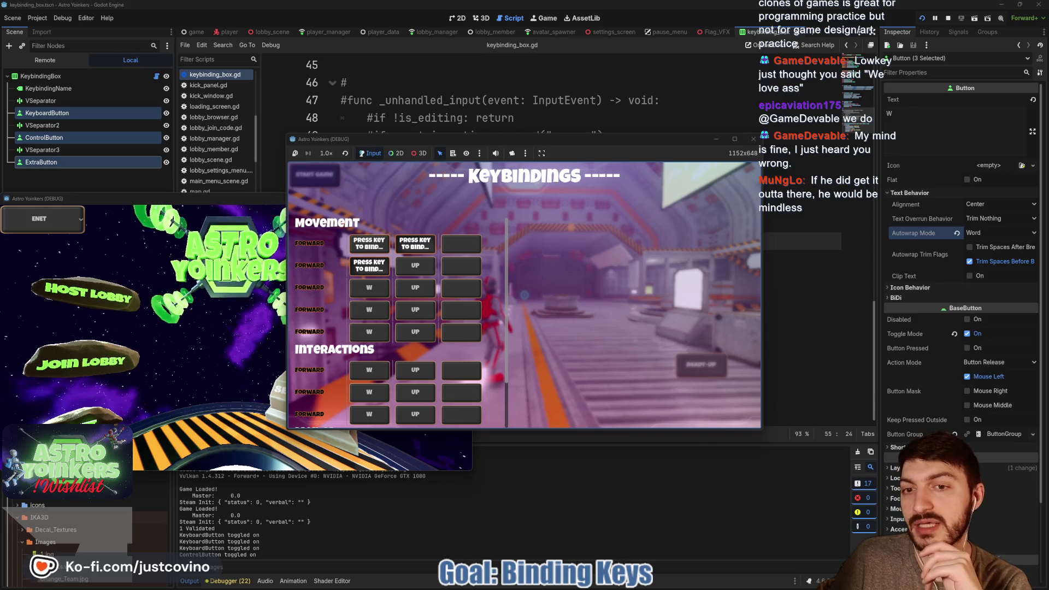
pyautogui.press('Left')
pyautogui.press('Return')
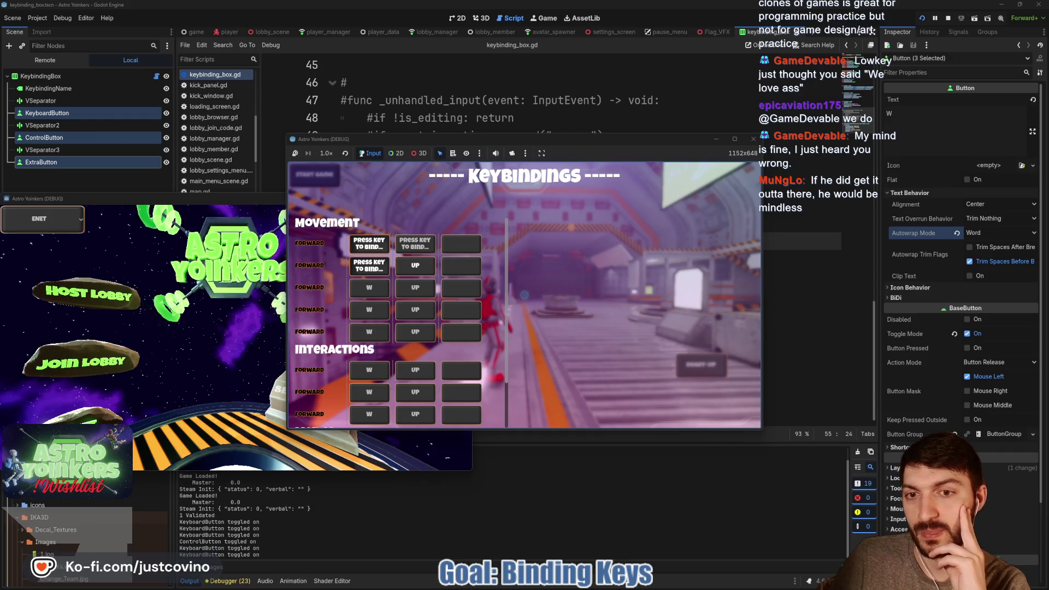
# Start rebinding the second row's controller, the extra and third-row key slots, then stop the game.
pyautogui.click(416, 266)
pyautogui.click(461, 266)
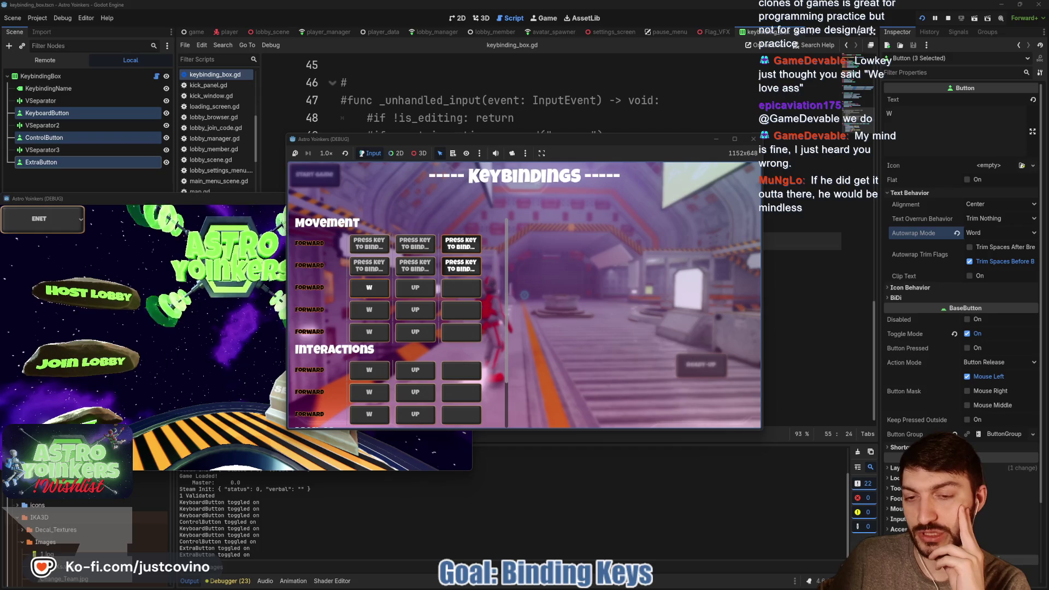
pyautogui.click(369, 288)
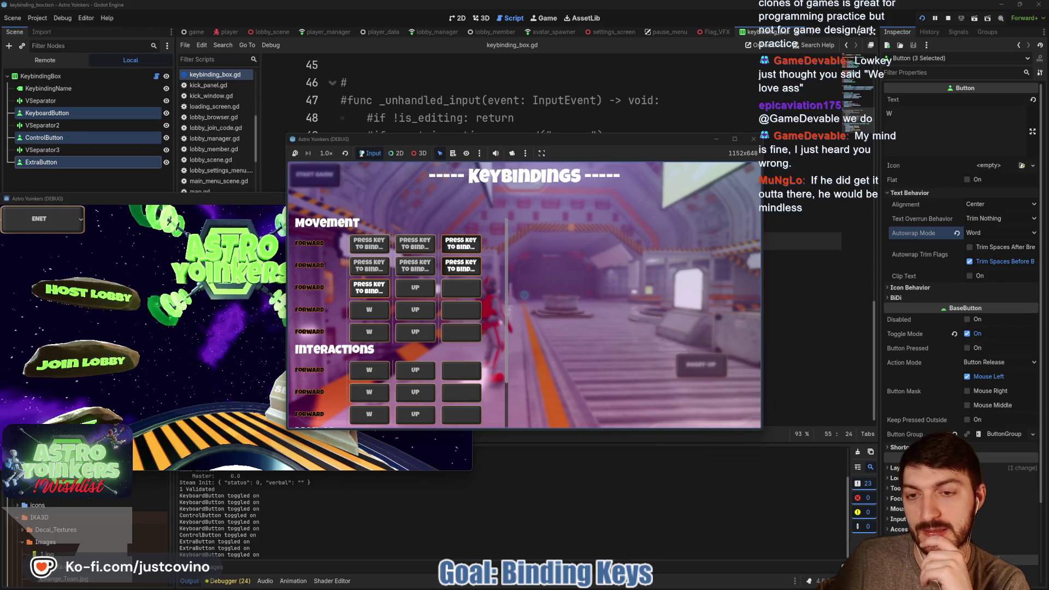
pyautogui.scroll(-2, 399, 323)
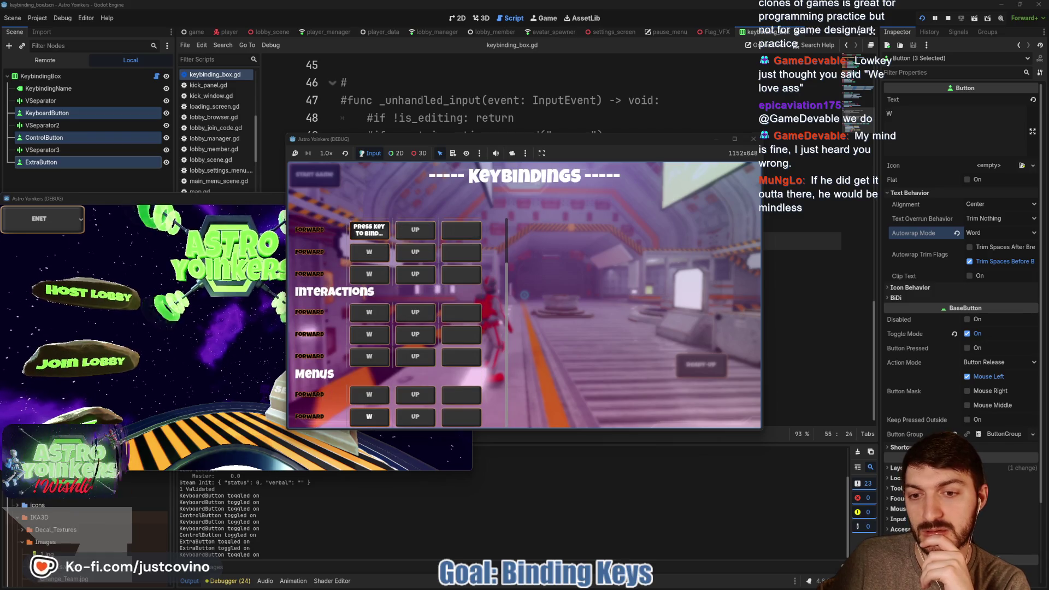
pyautogui.scroll(2, 399, 322)
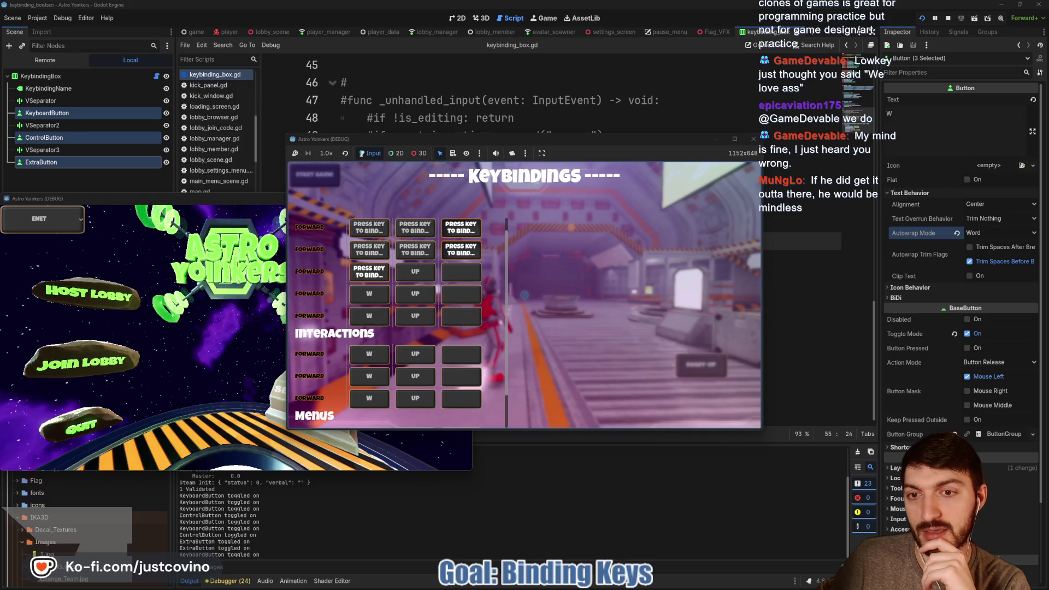
pyautogui.scroll(-1, 399, 323)
pyautogui.press('F8')
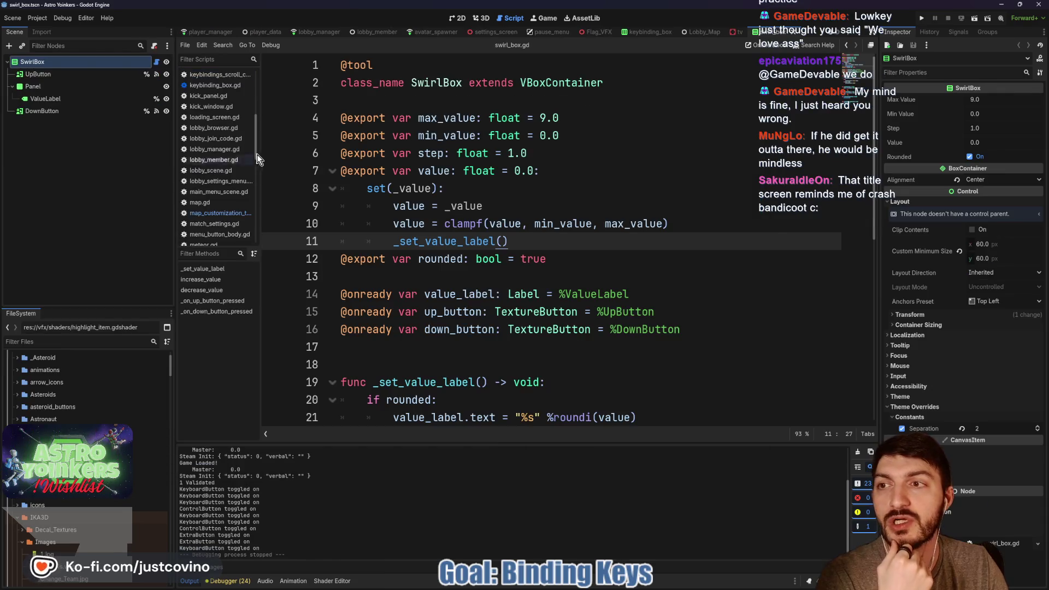
# Return to the swirl_box scene and look through swirl_box.gd.
pyautogui.click(461, 18)
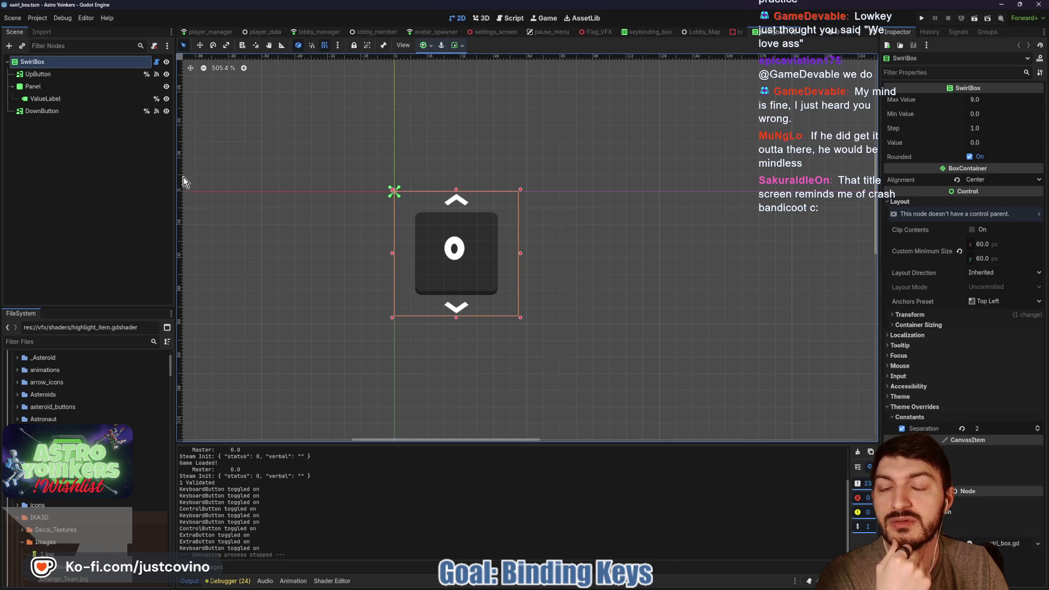
pyautogui.click(157, 62)
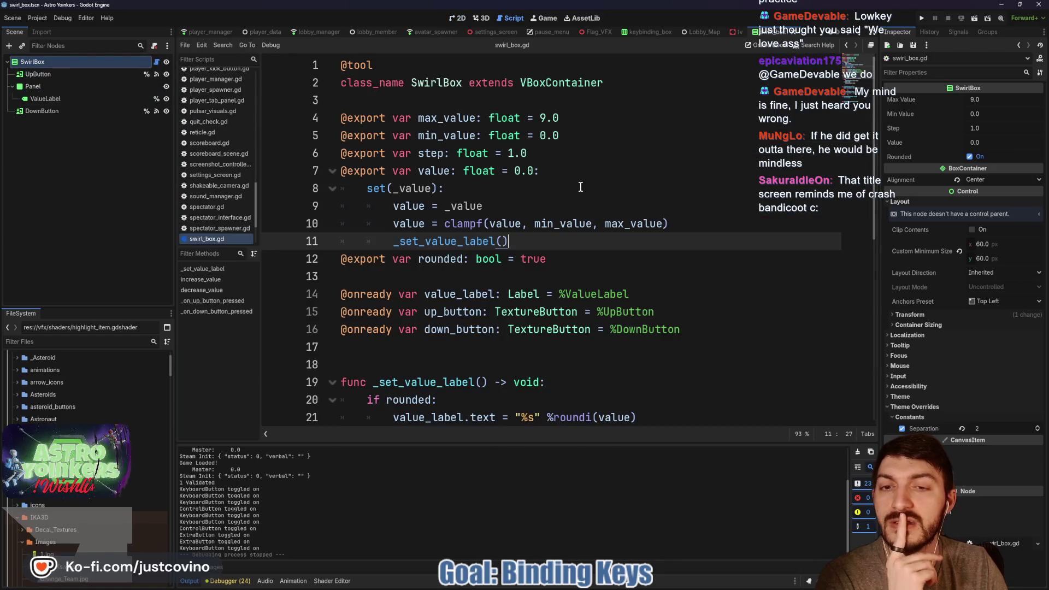
pyautogui.scroll(-4, 580, 187)
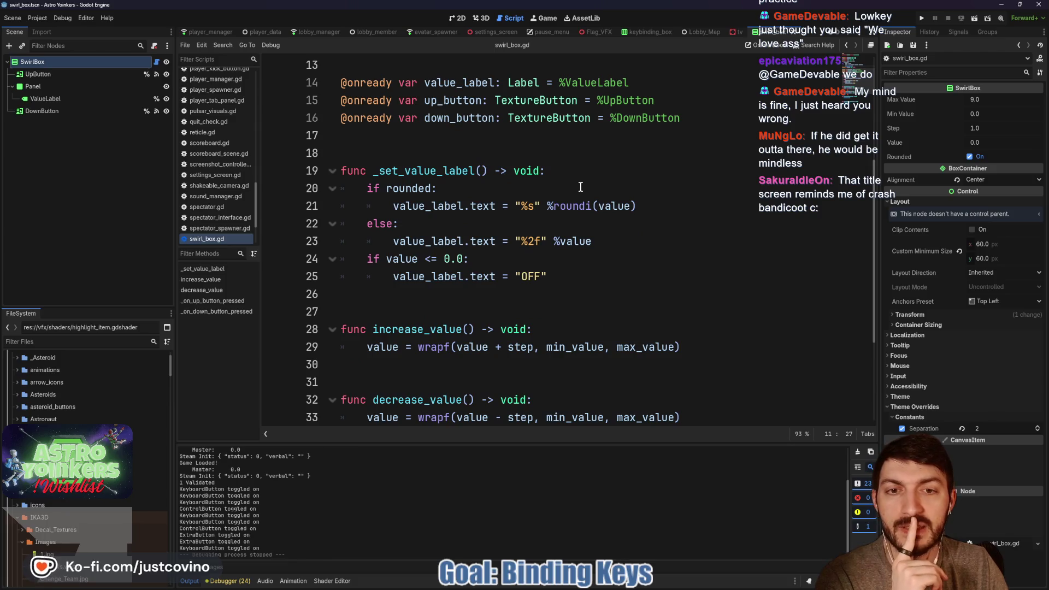
pyautogui.scroll(-2, 580, 187)
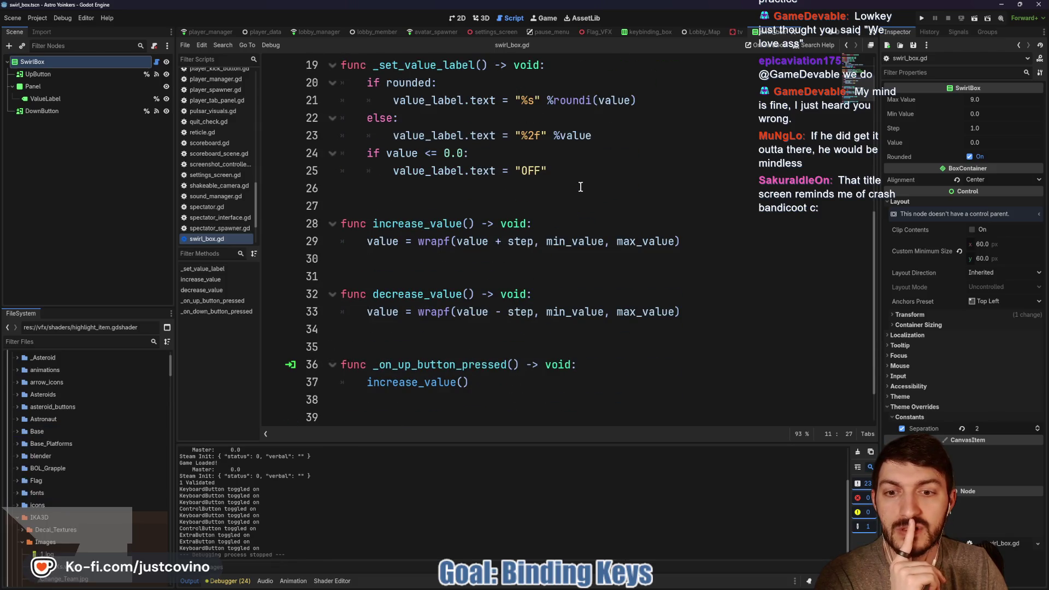
pyautogui.scroll(1, 581, 187)
pyautogui.scroll(3, 580, 188)
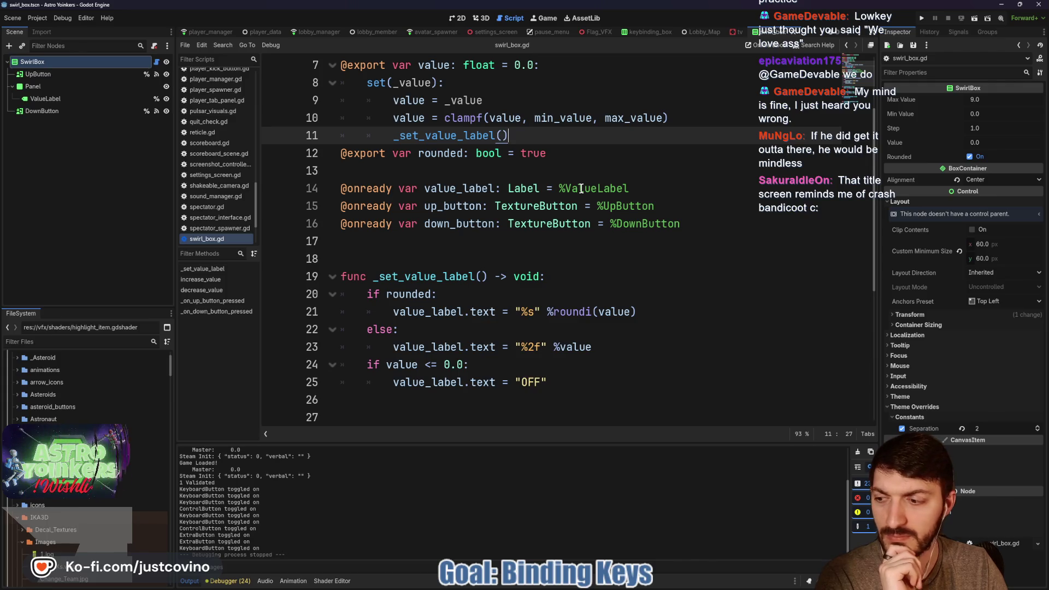
pyautogui.scroll(-1, 580, 188)
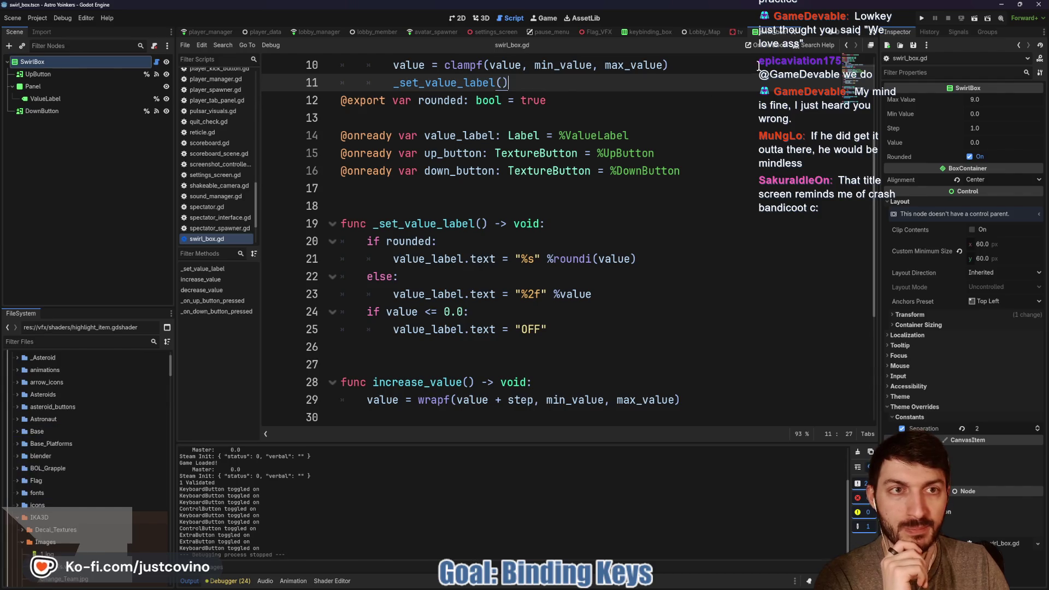
# Switch to the tv scene and scroll through its script.
pyautogui.click(738, 32)
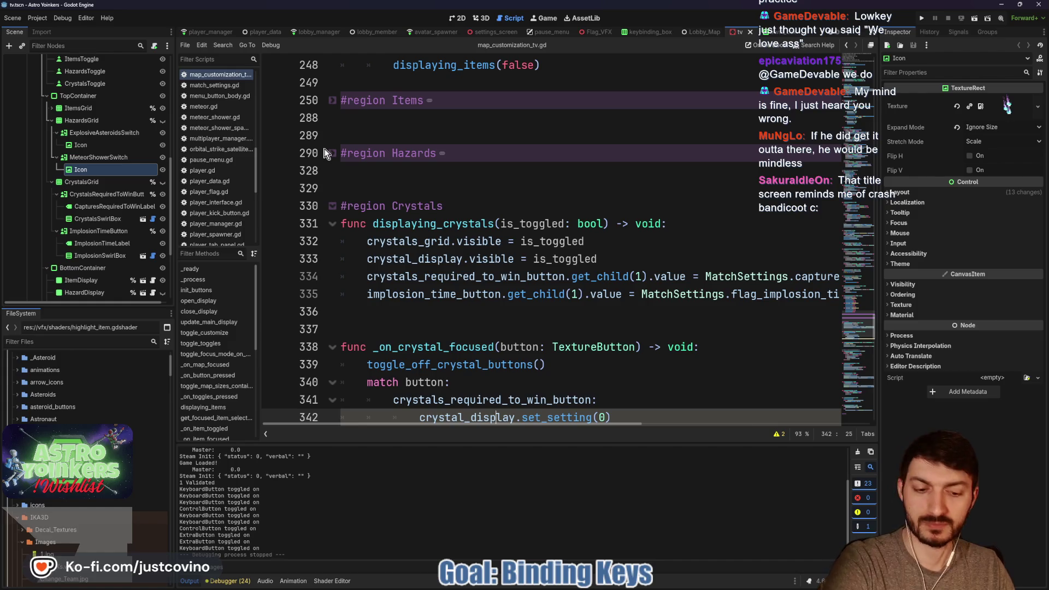
pyautogui.scroll(-2, 467, 212)
pyautogui.scroll(-1, 472, 215)
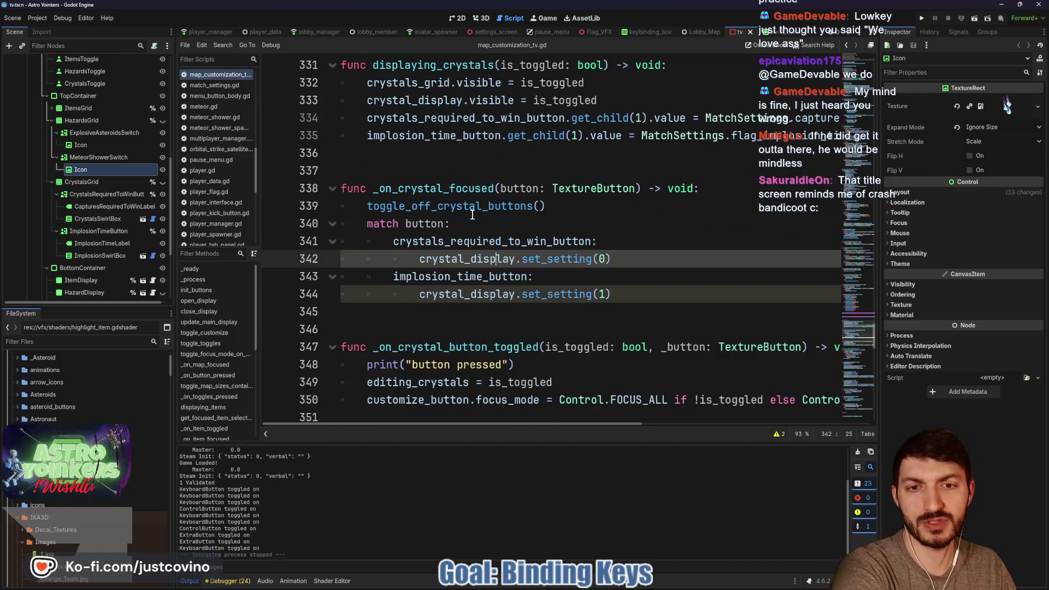
pyautogui.scroll(-2, 472, 215)
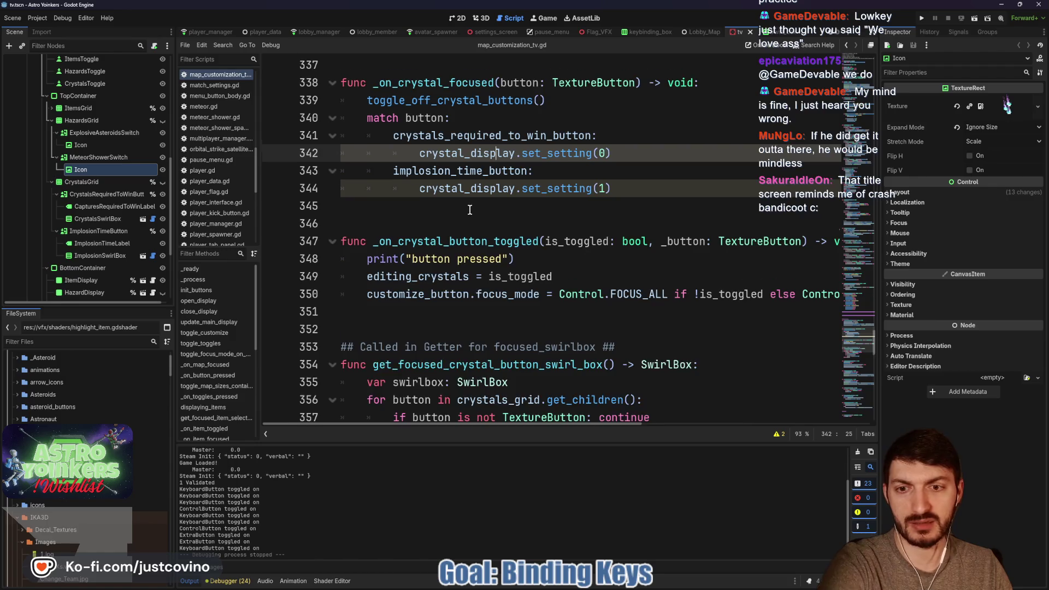
pyautogui.scroll(-1, 469, 209)
pyautogui.scroll(-2, 473, 319)
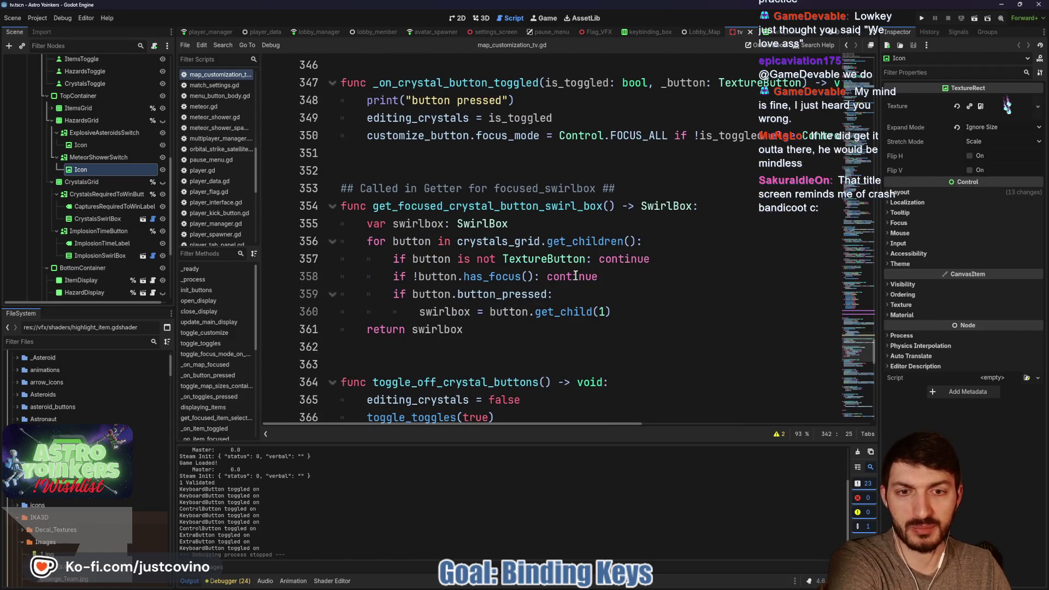
# Close the tv scene and open the keybinding_box scene with keybinding_box.gd.
pyautogui.click(751, 32)
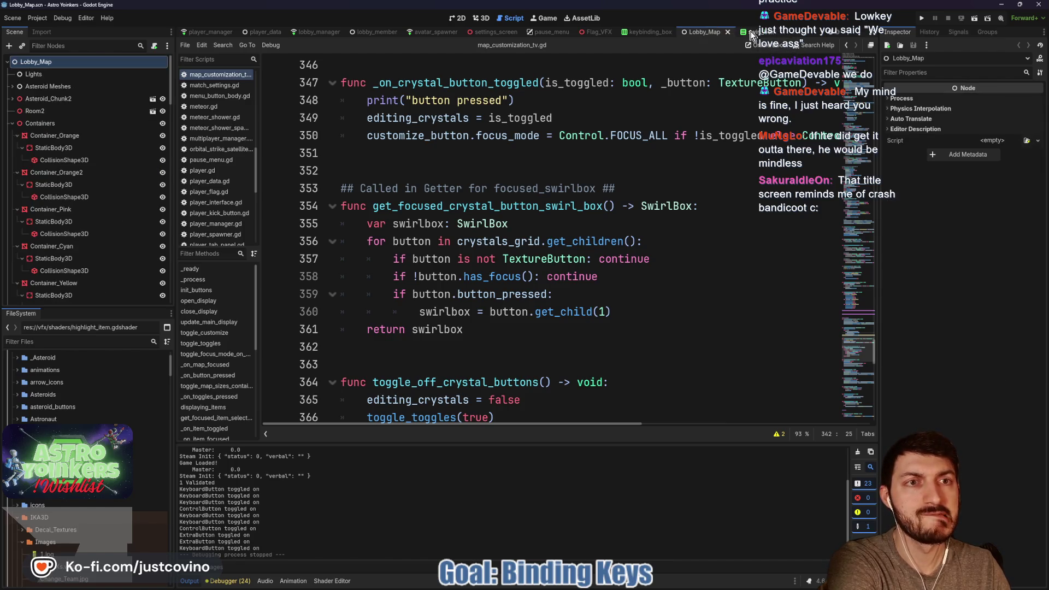
pyautogui.click(754, 34)
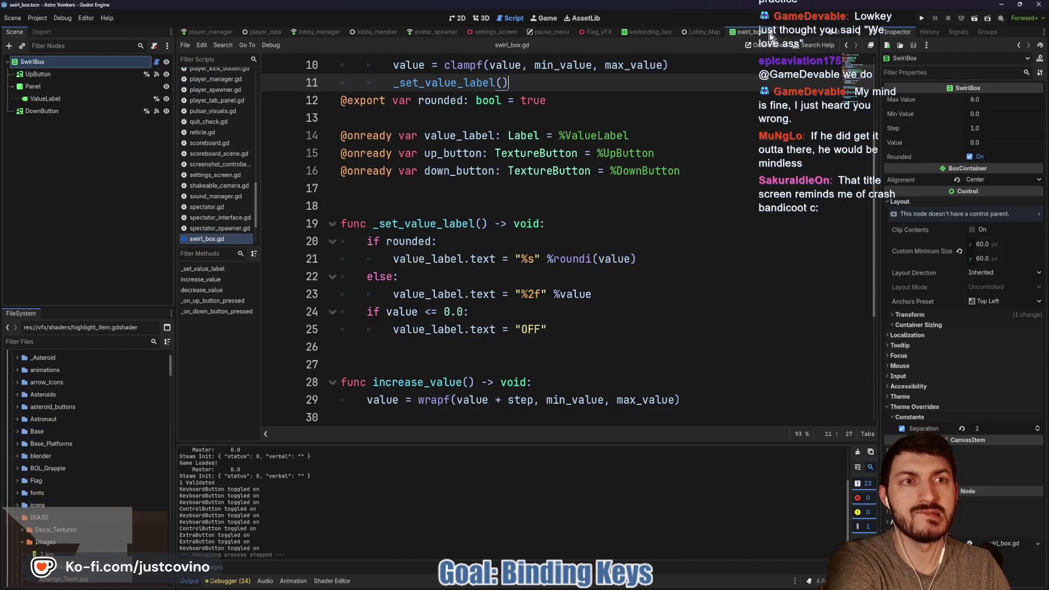
pyautogui.click(815, 36)
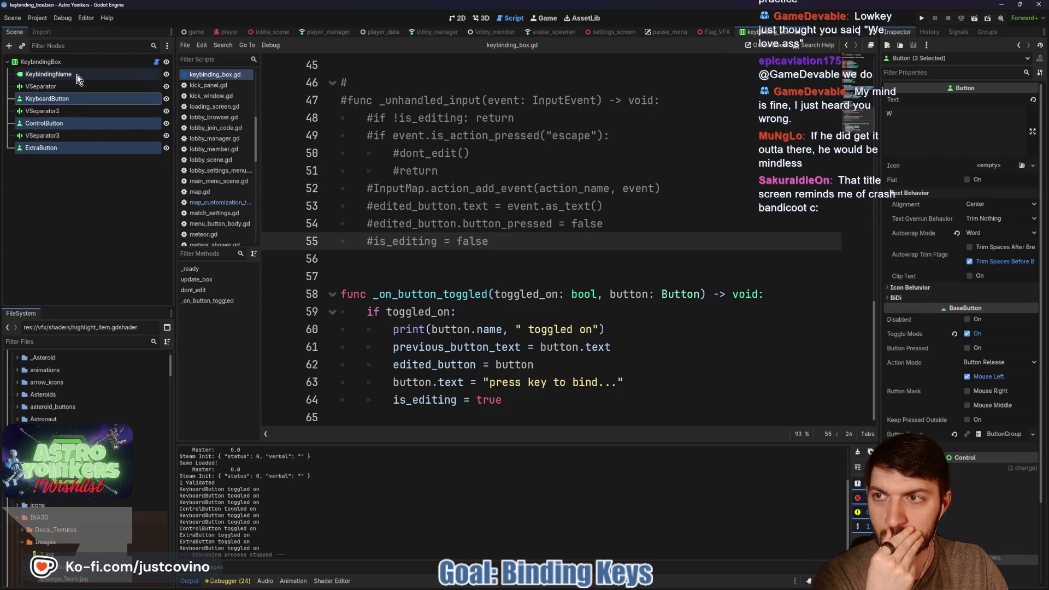
# Select KeybindingName, review keybinding_box.gd down to line 59, then switch to the tutorial browser.
pyautogui.click(110, 74)
pyautogui.scroll(4, 584, 295)
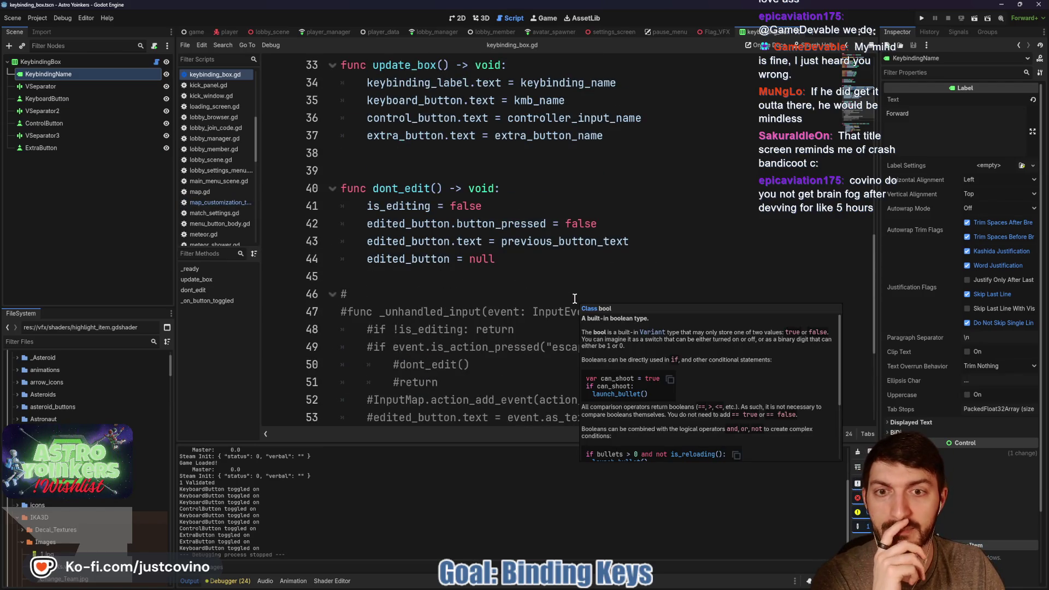
pyautogui.scroll(-1, 561, 297)
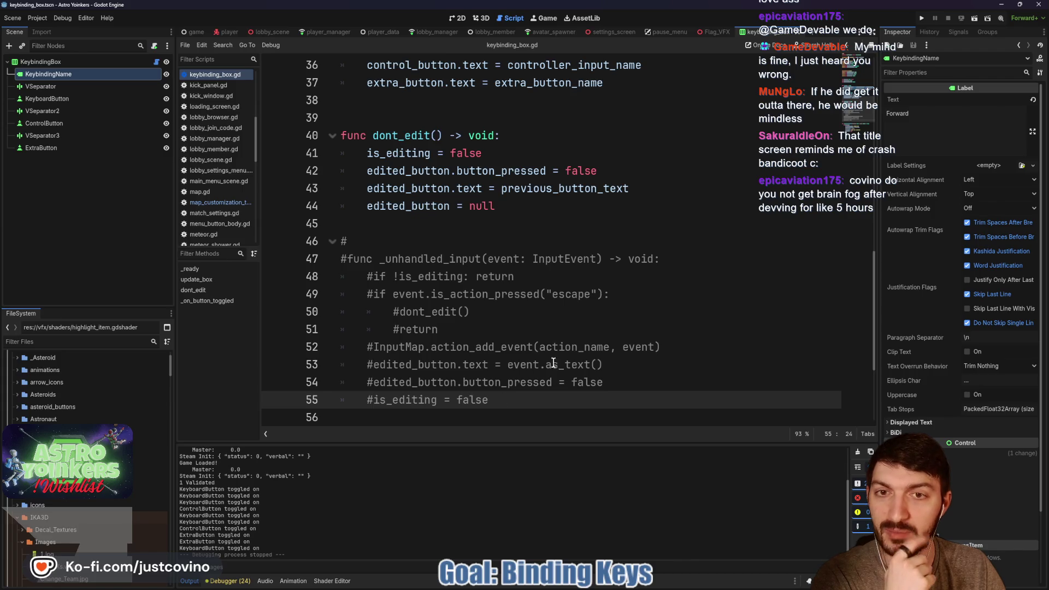
pyautogui.scroll(-3, 432, 337)
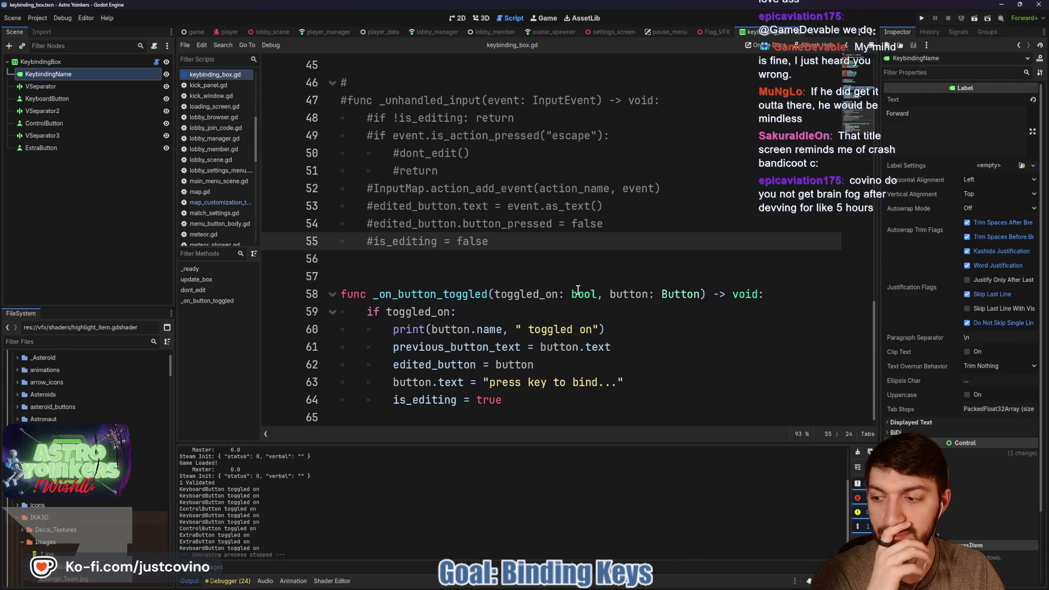
pyautogui.moveTo(578, 290)
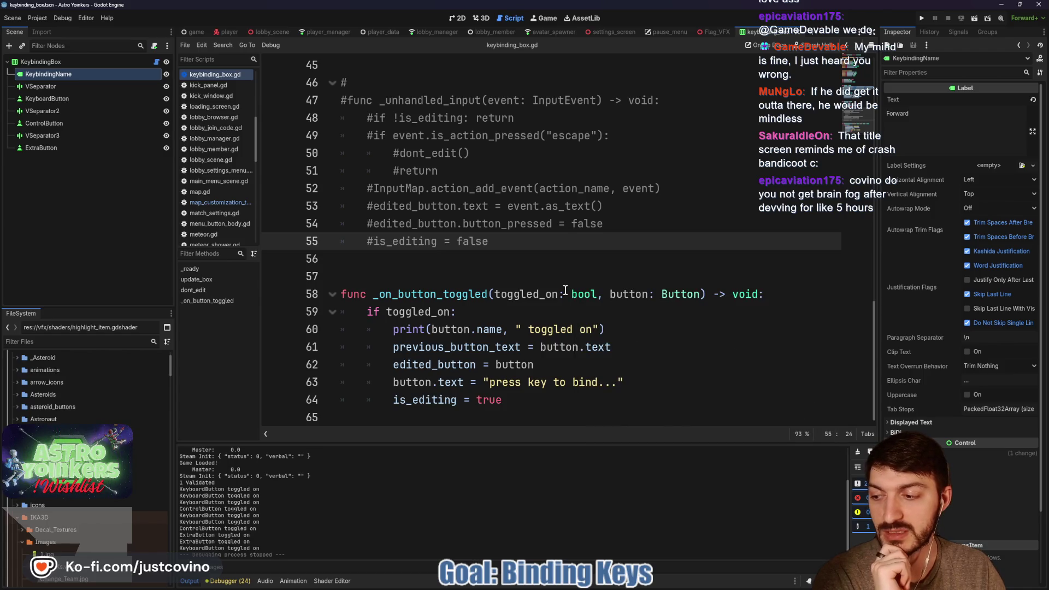
pyautogui.click(490, 315)
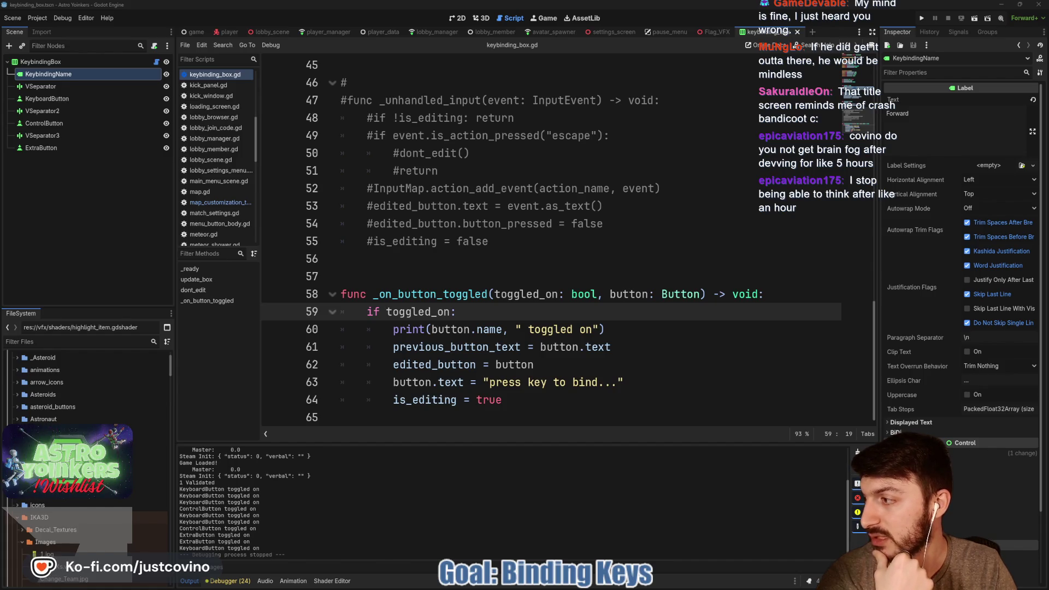
pyautogui.hotkey('alt', 'Tab')
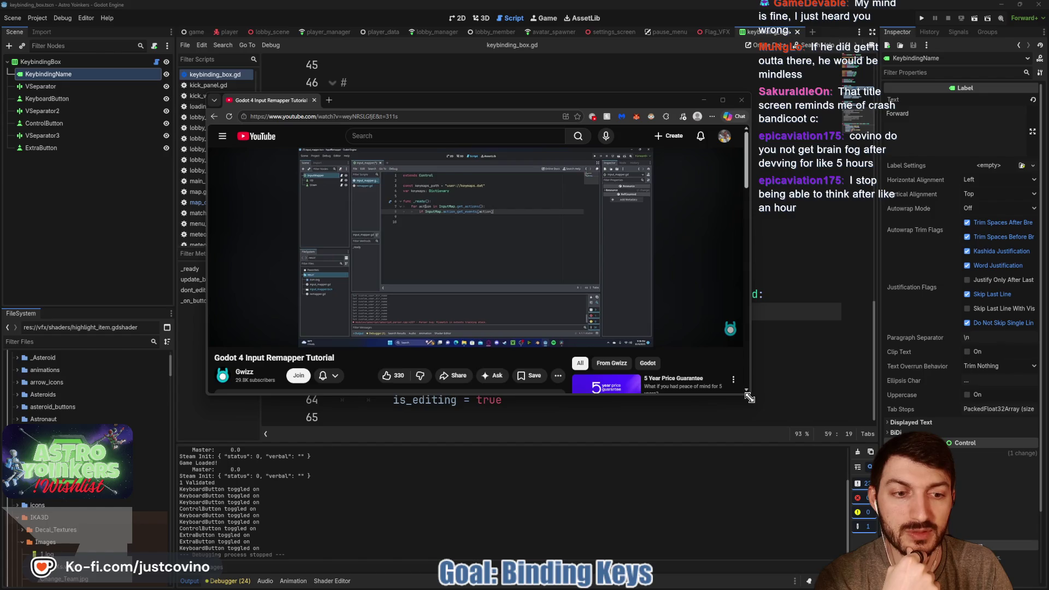
# Enlarge and reposition the browser, play the tutorial and scrub to the remapper.gd section.
pyautogui.moveTo(750, 398); pyautogui.dragTo(929, 555)
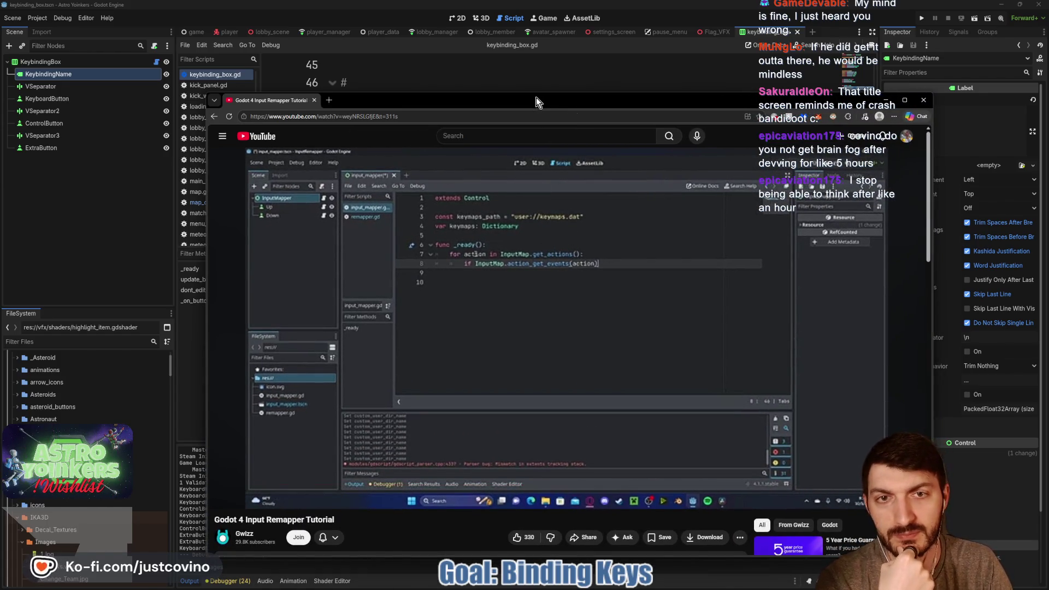
pyautogui.moveTo(536, 97); pyautogui.dragTo(405, 71)
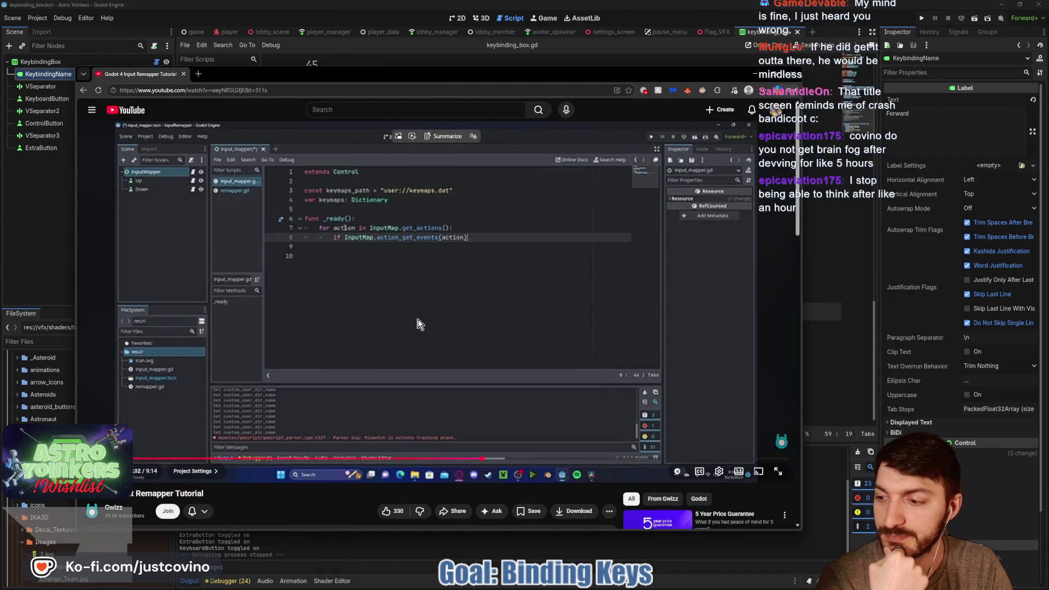
pyautogui.click(420, 324)
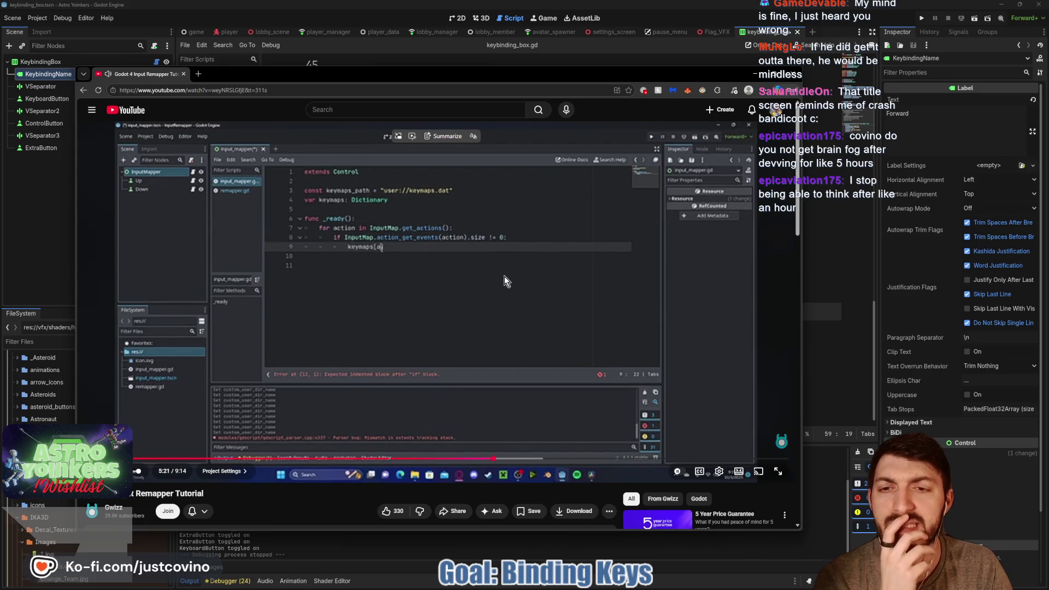
pyautogui.click(294, 463)
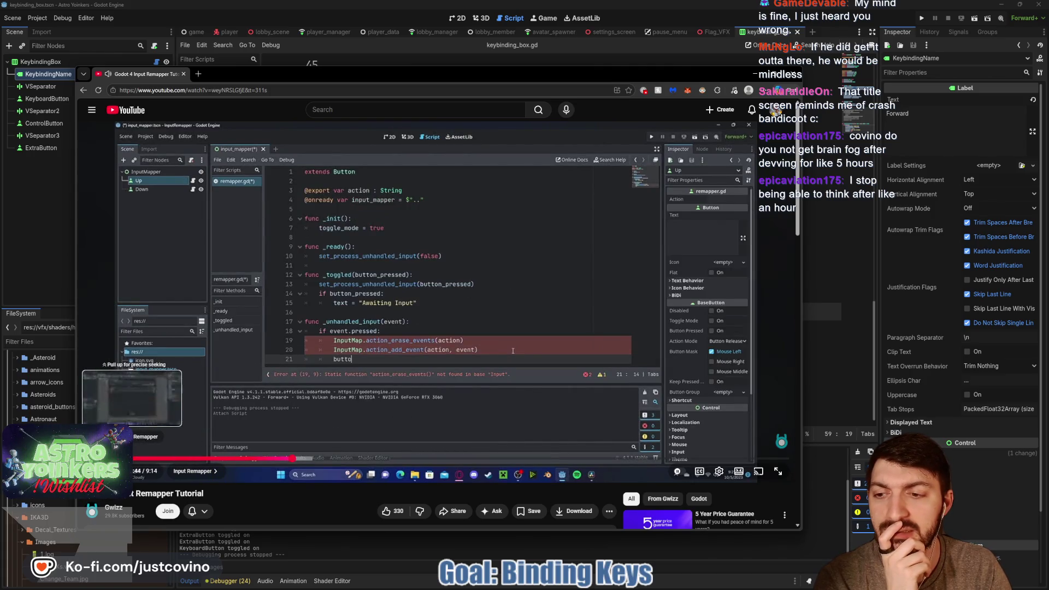
pyautogui.moveTo(295, 459); pyautogui.dragTo(247, 431)
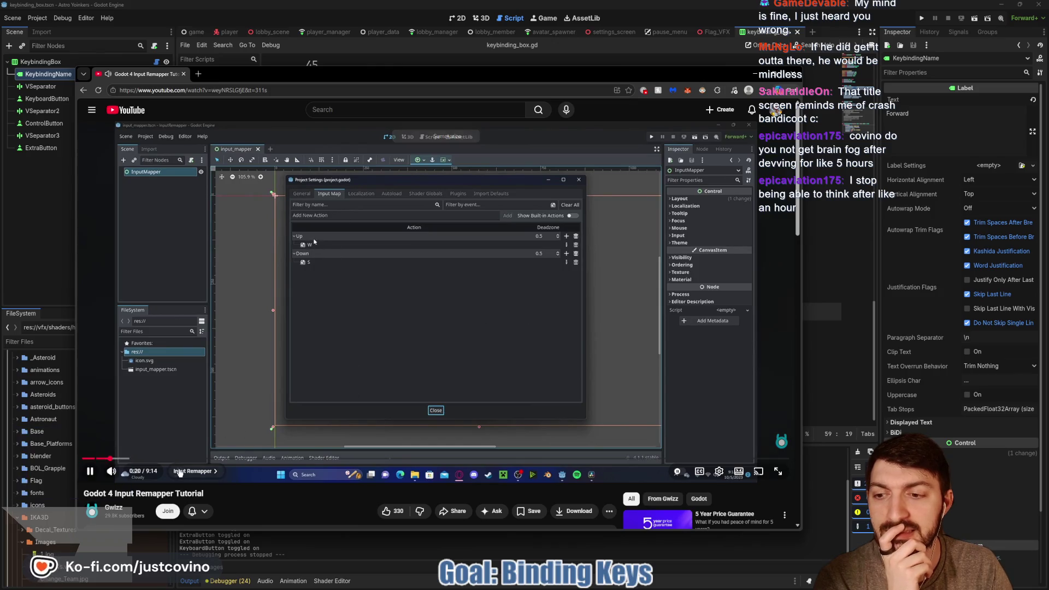
pyautogui.click(133, 462)
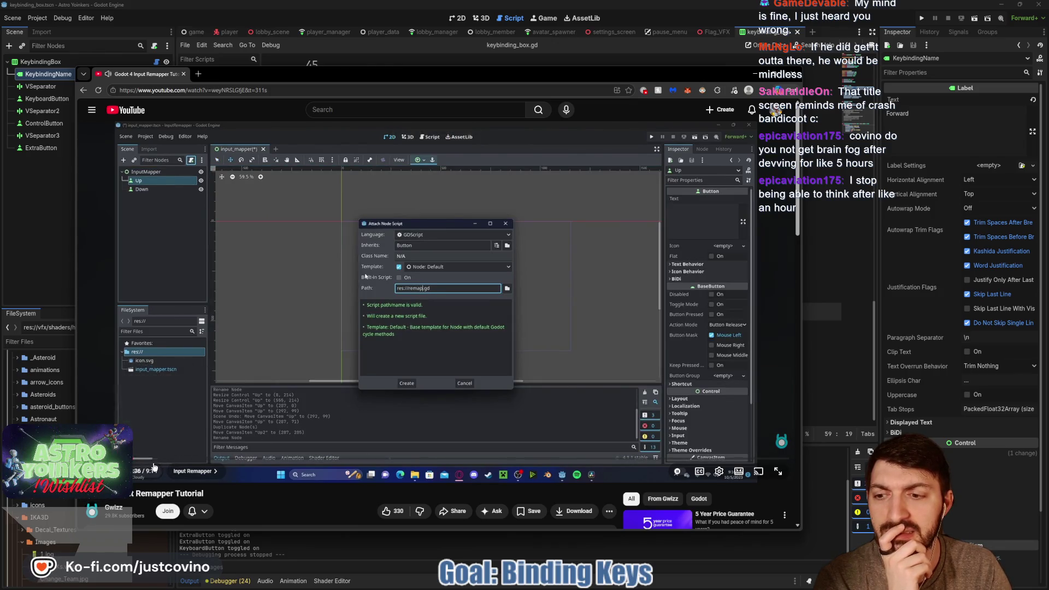
pyautogui.click(167, 458)
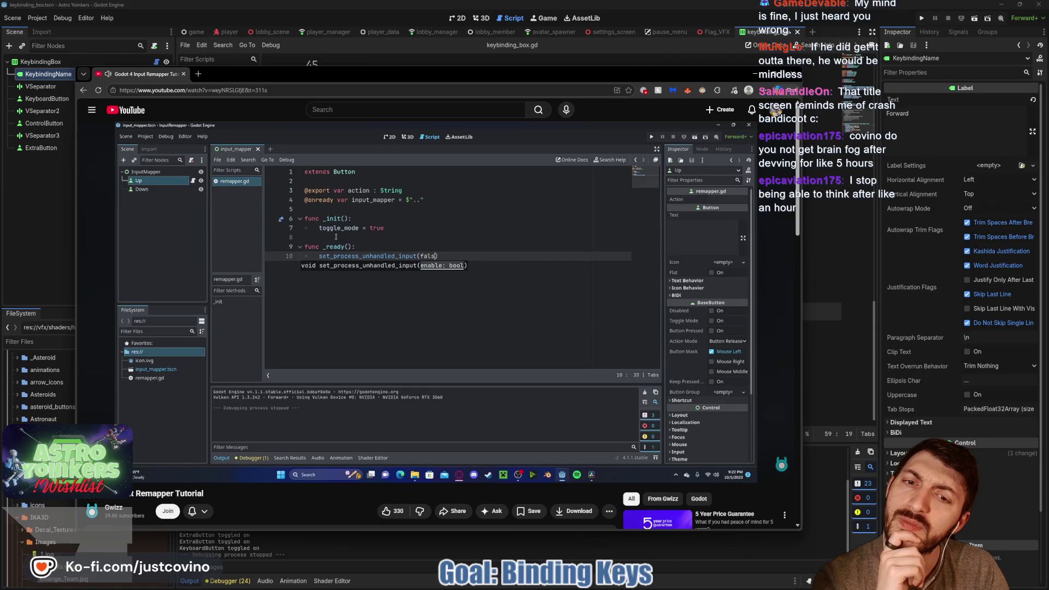
# Pause and resume the video, skip the ad, then return to Godot's script editor.
pyautogui.click(367, 306)
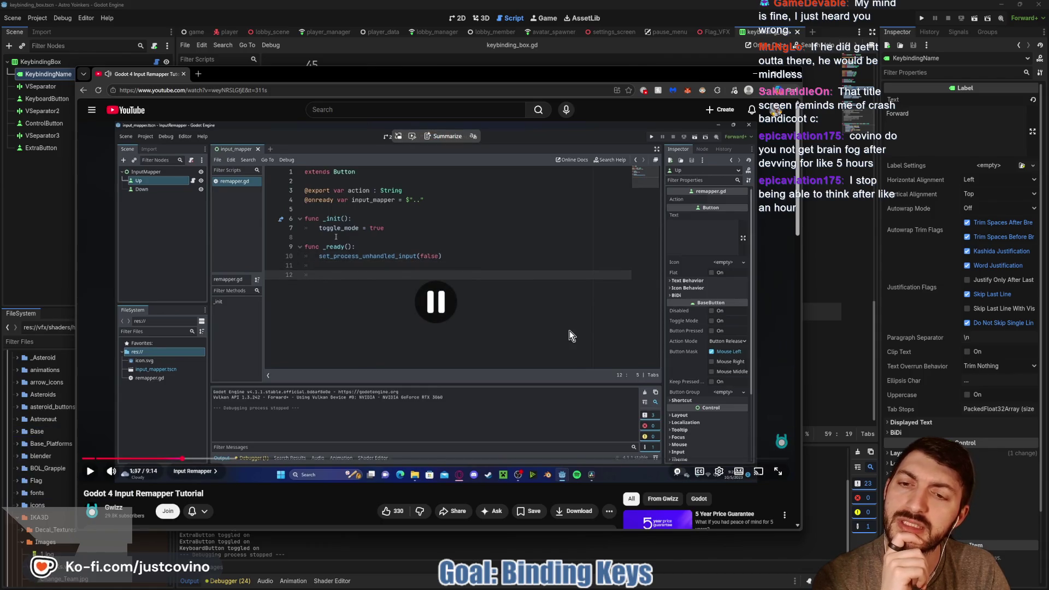
pyautogui.click(425, 324)
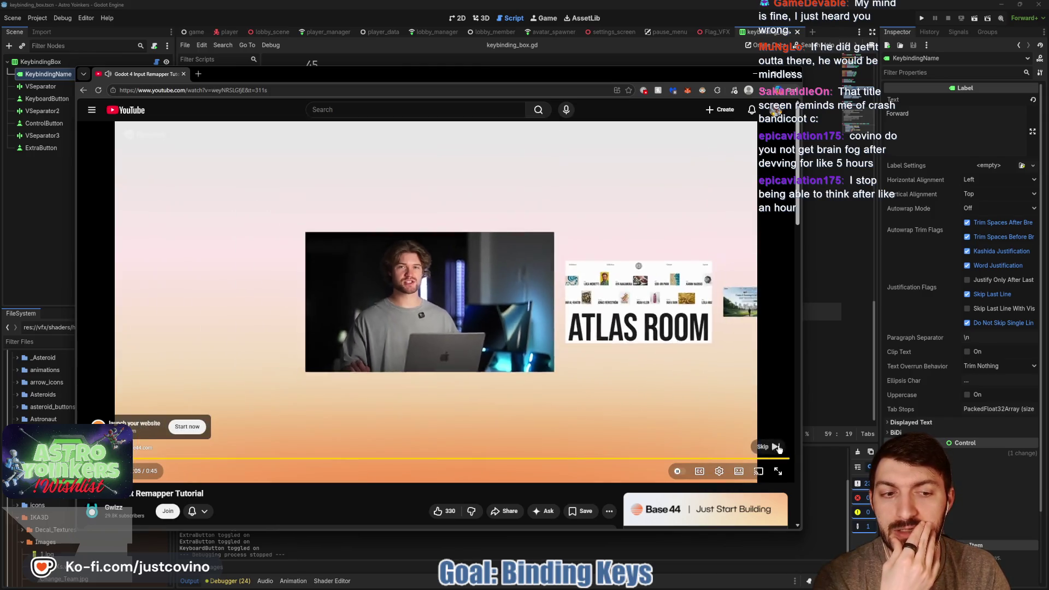
pyautogui.click(779, 448)
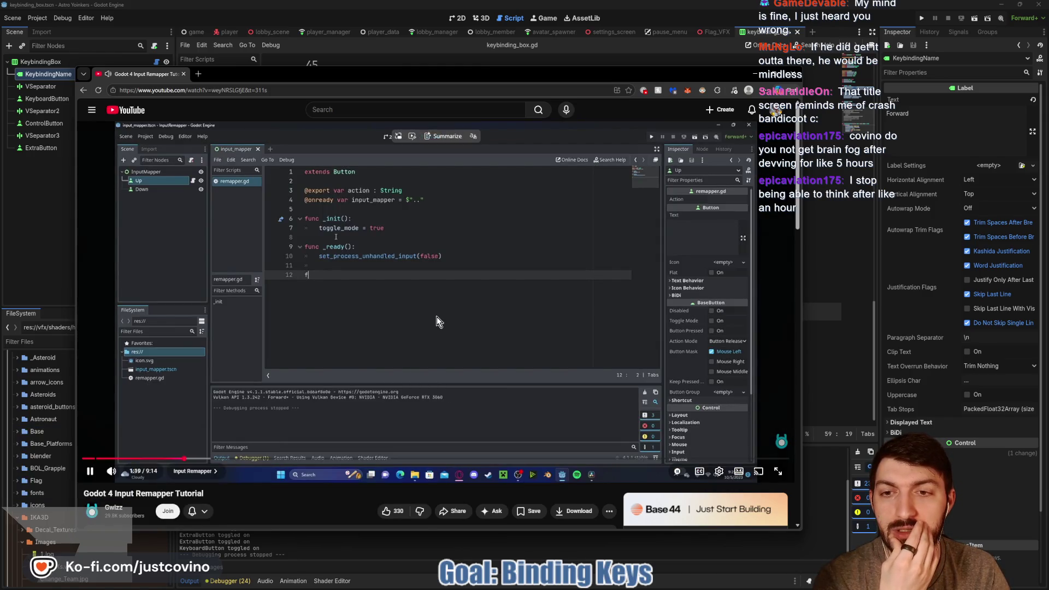
pyautogui.click(848, 307)
pyautogui.scroll(8, 544, 306)
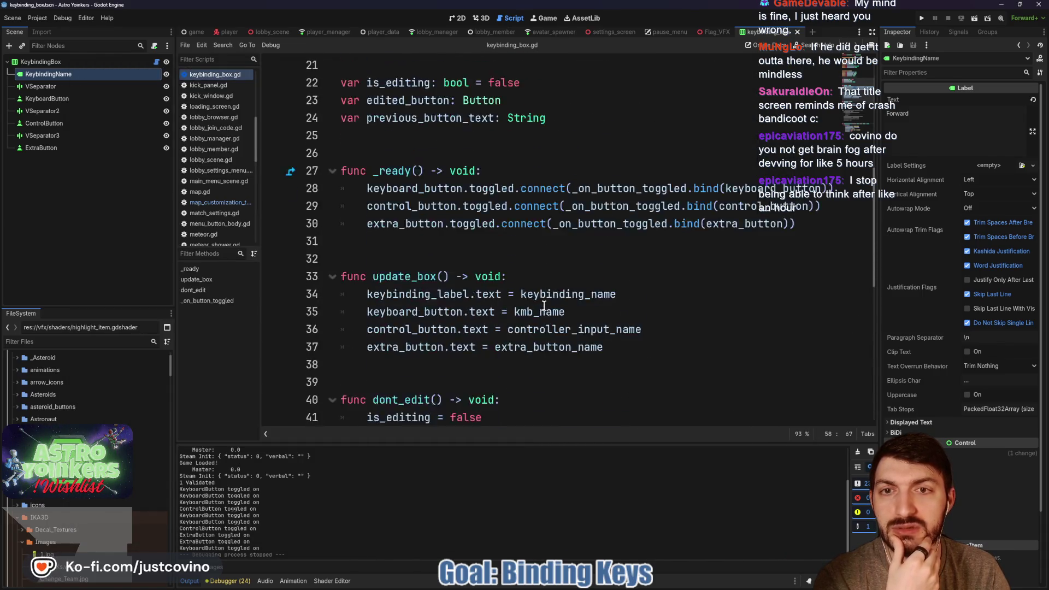
# End _ready with set_process_unhandled_input(false) on line 31 and save keybinding_box.gd.
pyautogui.scroll(1, 545, 306)
pyautogui.click(564, 307)
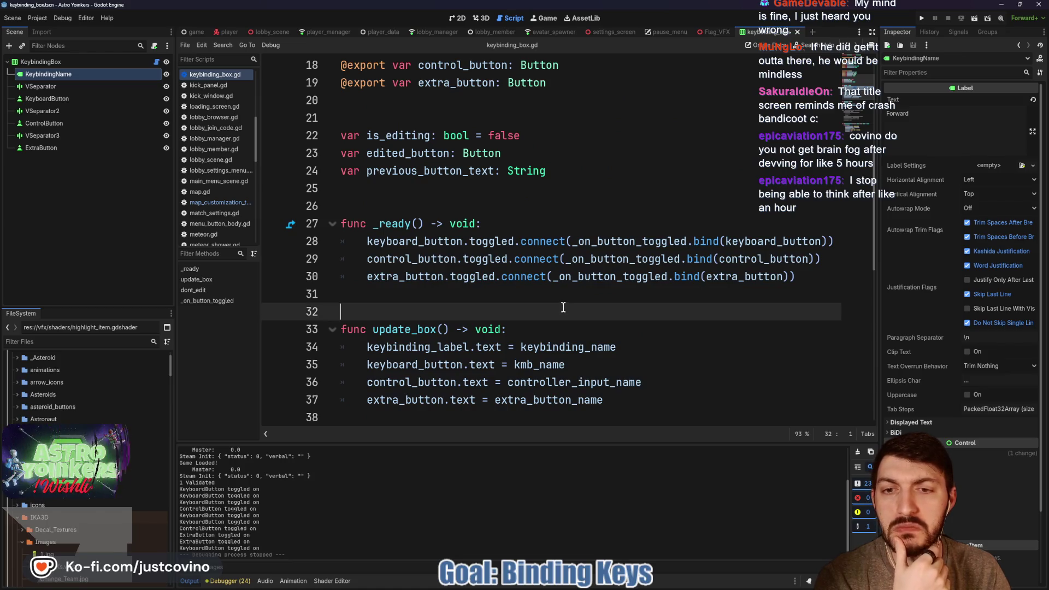
pyautogui.click(495, 296)
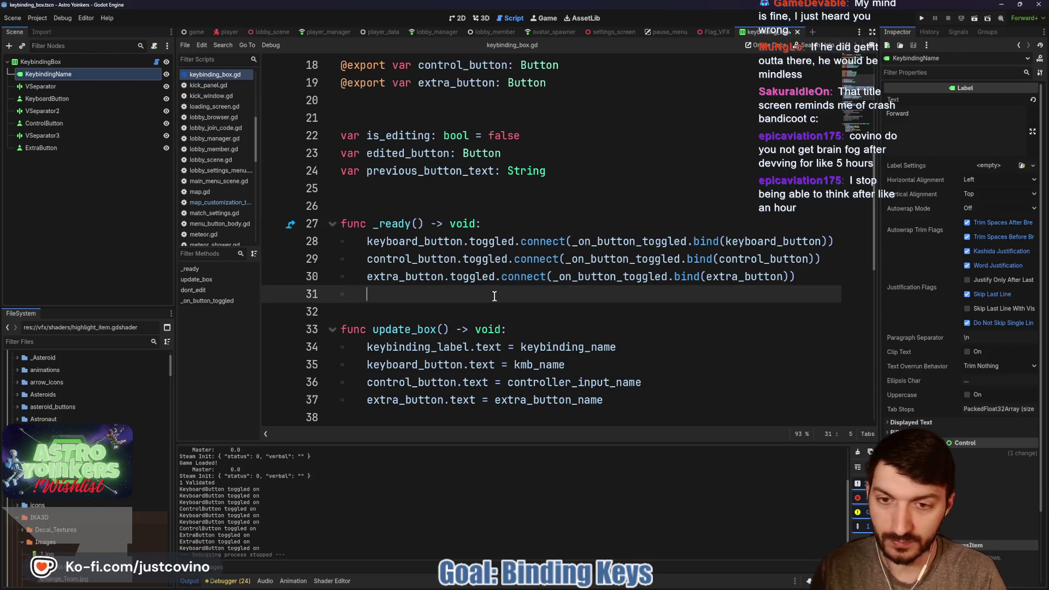
pyautogui.write('set_pr')
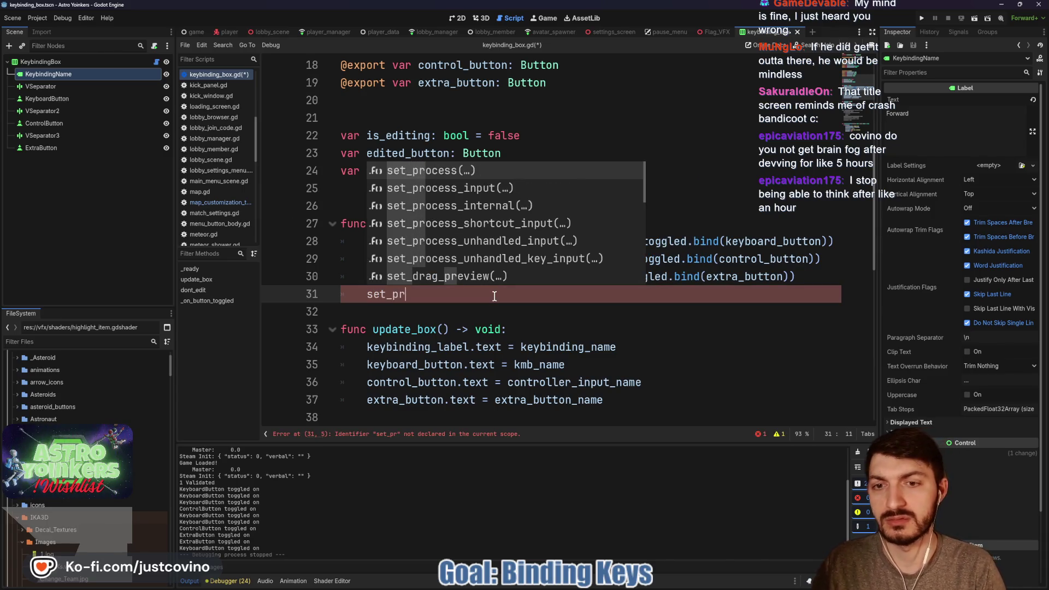
pyautogui.write('ocess_un')
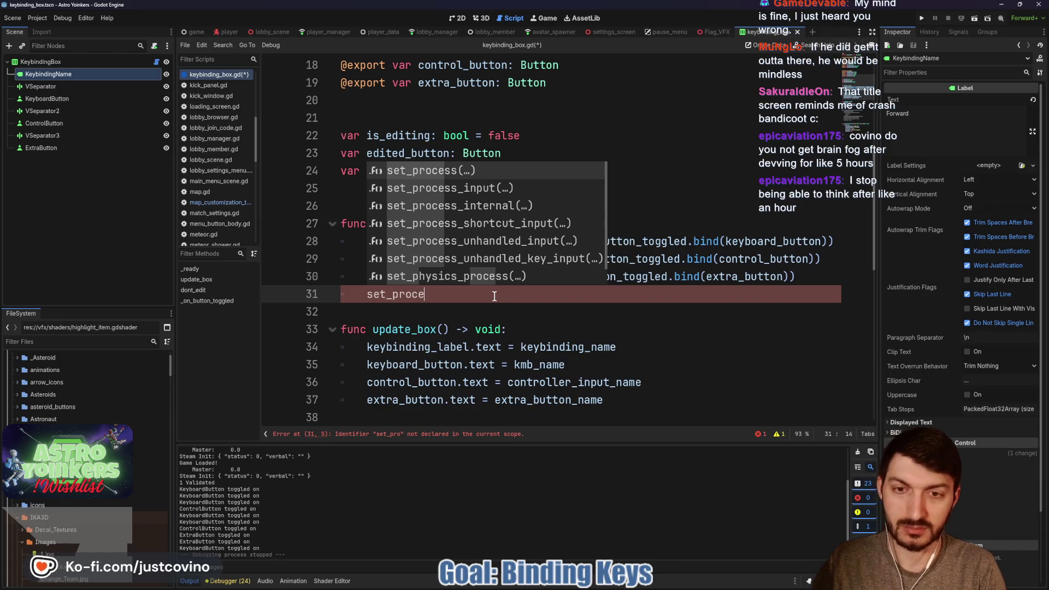
pyautogui.press('Return')
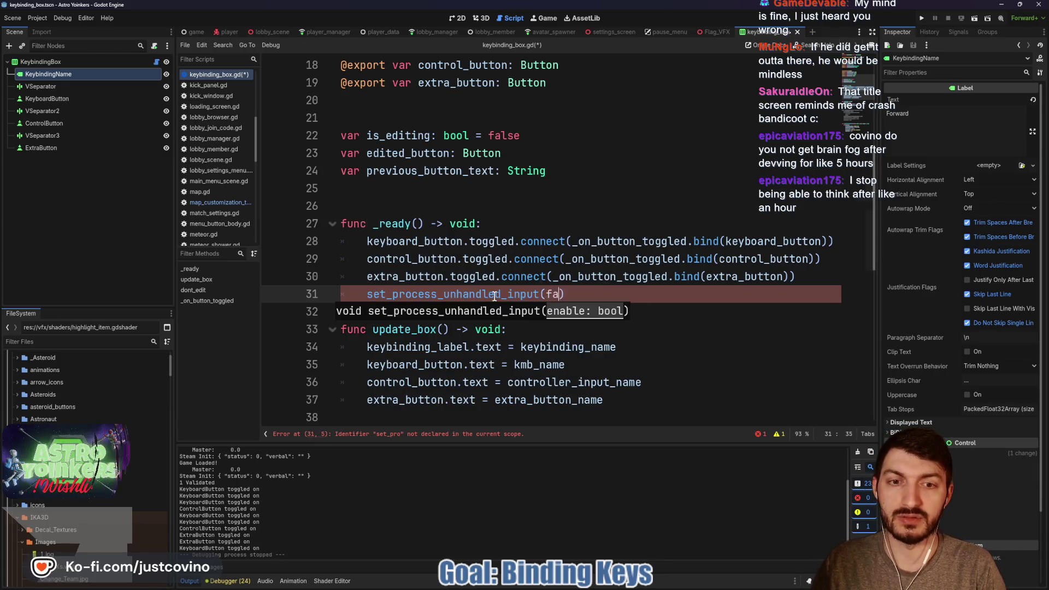
pyautogui.write('false')
pyautogui.click(352, 320)
pyautogui.press('Return')
pyautogui.hotkey('ctrl', 's')
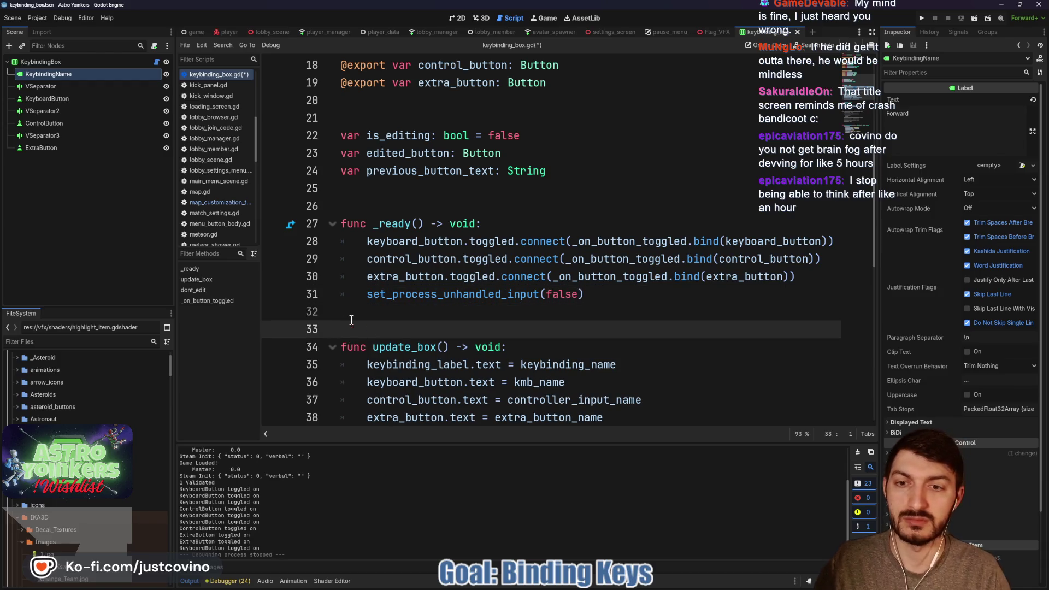
pyautogui.moveTo(563, 588)
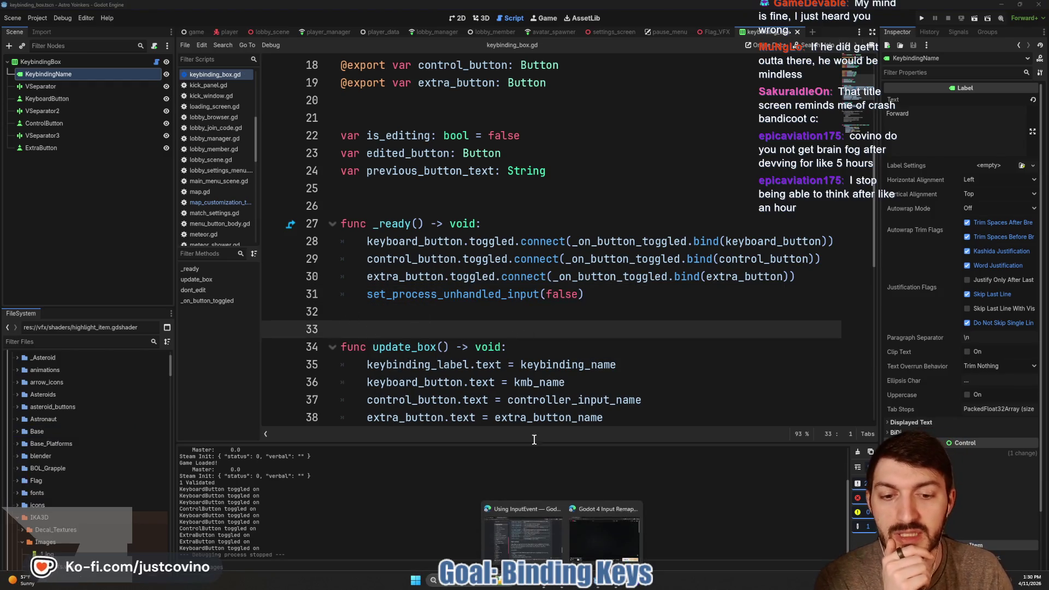
pyautogui.click(547, 517)
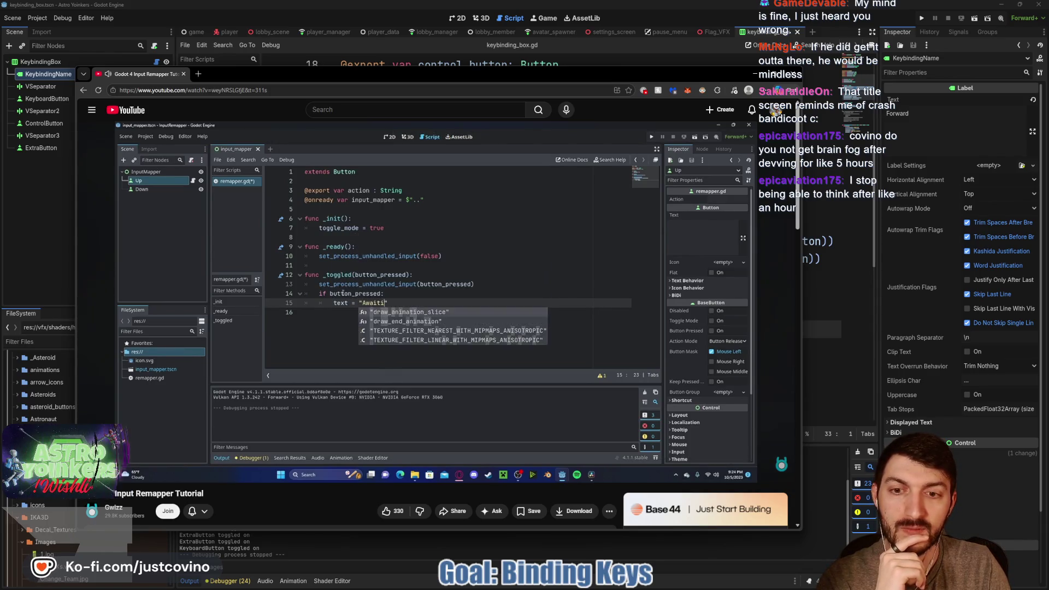
# Pause the tutorial at remapper.gd's _toggled function and go back to keybinding_box.gd.
pyautogui.click(497, 418)
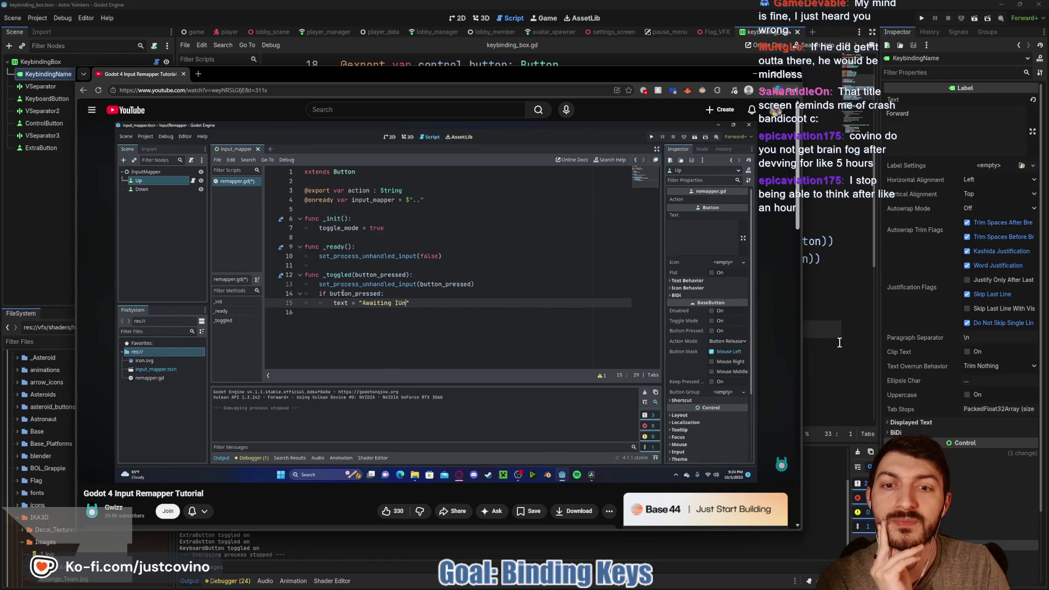
pyautogui.click(835, 339)
pyautogui.scroll(-8, 639, 361)
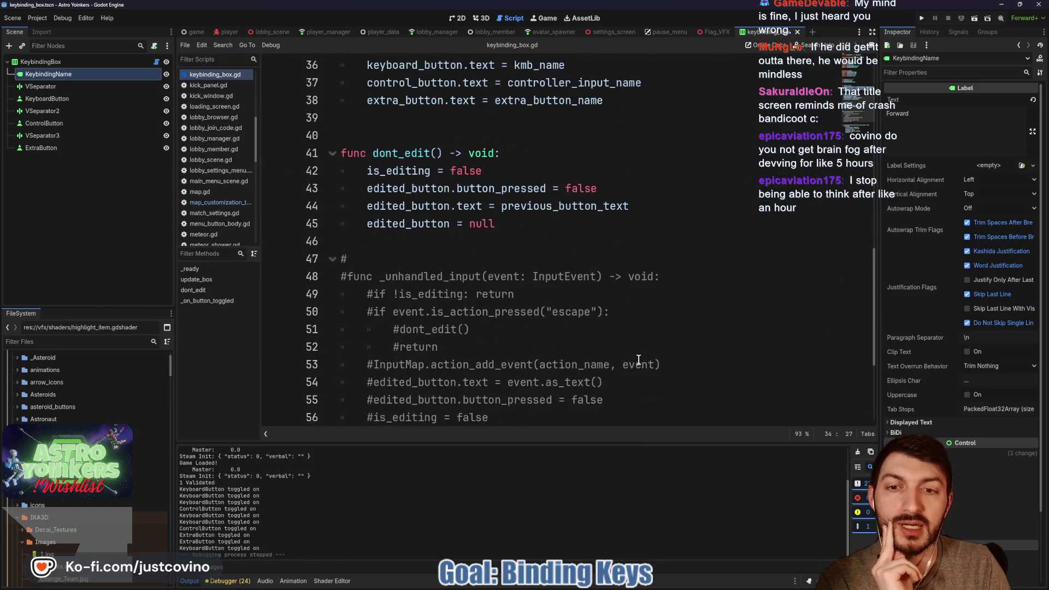
# Delete the debug print line from _on_button_toggled.
pyautogui.scroll(-1, 535, 324)
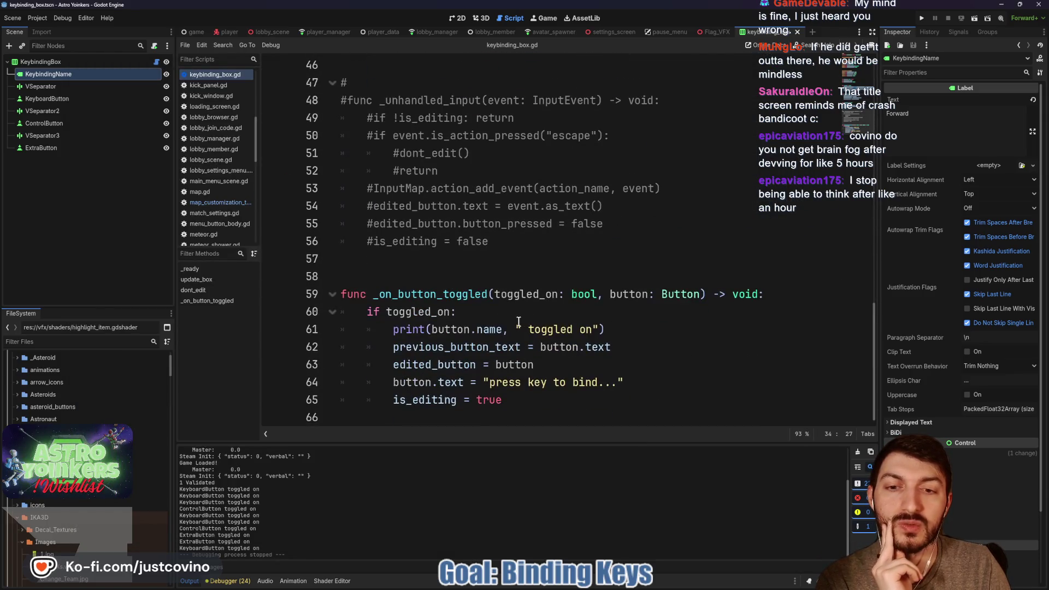
pyautogui.moveTo(605, 329); pyautogui.dragTo(393, 329)
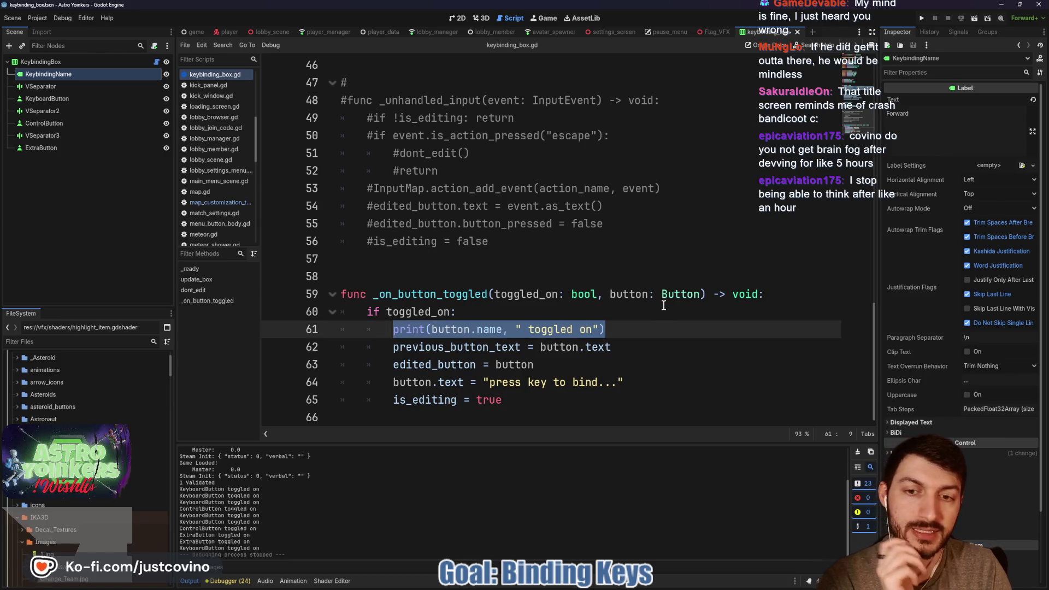
pyautogui.press('BackSpace')
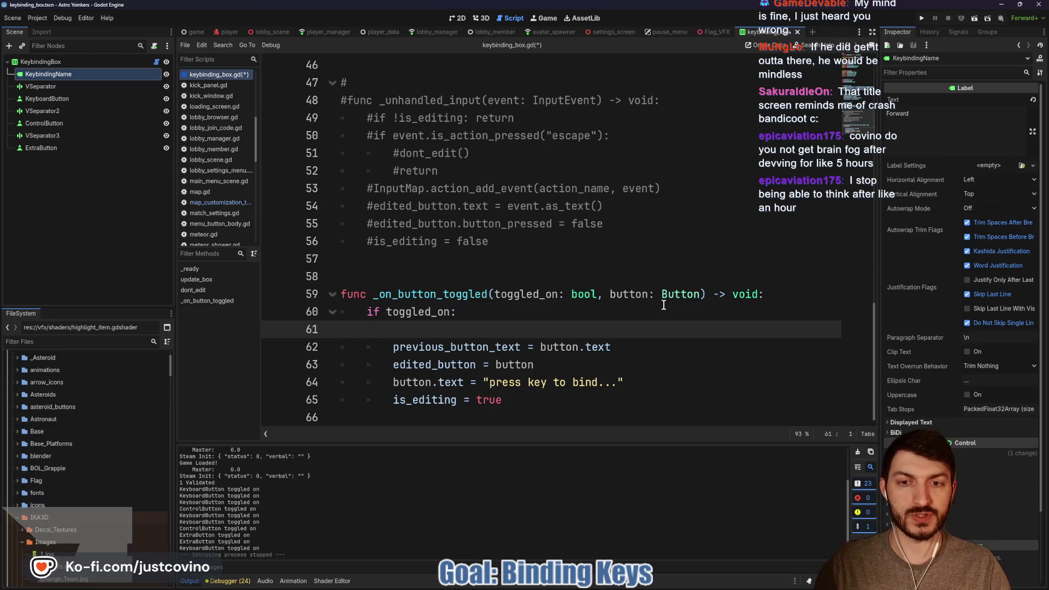
pyautogui.press('BackSpace')
# Start _on_button_toggled with set_process_unhandled_input(toggled_on) and save the script.
pyautogui.click(782, 292)
pyautogui.press('Return')
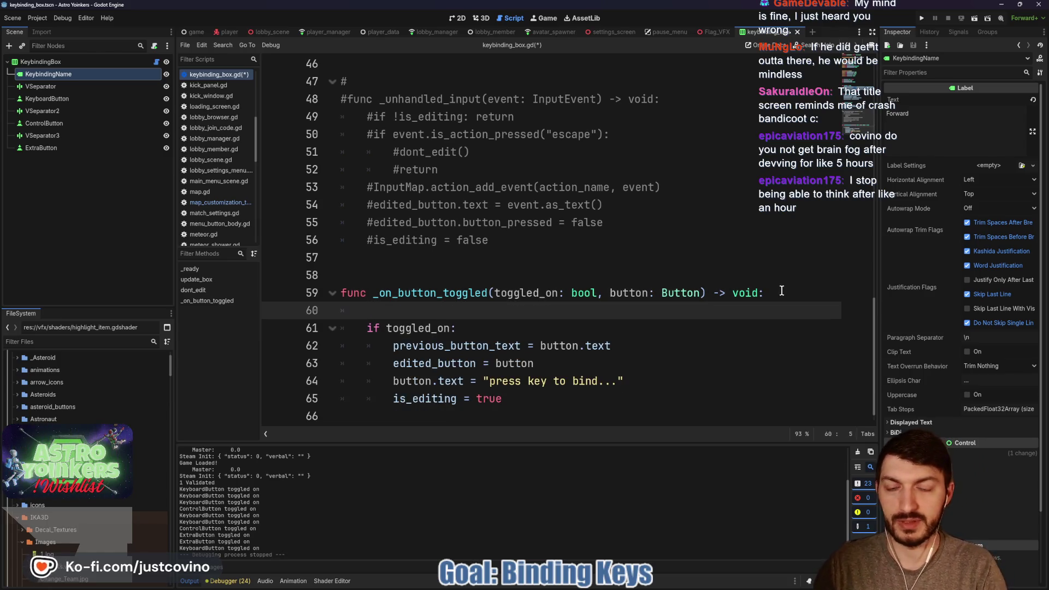
pyautogui.write('set_proc')
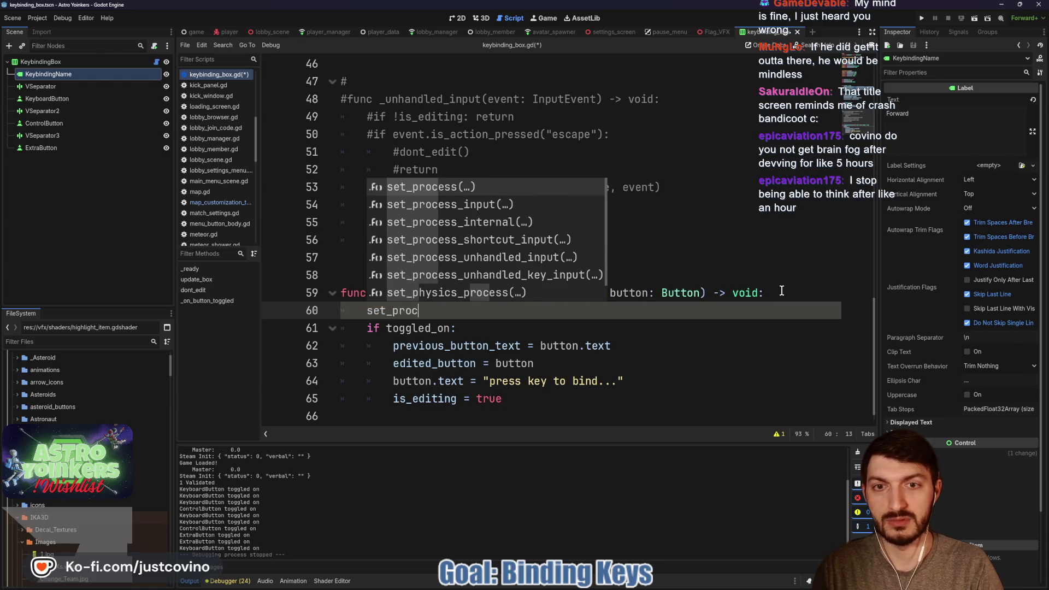
pyautogui.press('Down')
pyautogui.press('Down')
pyautogui.press('Down')
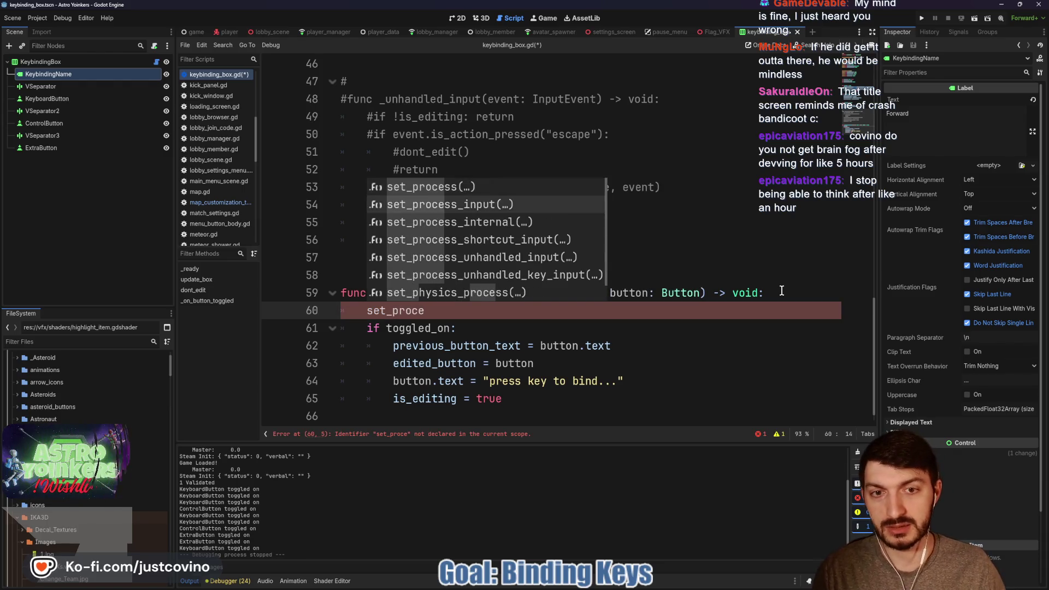
pyautogui.press('Return')
pyautogui.press('Escape')
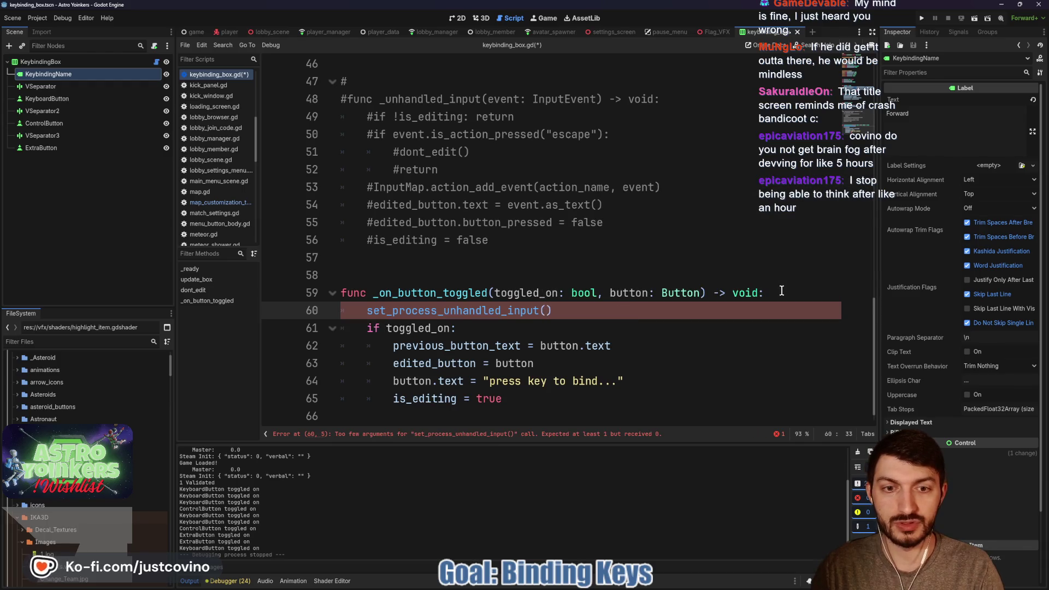
pyautogui.write('toggle')
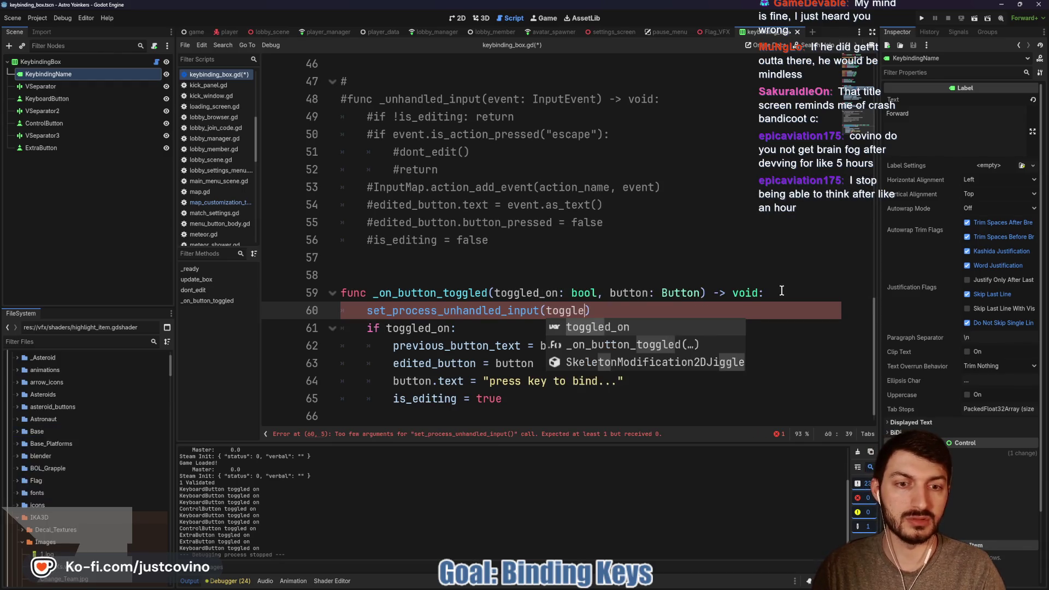
pyautogui.press('Return')
pyautogui.press('End')
pyautogui.hotkey('ctrl', 's')
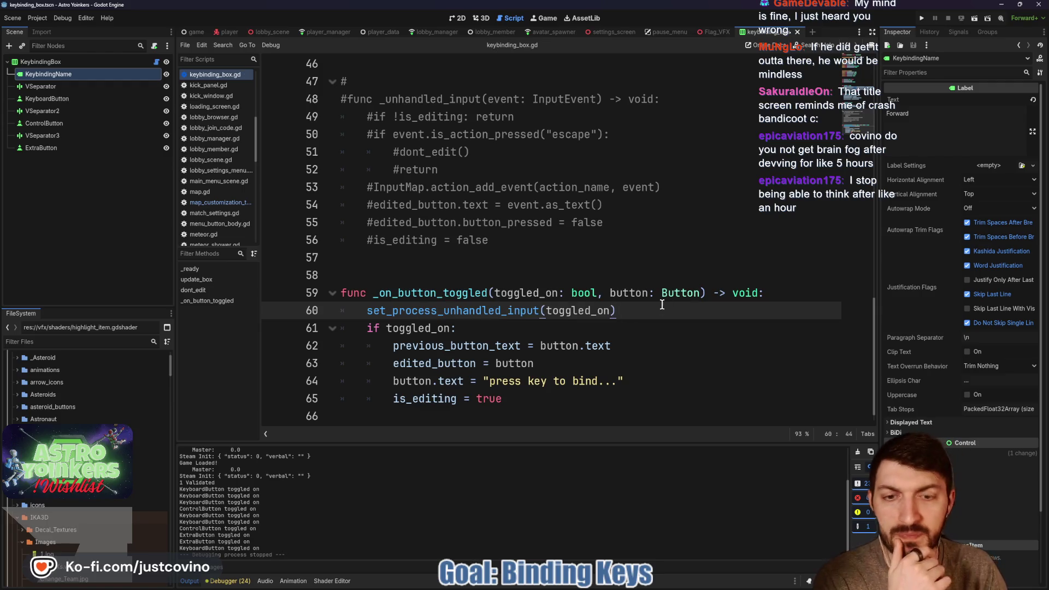
# Uncomment lines 48–56 to re-enable _unhandled_input and run the game.
pyautogui.scroll(3, 536, 261)
pyautogui.scroll(-1, 520, 385)
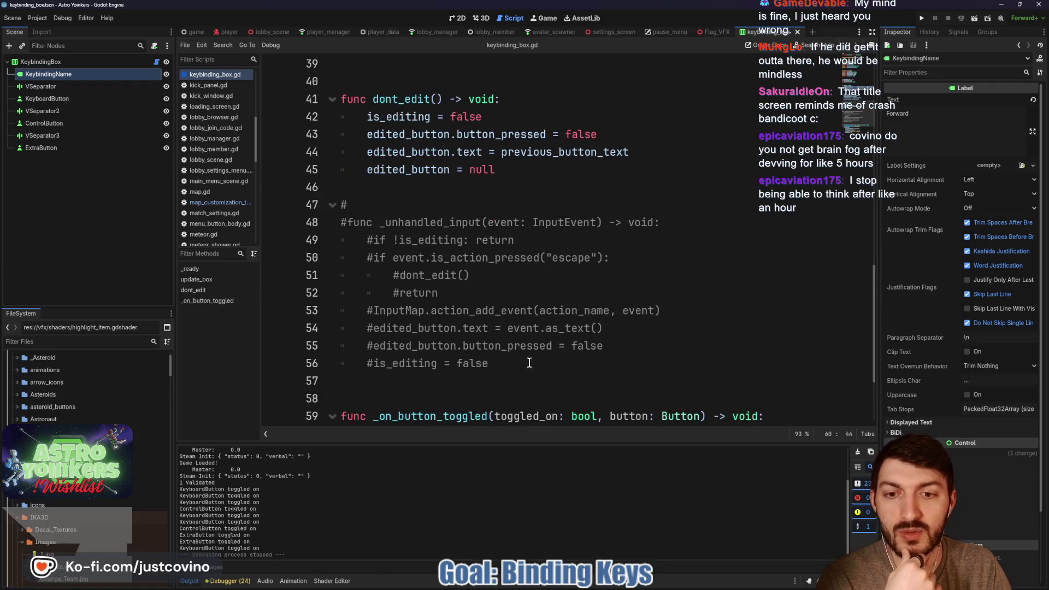
pyautogui.moveTo(527, 363); pyautogui.dragTo(303, 222)
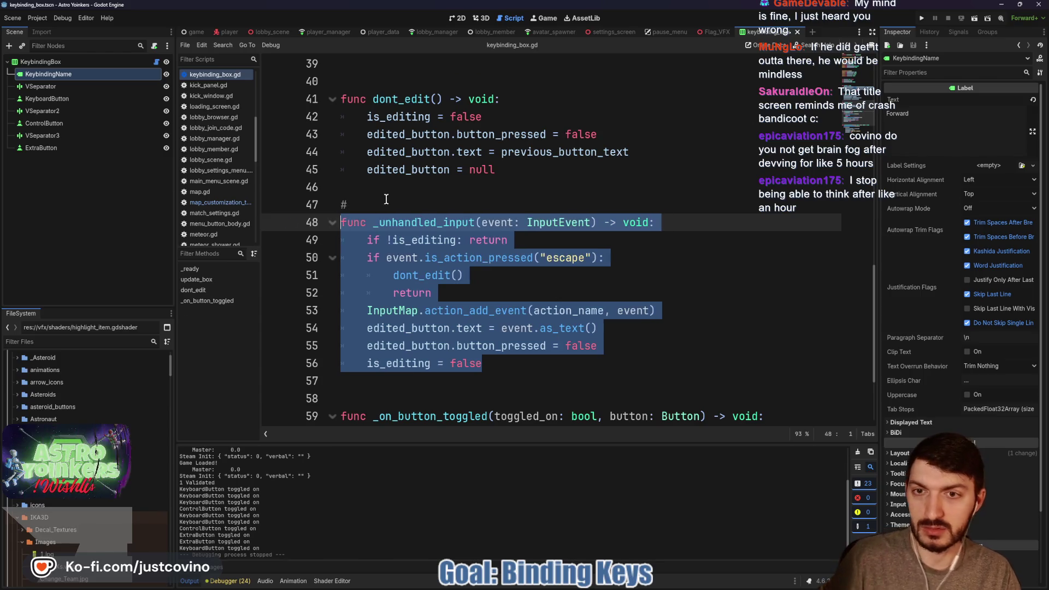
pyautogui.hotkey('ctrl', 'k')
pyautogui.click(384, 207)
pyautogui.click(527, 290)
pyautogui.scroll(-2, 525, 295)
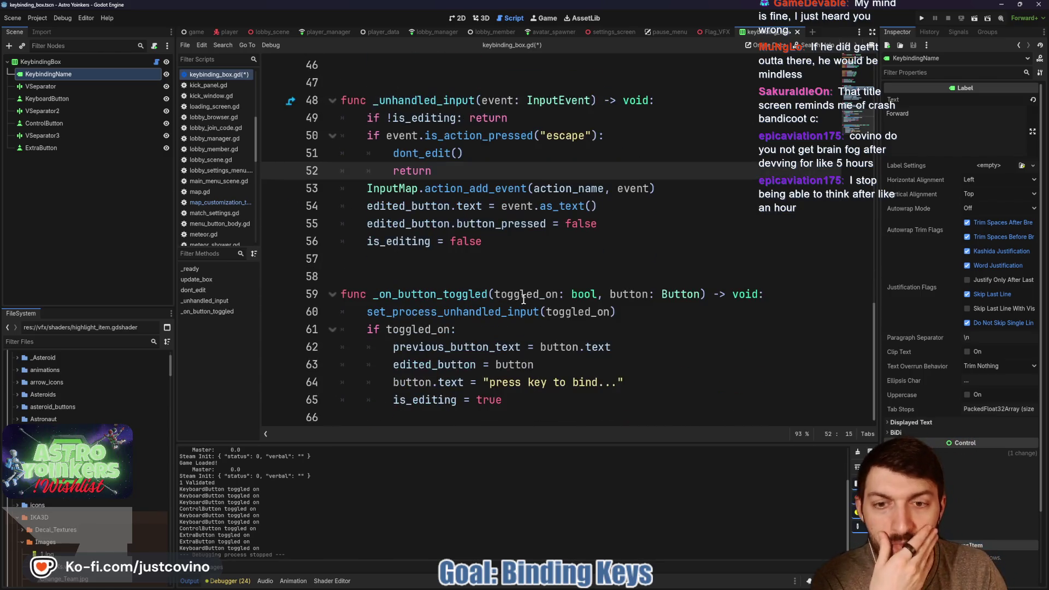
pyautogui.click(923, 19)
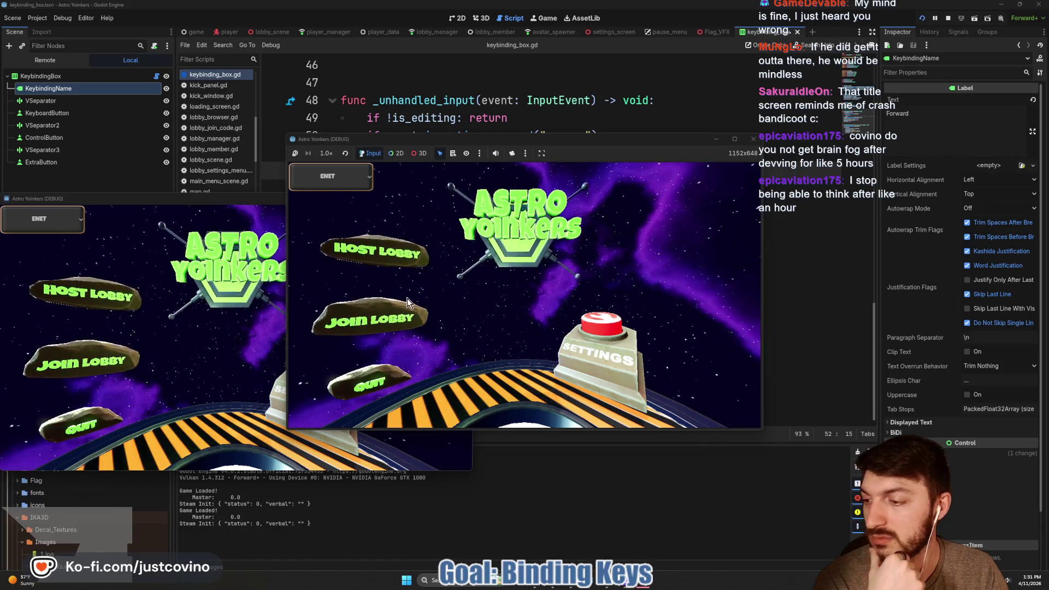
# Host a private lobby and open the keybinding customization screen from Settings.
pyautogui.click(370, 238)
pyautogui.click(536, 264)
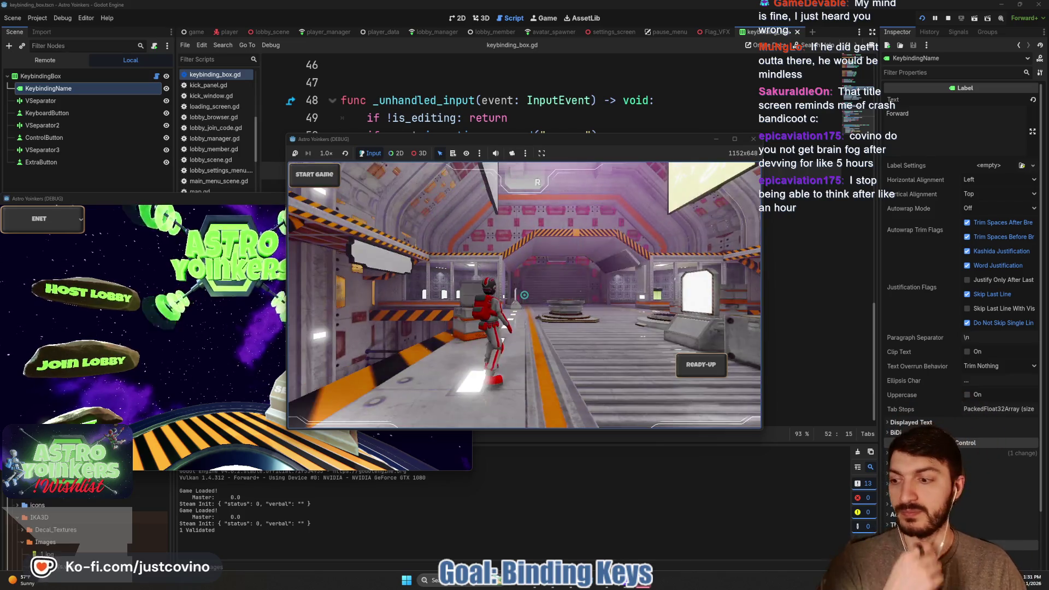
pyautogui.press('Escape')
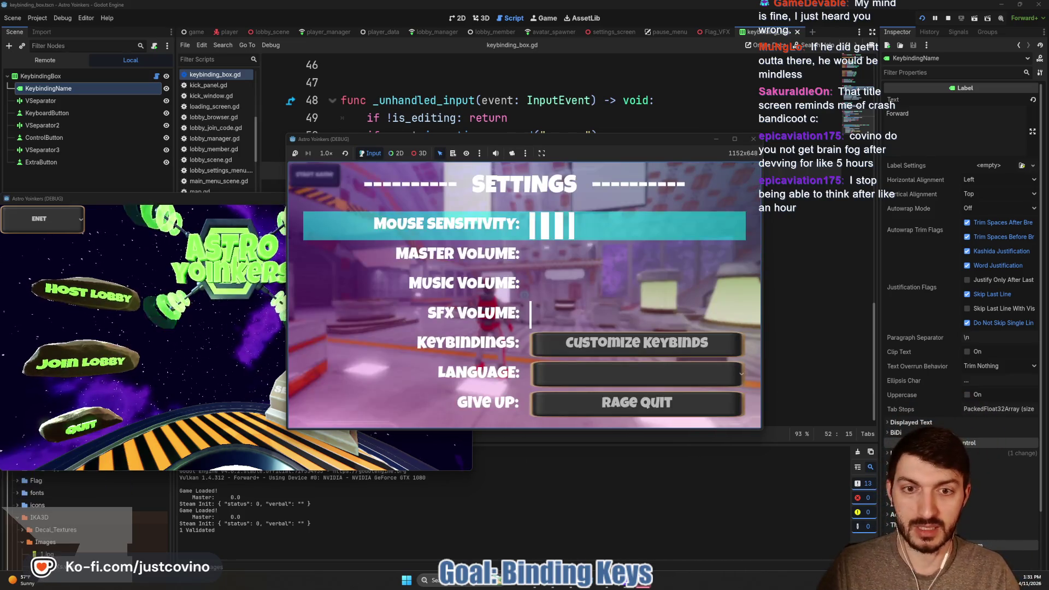
pyautogui.press('Down')
pyautogui.press('Return')
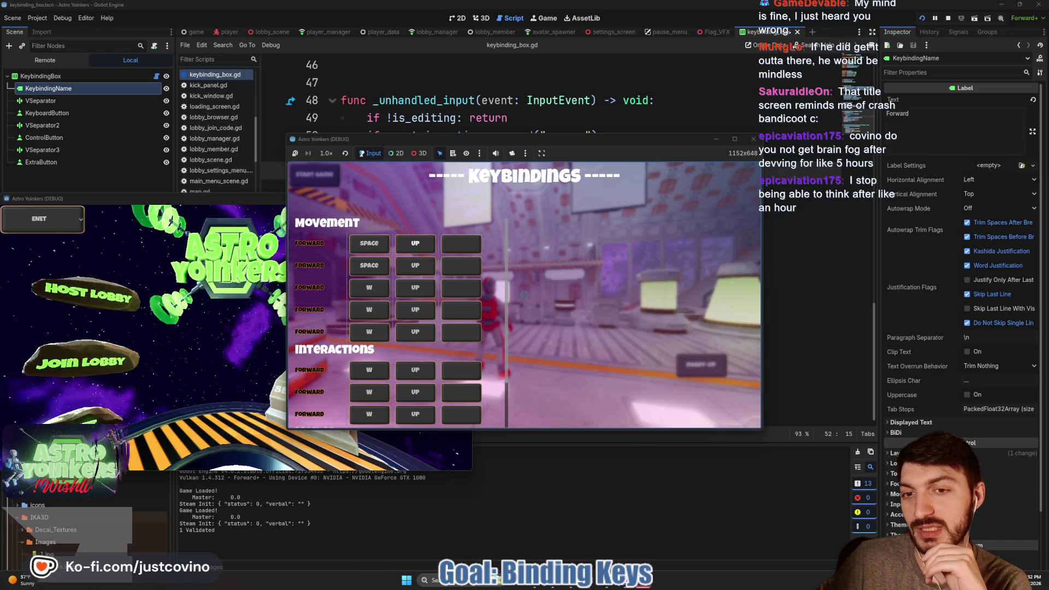
# Bind SPACE to the waiting Movement slot, leave the menus and stop the game.
pyautogui.press('space')
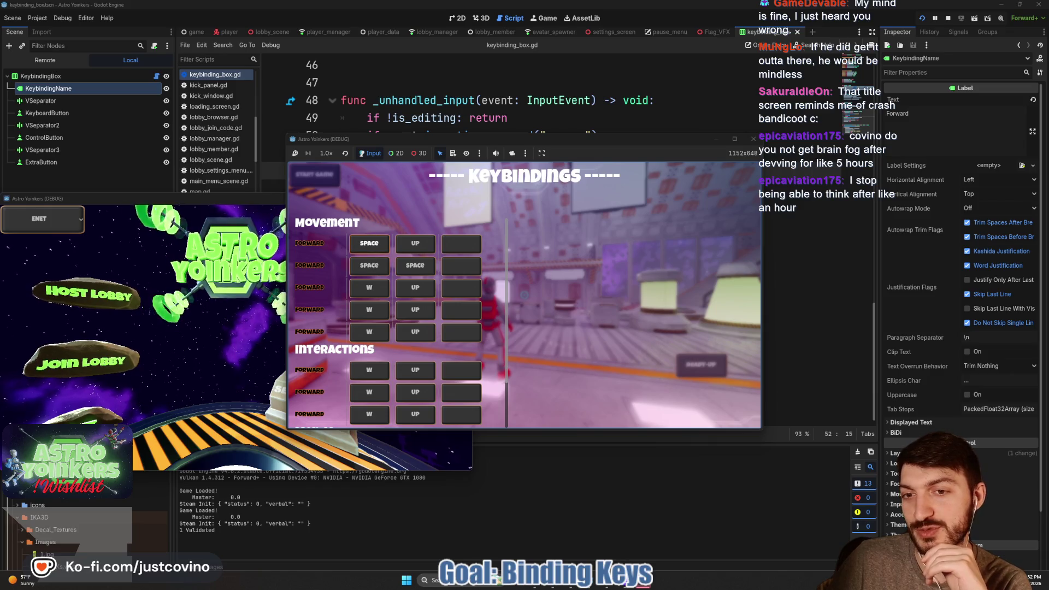
pyautogui.press('Escape')
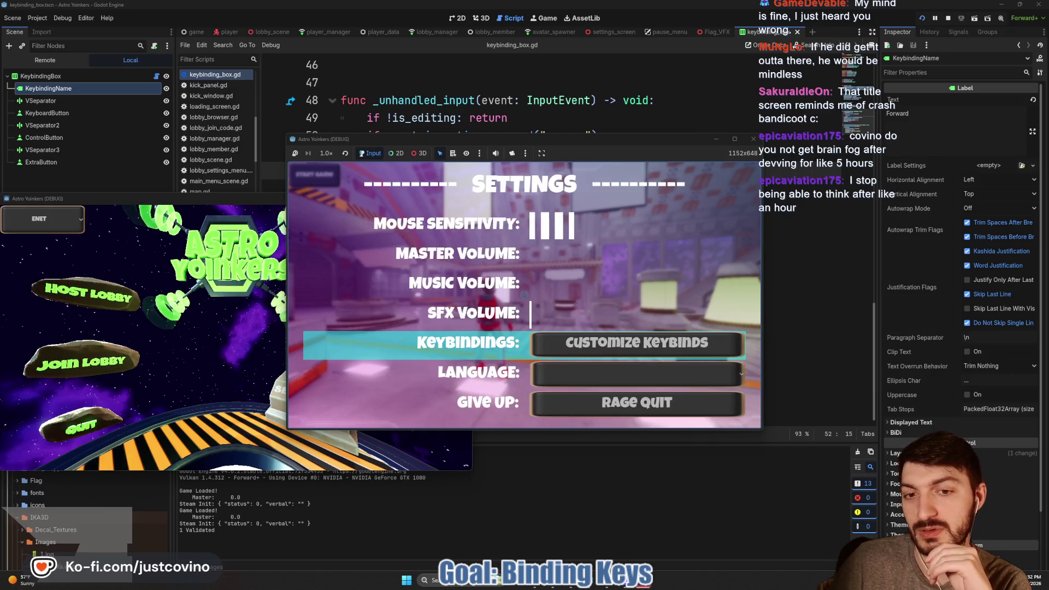
pyautogui.press('Escape')
pyautogui.press('F8')
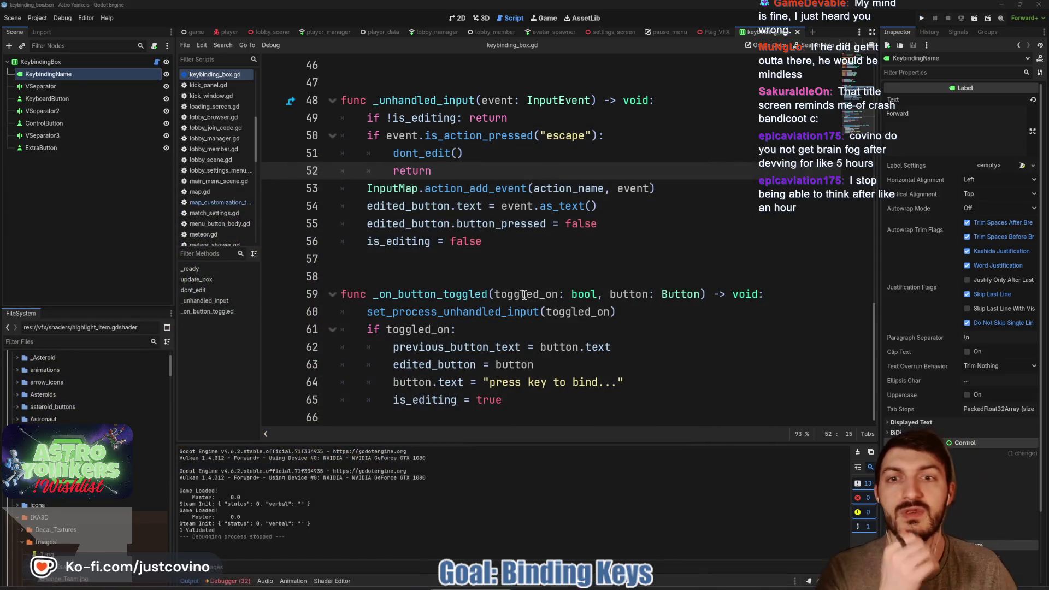
pyautogui.scroll(4, 520, 246)
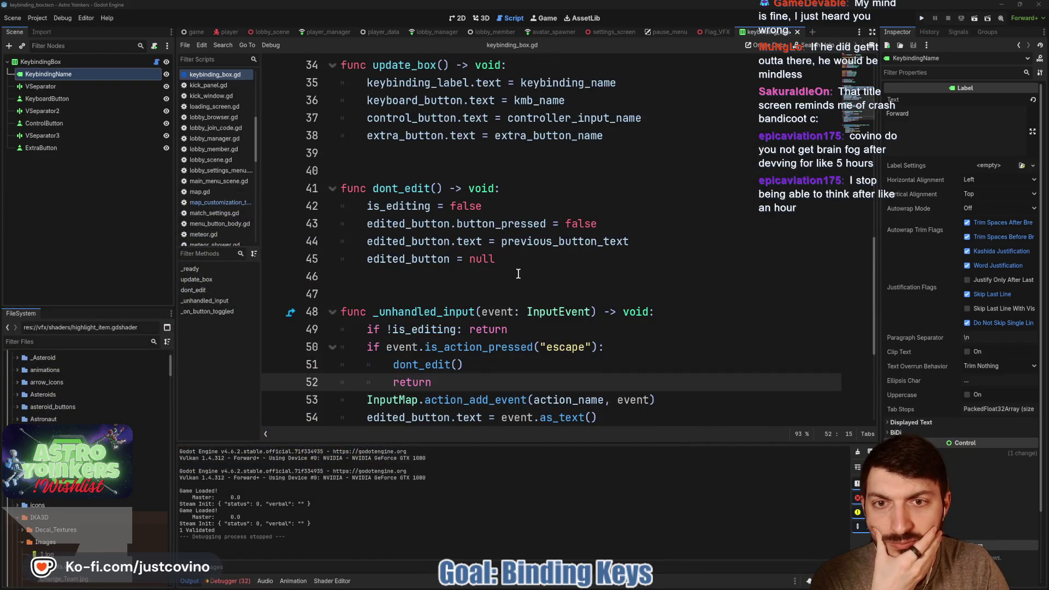
pyautogui.scroll(-4, 517, 316)
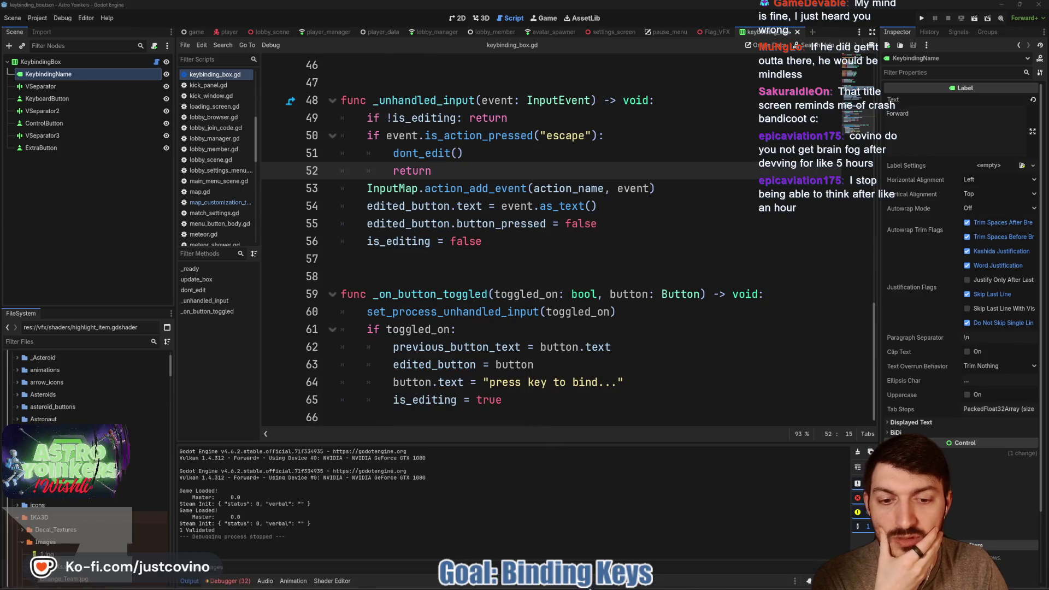
pyautogui.moveTo(569, 583)
pyautogui.click(563, 533)
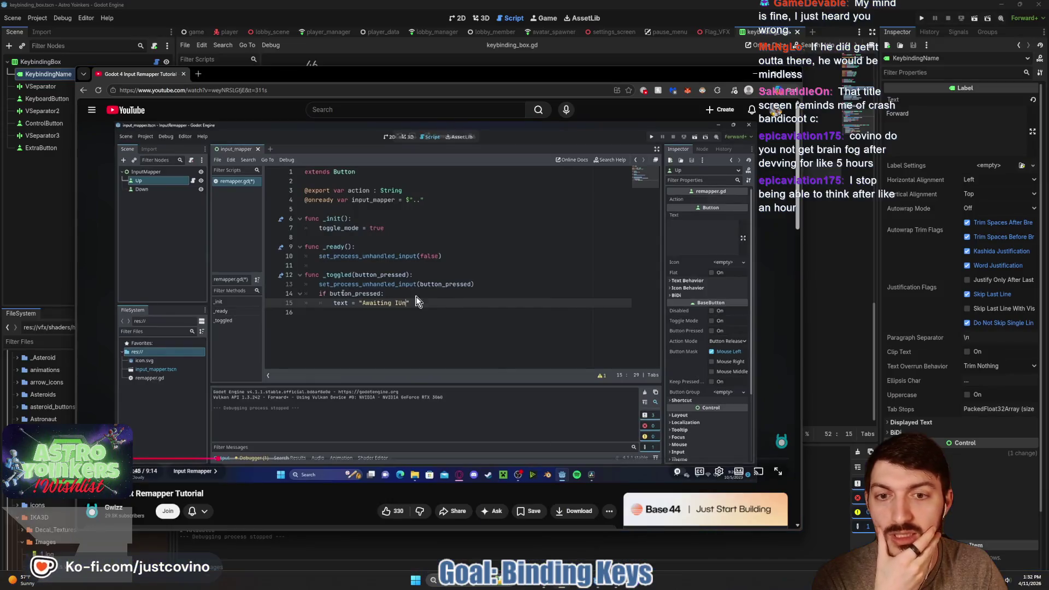
pyautogui.click(514, 401)
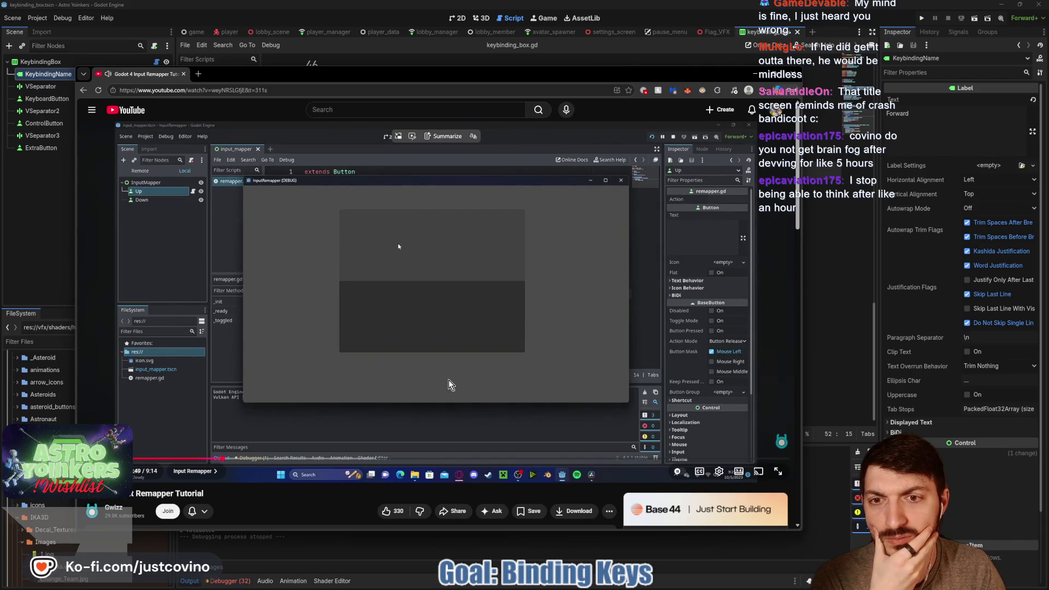
pyautogui.click(448, 380)
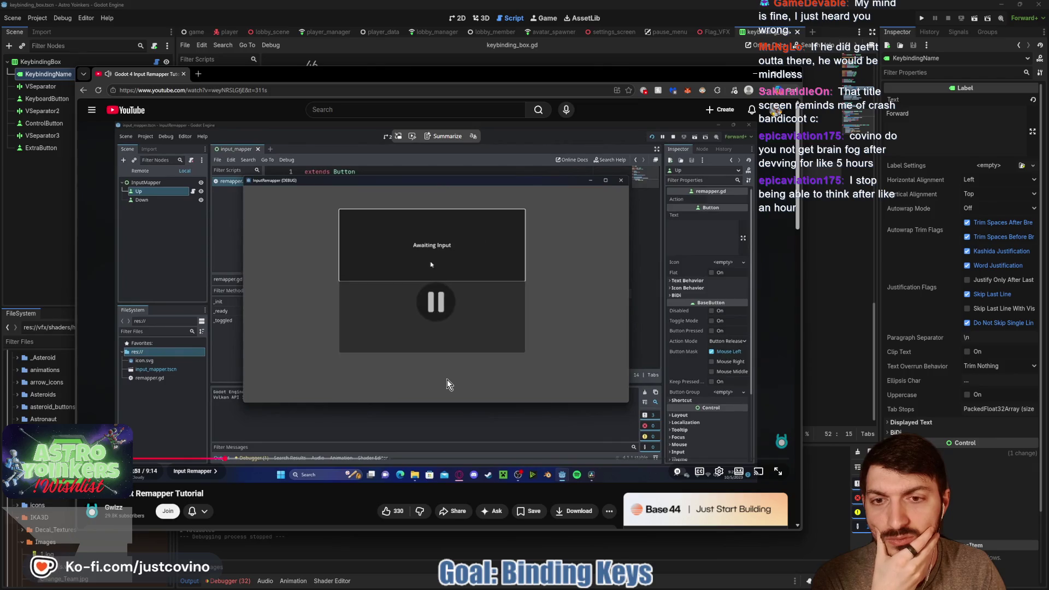
pyautogui.hotkey('alt', 'Tab')
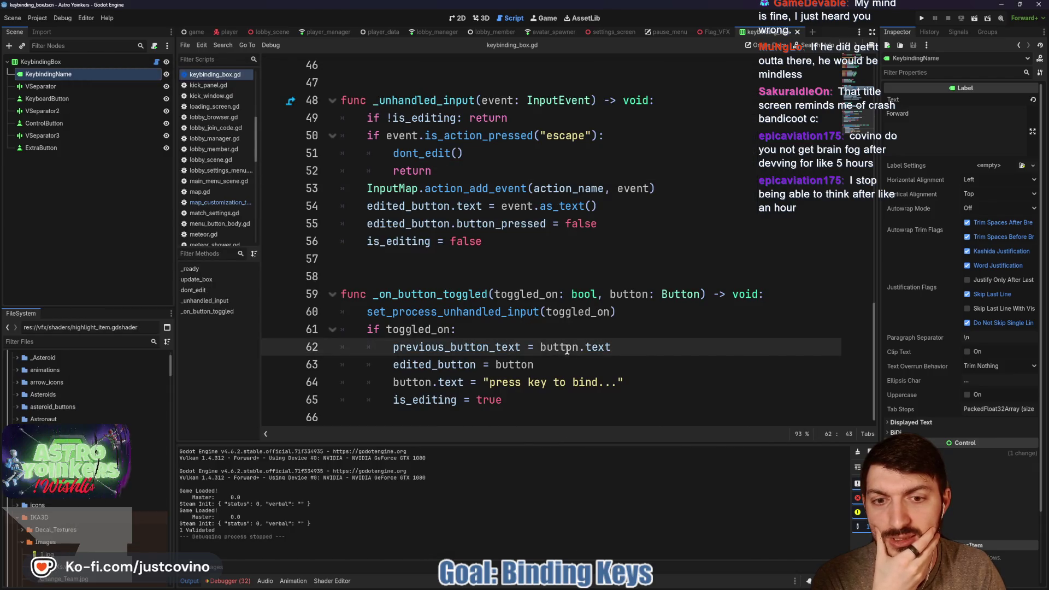
pyautogui.moveTo(531, 239); pyautogui.dragTo(319, 96)
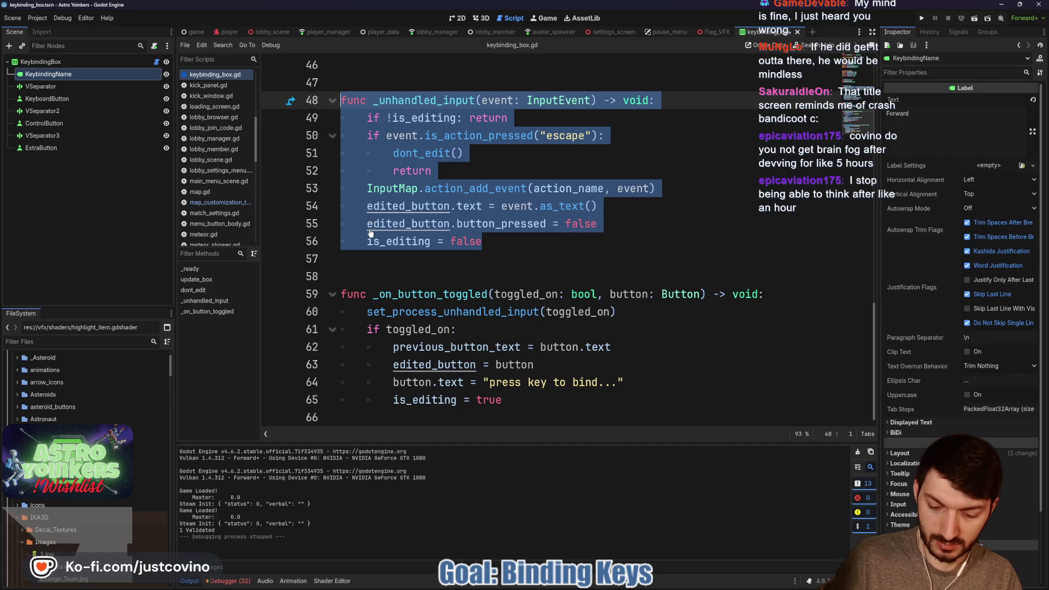
# Comment out the selected _unhandled_input function (lines 48–56) and save the script.
pyautogui.hotkey('ctrl', 'k')
pyautogui.click(535, 246)
pyautogui.hotkey('ctrl', 's')
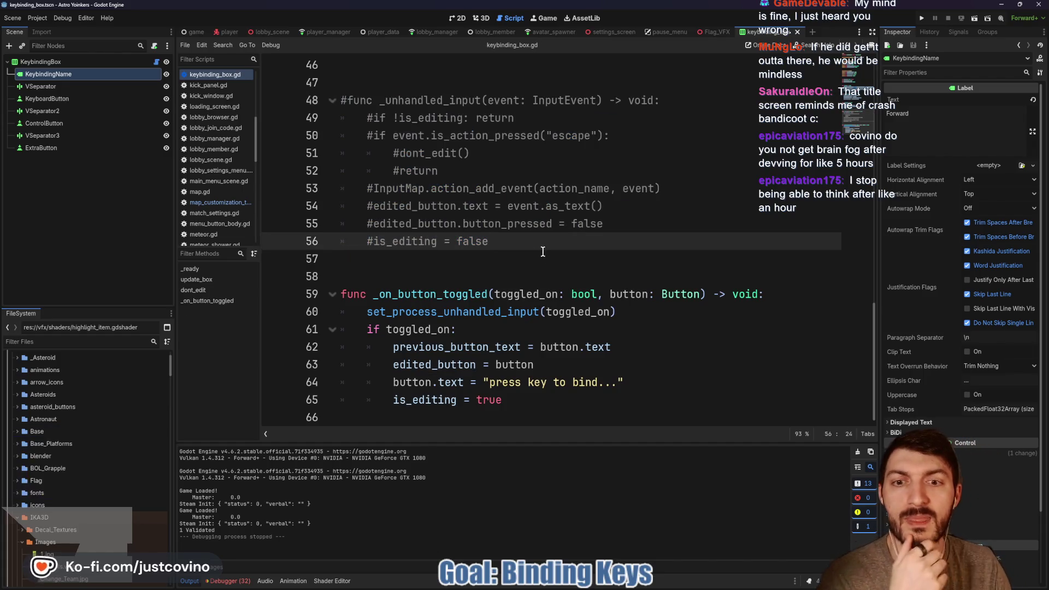
# Review the script, select the dont_edit function, and put the caret on empty line 40.
pyautogui.scroll(5, 534, 250)
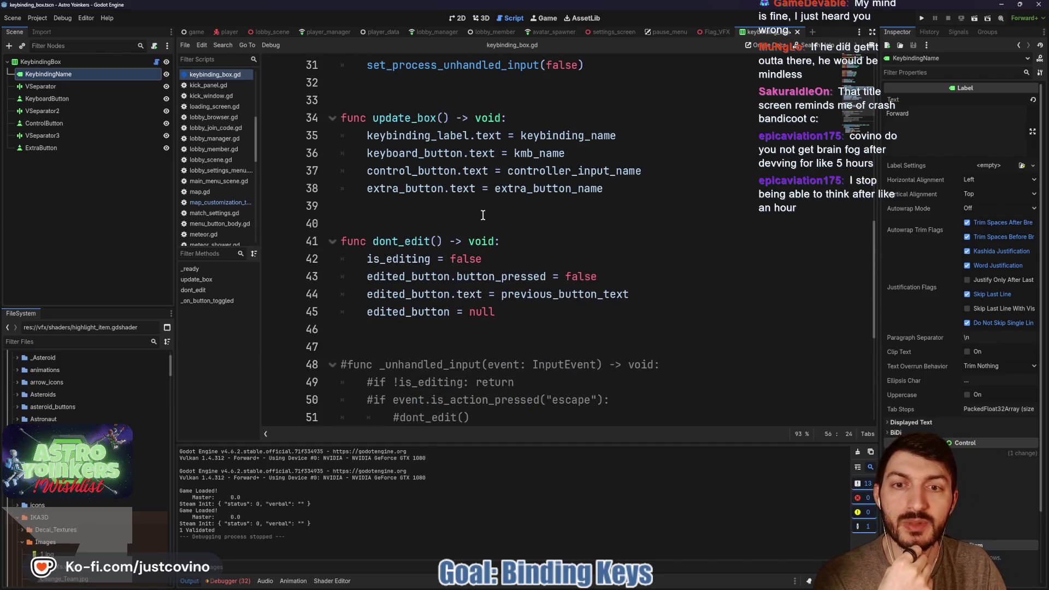
pyautogui.scroll(3, 496, 213)
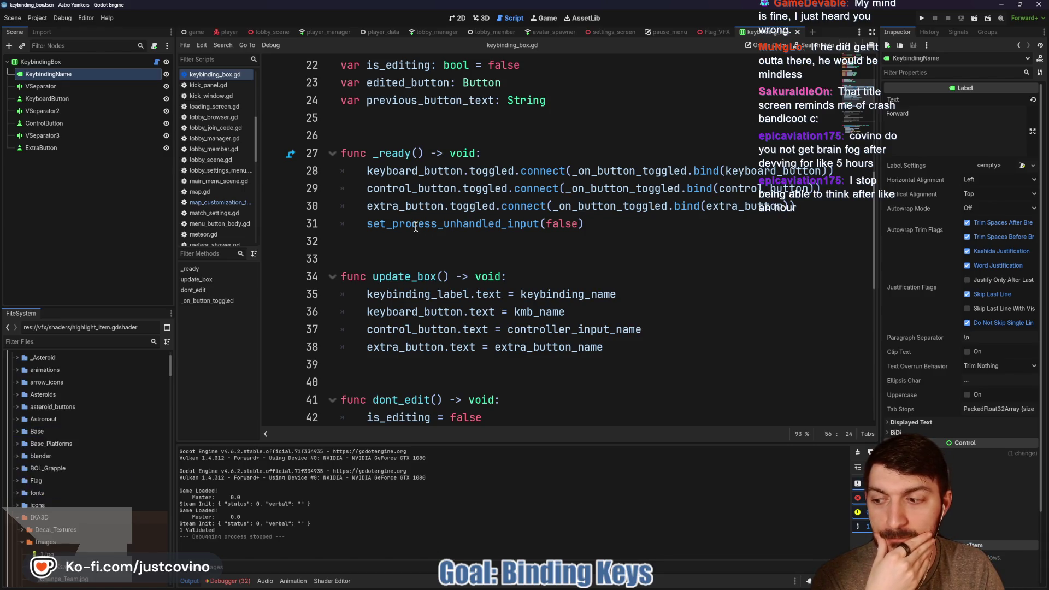
pyautogui.scroll(-2, 416, 226)
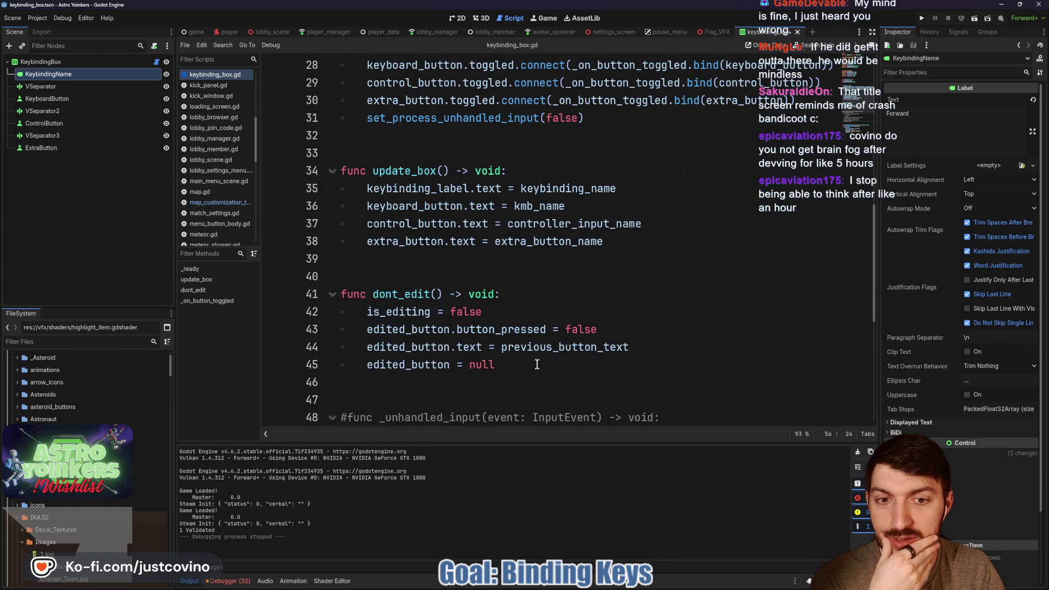
pyautogui.scroll(-4, 537, 364)
pyautogui.scroll(3, 533, 350)
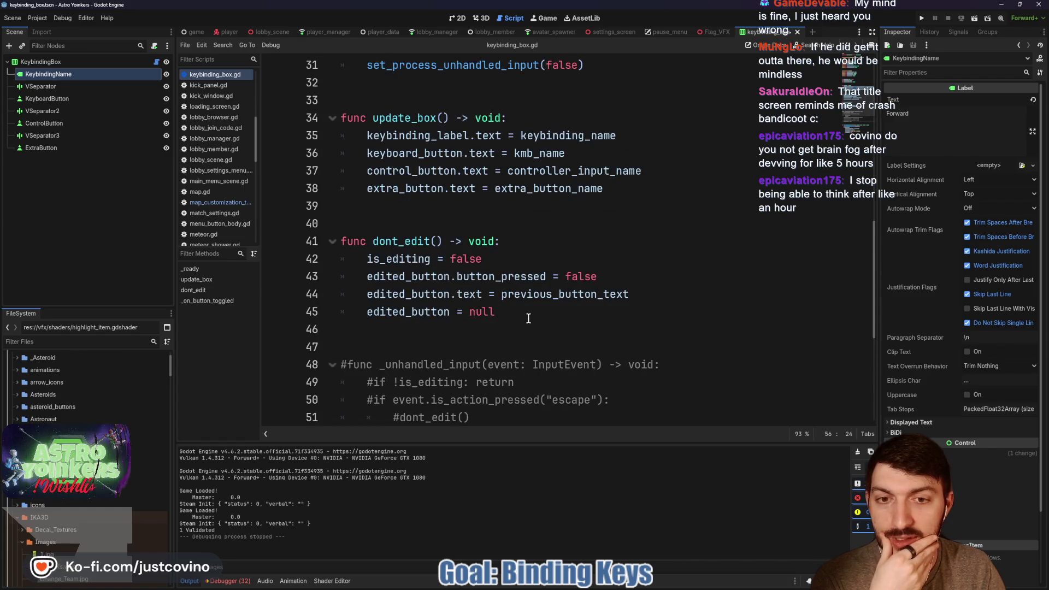
pyautogui.moveTo(528, 318)
pyautogui.mouseDown()
pyautogui.moveTo(323, 226)
pyautogui.moveTo(323, 238)
pyautogui.mouseUp()
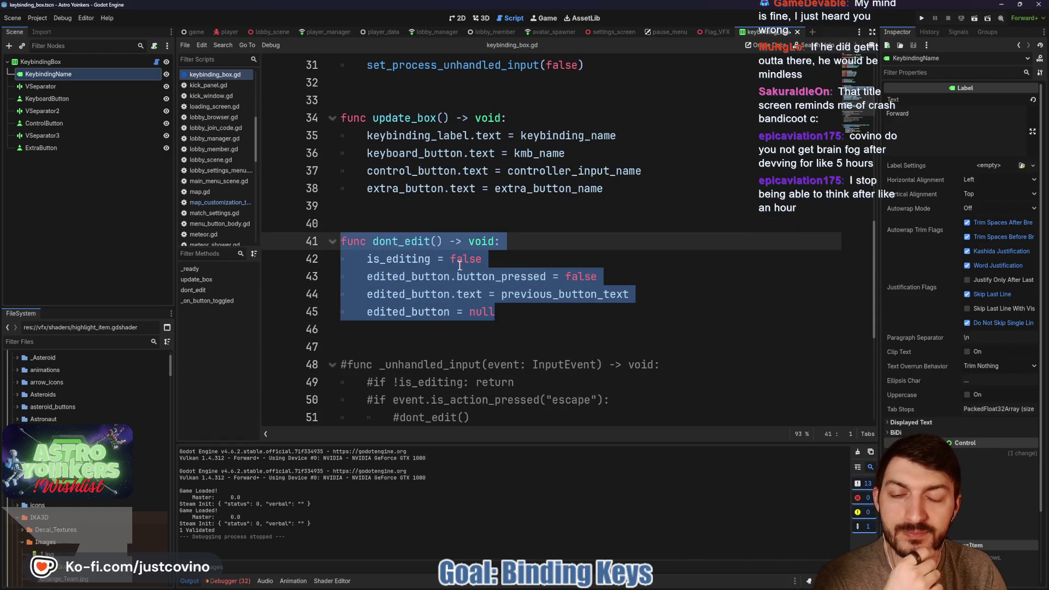
pyautogui.click(406, 226)
# Above dont_edit, write the header func toggle_inputs(toggled: bool) -> void:.
pyautogui.press('Return')
pyautogui.press('Return')
pyautogui.press('Return')
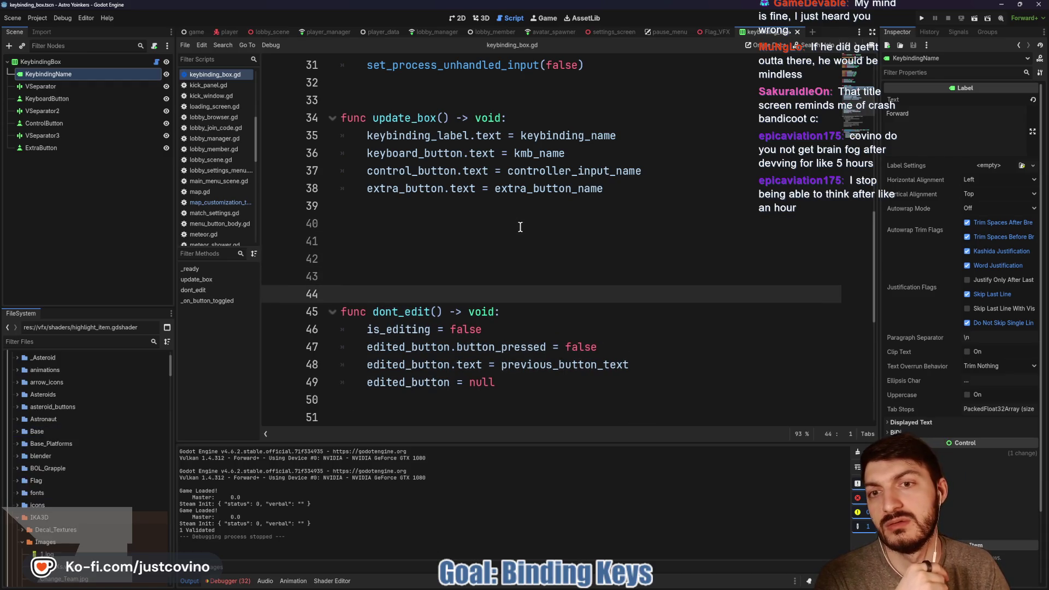
pyautogui.press('Up')
pyautogui.press('Up')
pyautogui.press('Up')
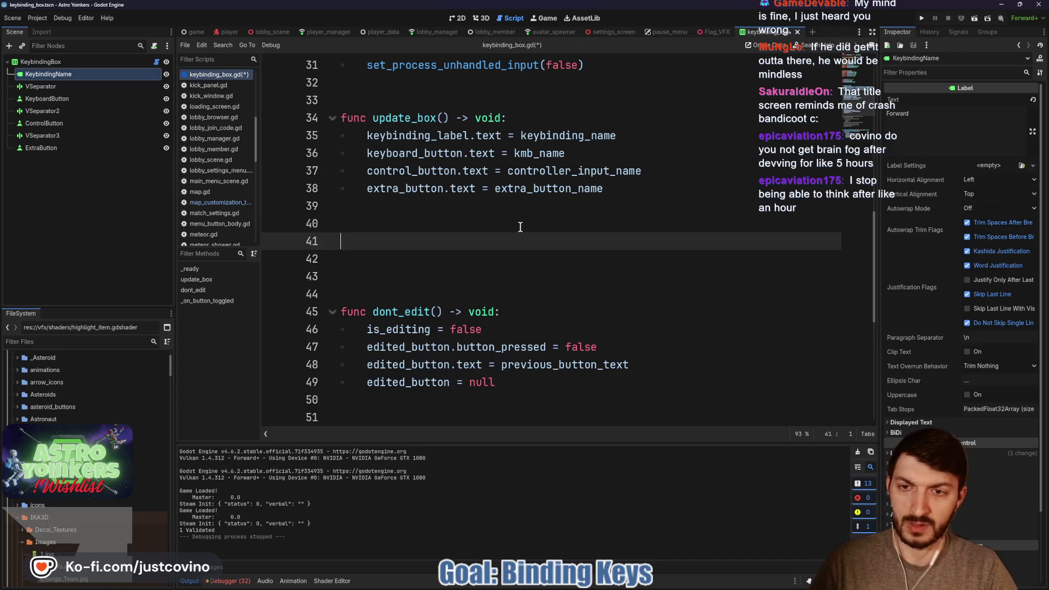
pyautogui.write('func toggle_inputs')
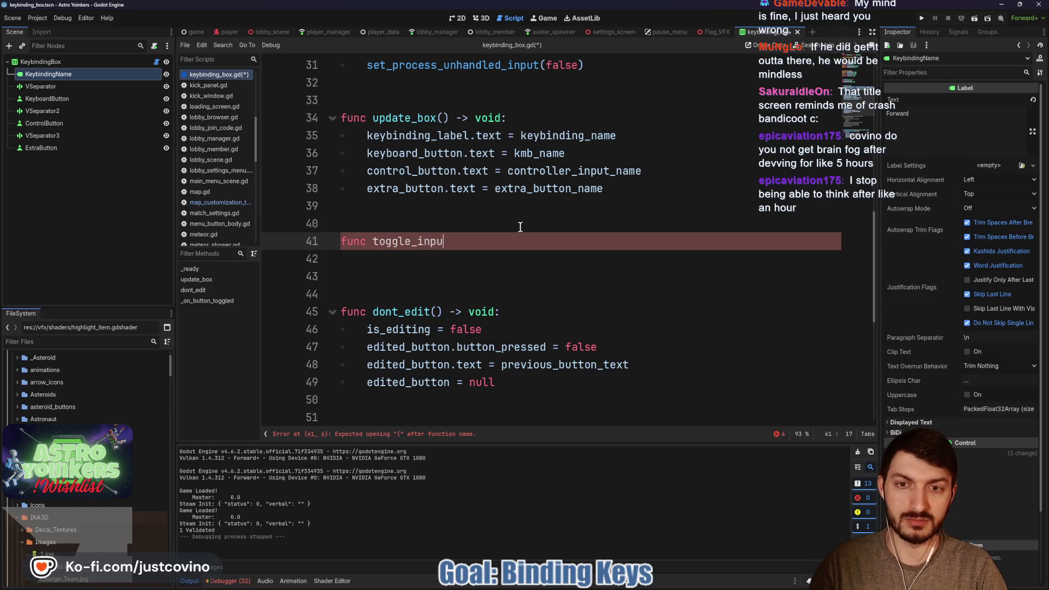
pyautogui.write('(toggled:')
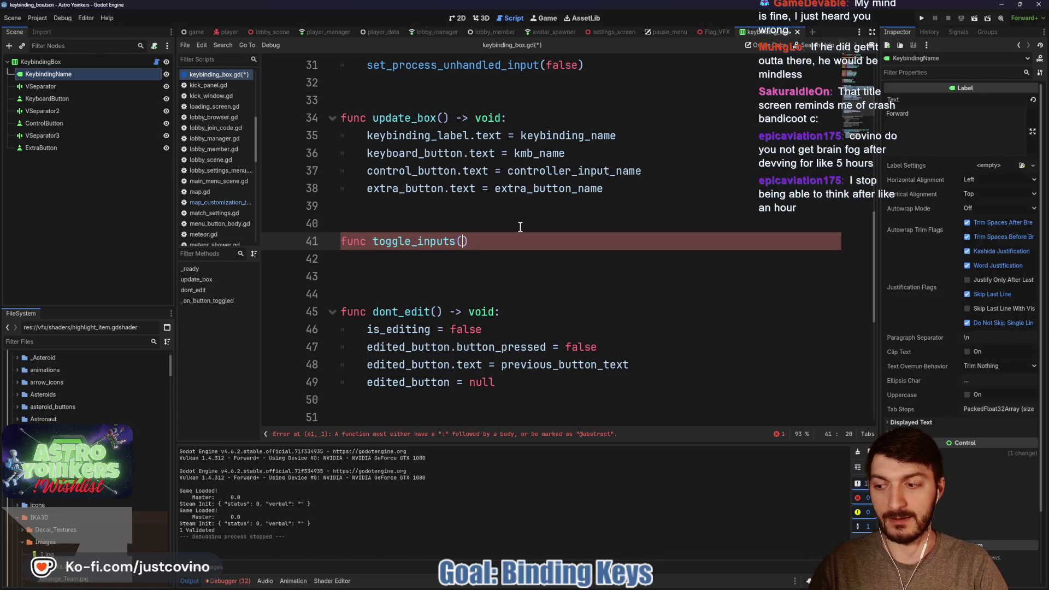
pyautogui.write(' bool)')
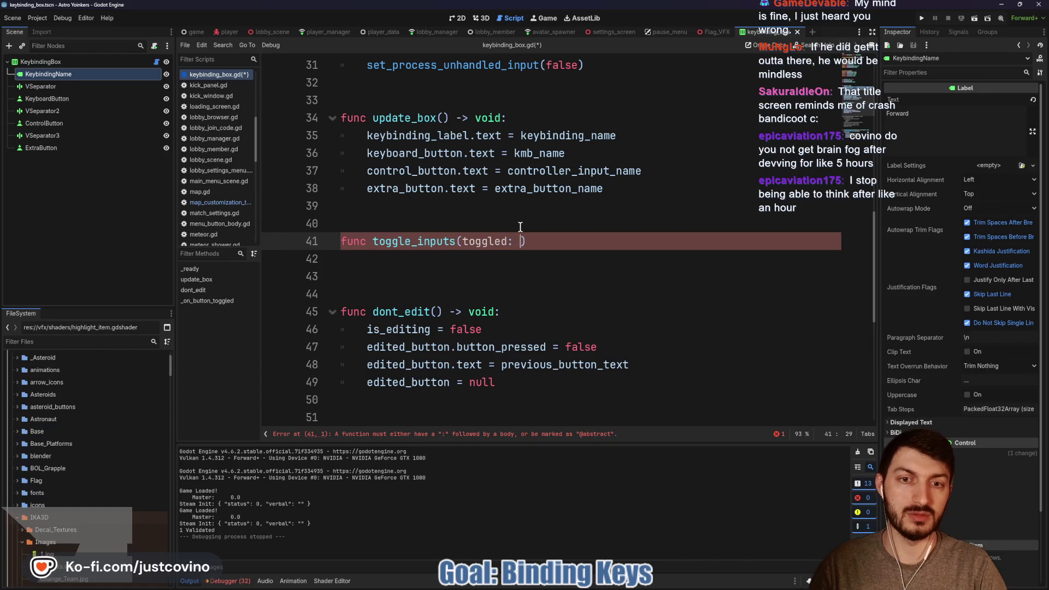
pyautogui.write(' -')
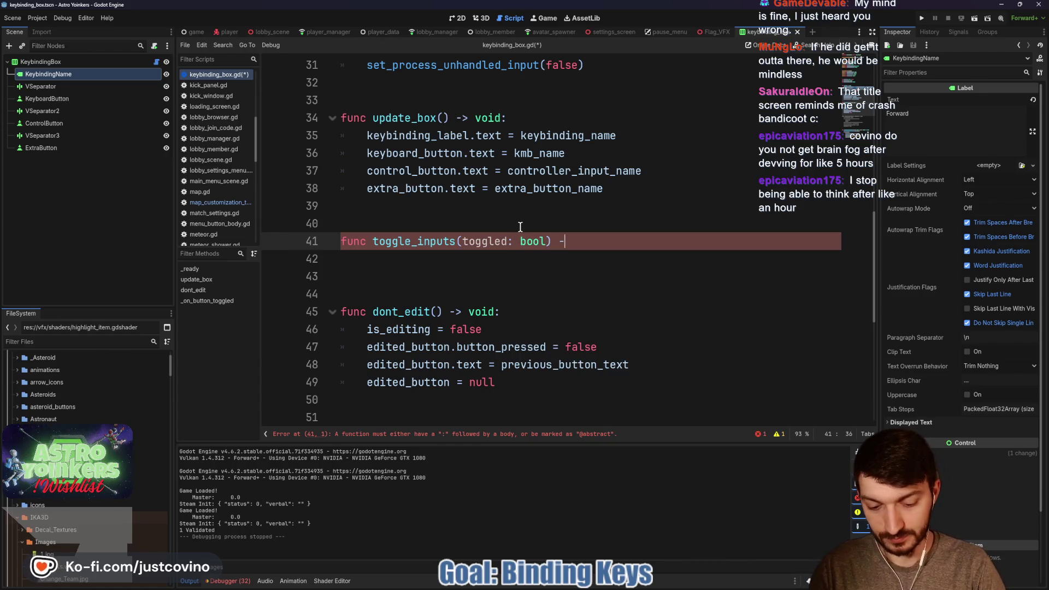
pyautogui.write('> void:')
pyautogui.press('Return')
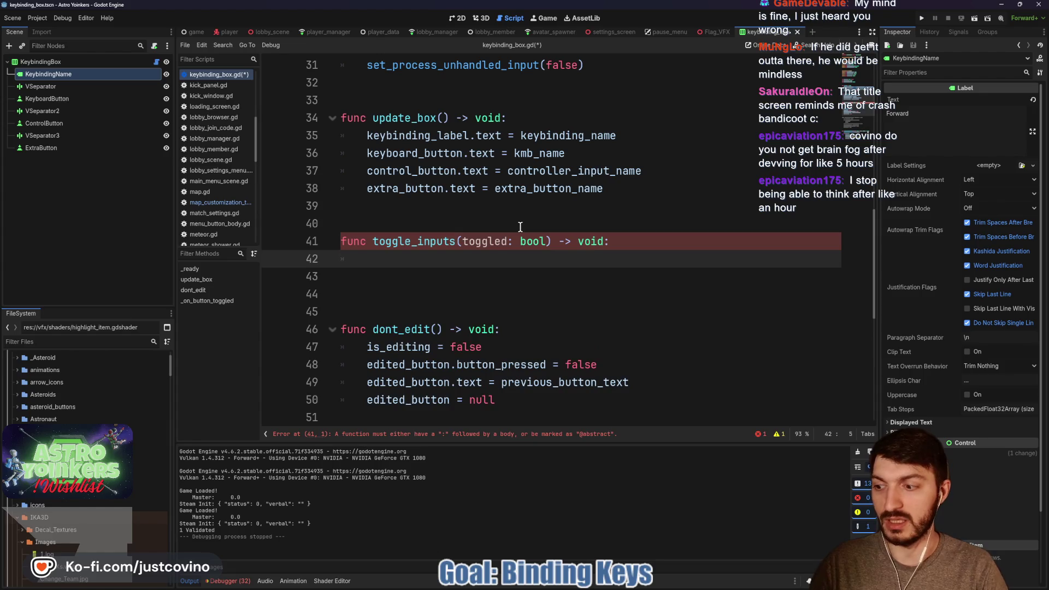
# Loop over keyboard_button, control_button and extra_button calling button.set_process_unhandled_input(toggled).
pyautogui.write('for button in')
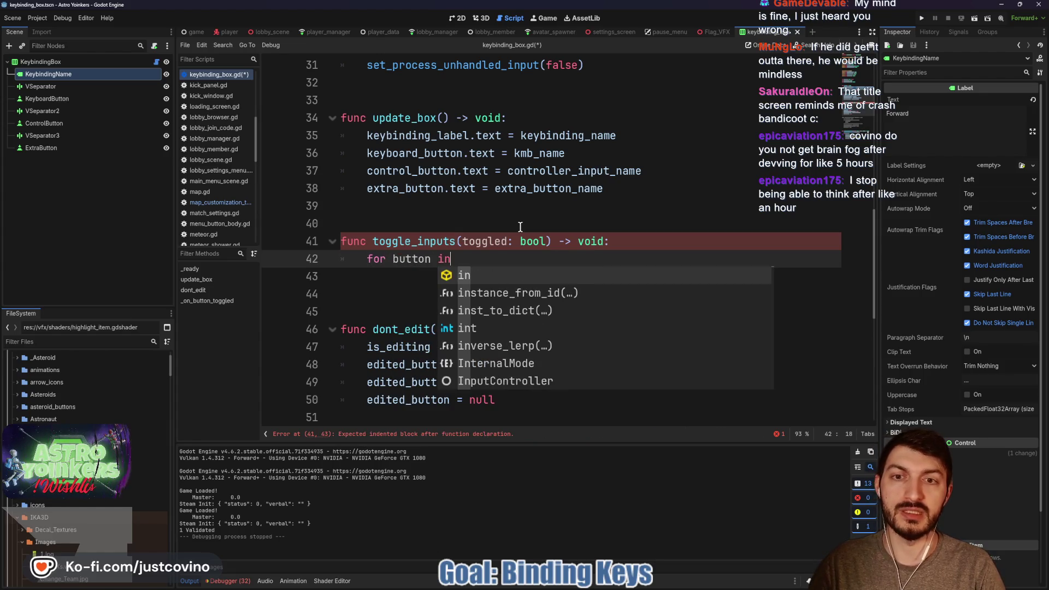
pyautogui.write(' [')
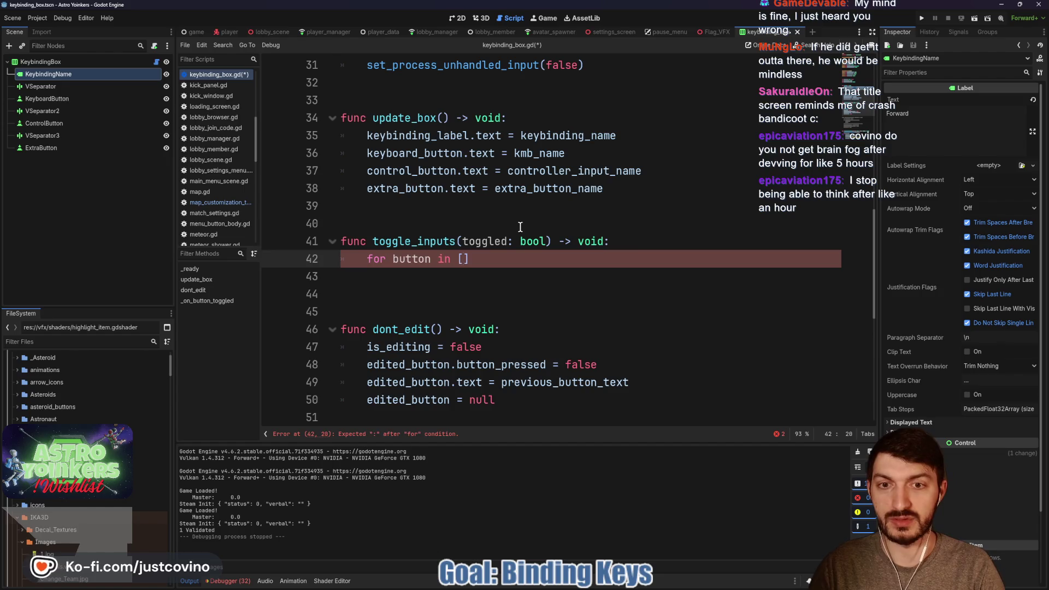
pyautogui.write('ke')
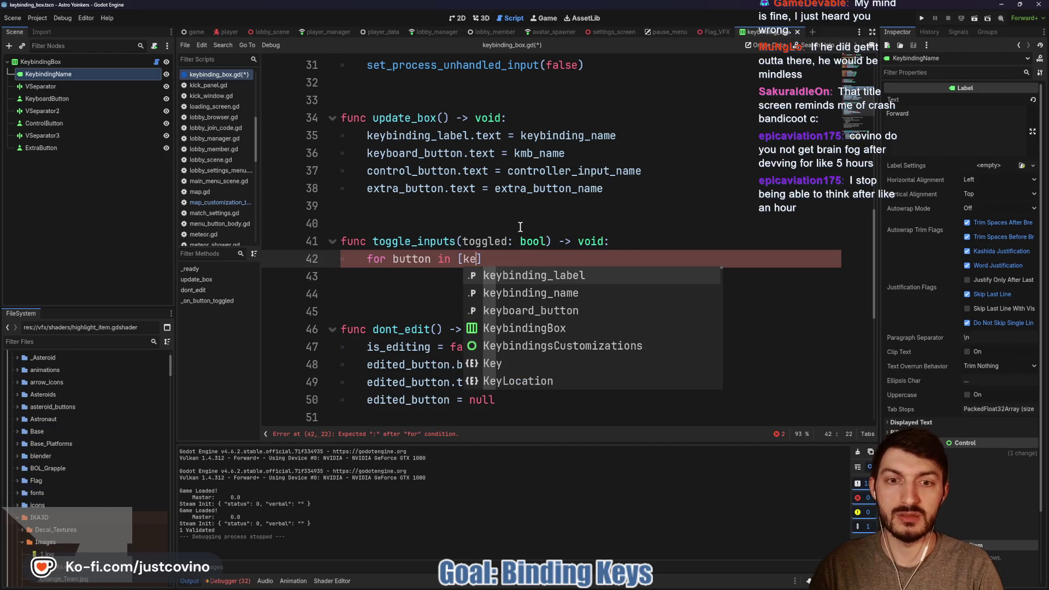
pyautogui.press('Down')
pyautogui.press('Down')
pyautogui.press('Return')
pyautogui.write(', ')
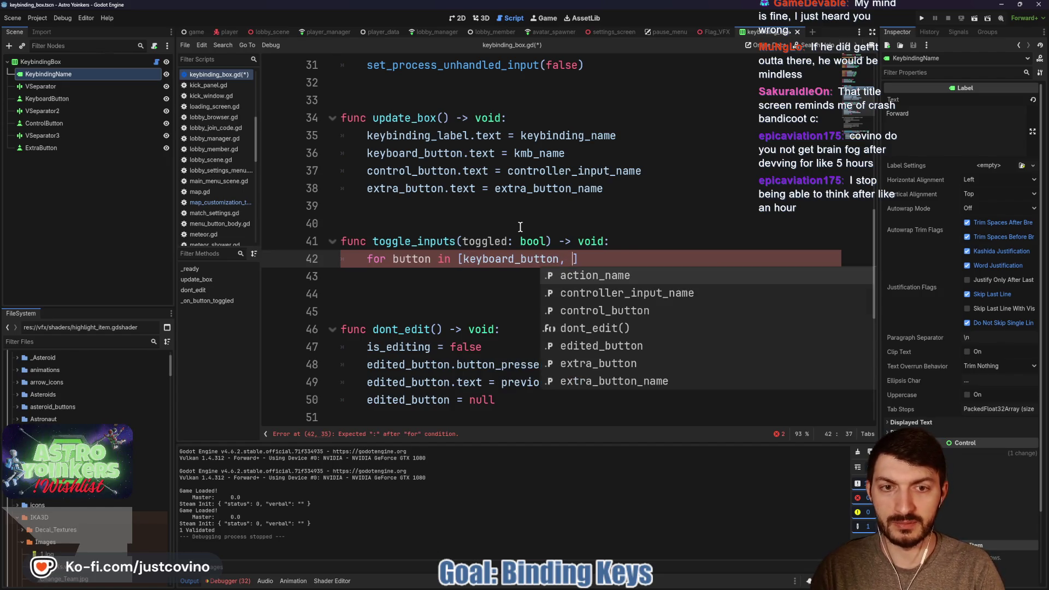
pyautogui.write('cont')
pyautogui.press('Down')
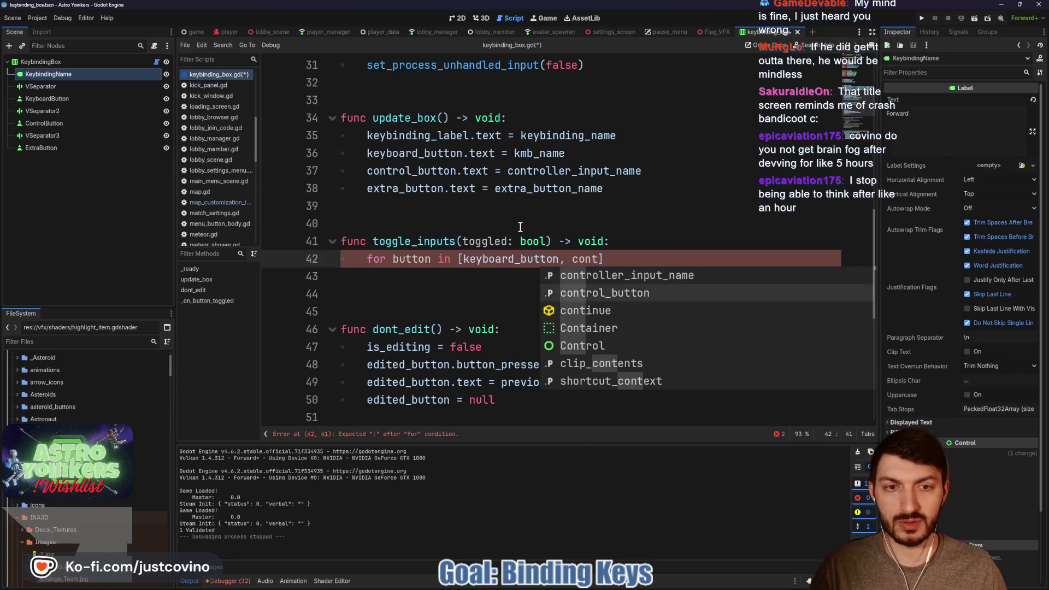
pyautogui.press('Return')
pyautogui.write(', ex')
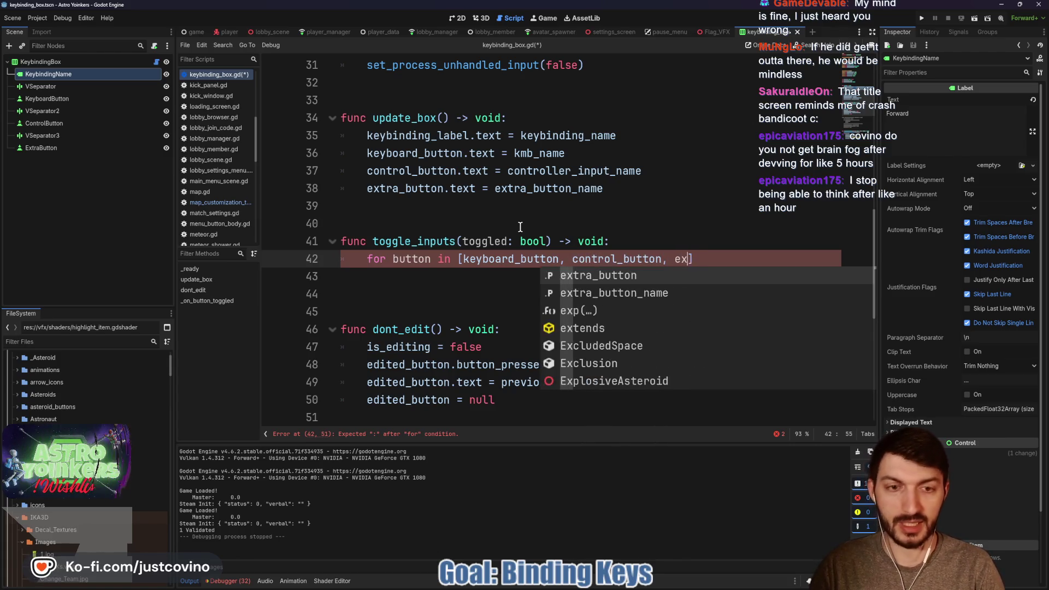
pyautogui.press('Return')
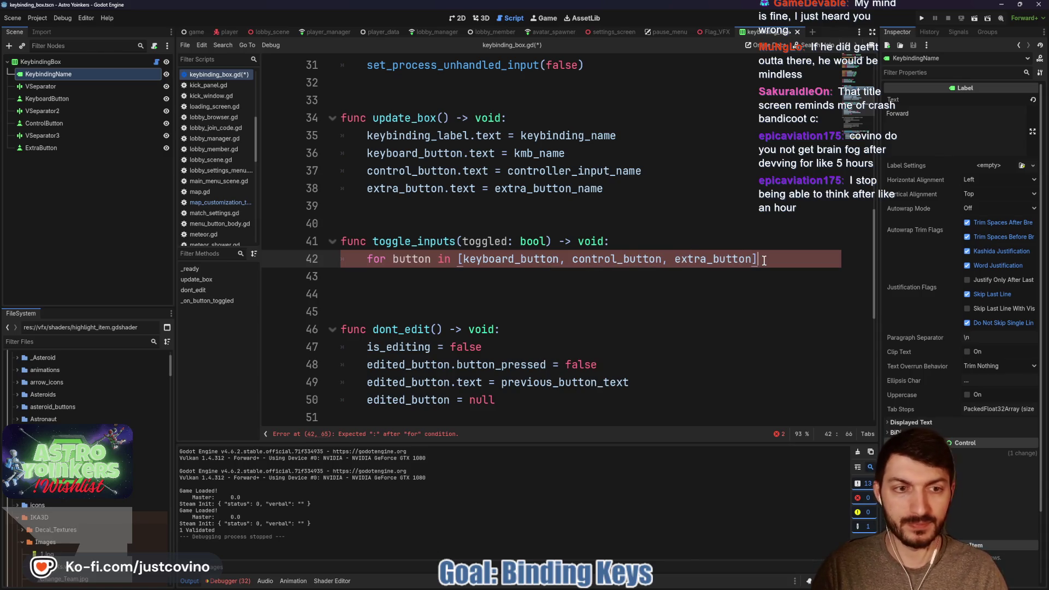
pyautogui.write(':')
pyautogui.press('Return')
pyautogui.write('button')
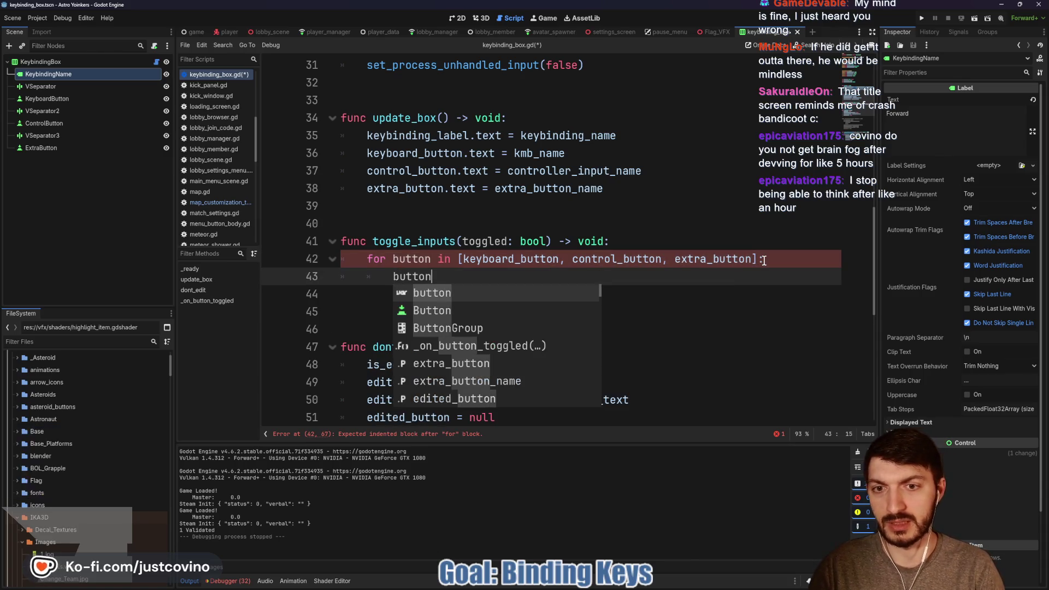
pyautogui.write('.set_process')
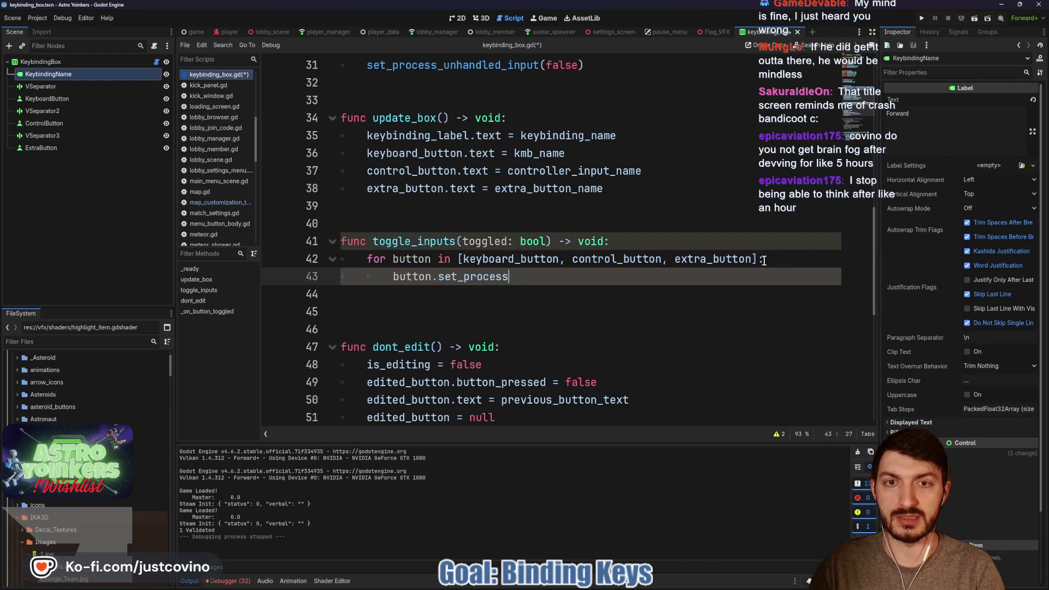
pyautogui.write('_unhandled_inp')
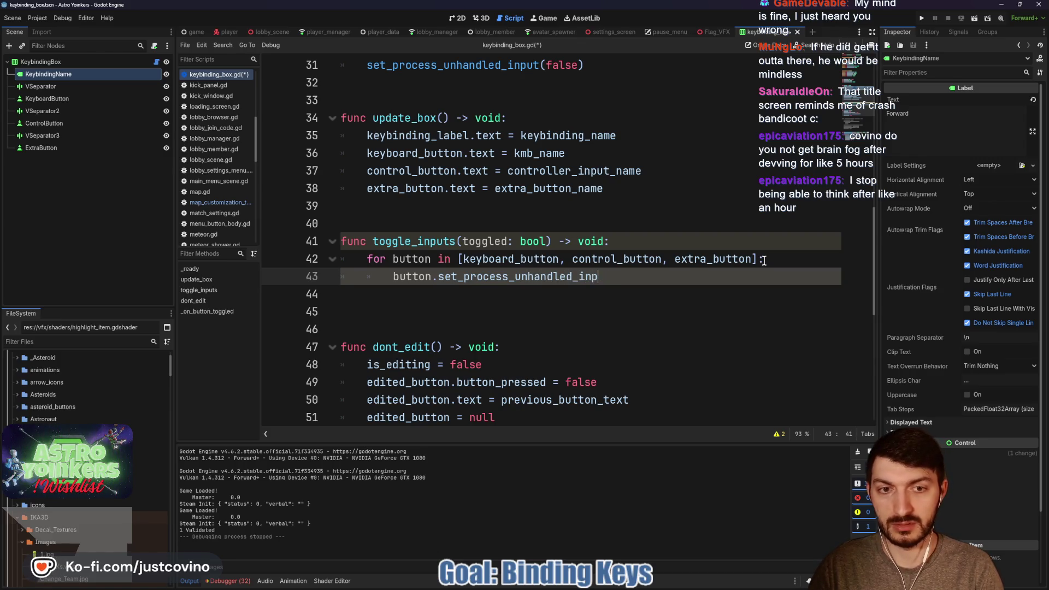
pyautogui.write('ut(')
pyautogui.write('toggle')
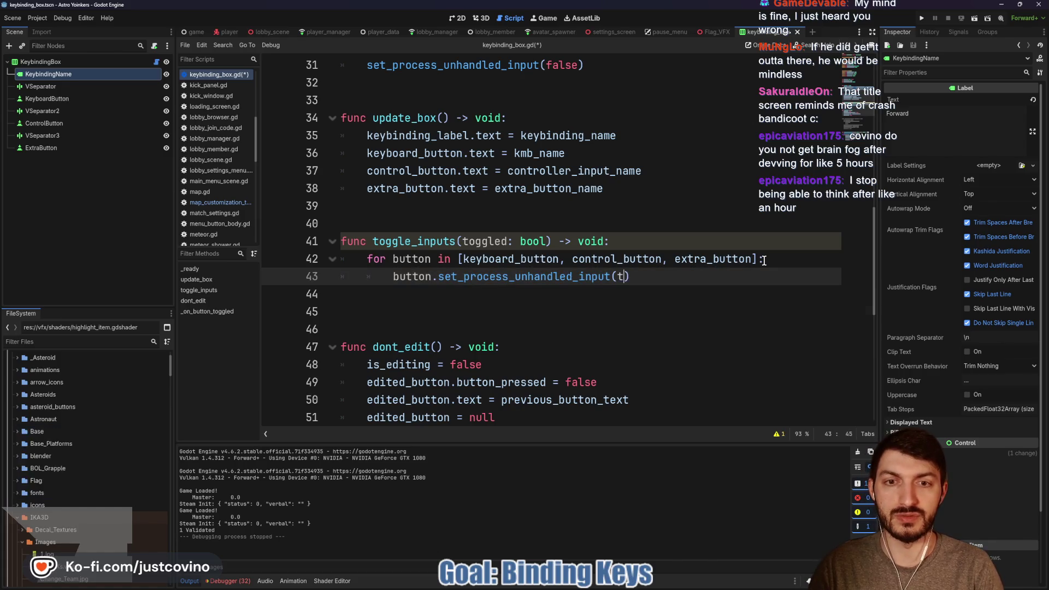
pyautogui.write('d')
pyautogui.click(420, 306)
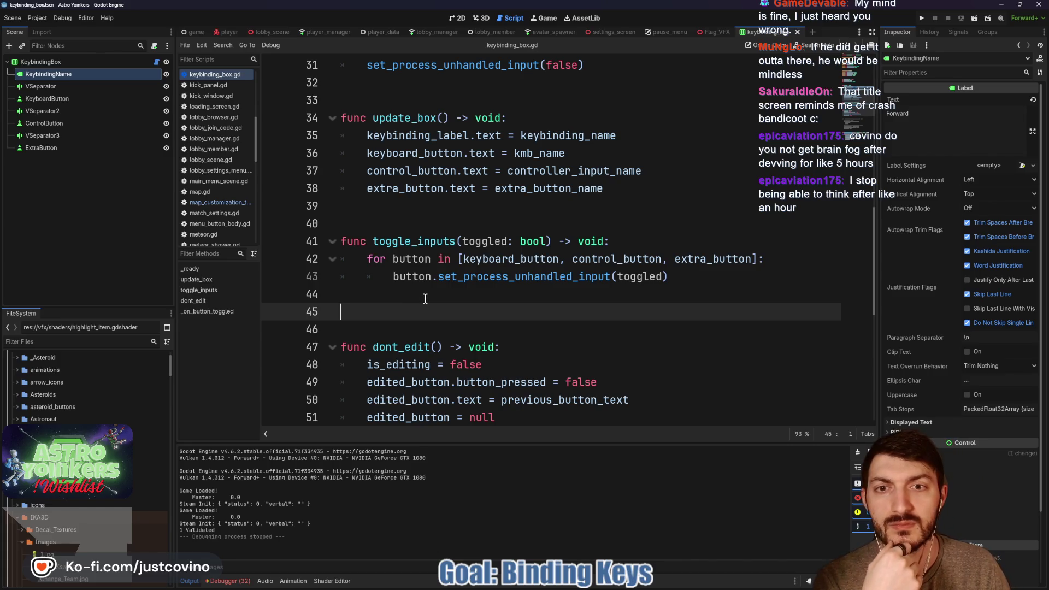
pyautogui.scroll(2, 425, 298)
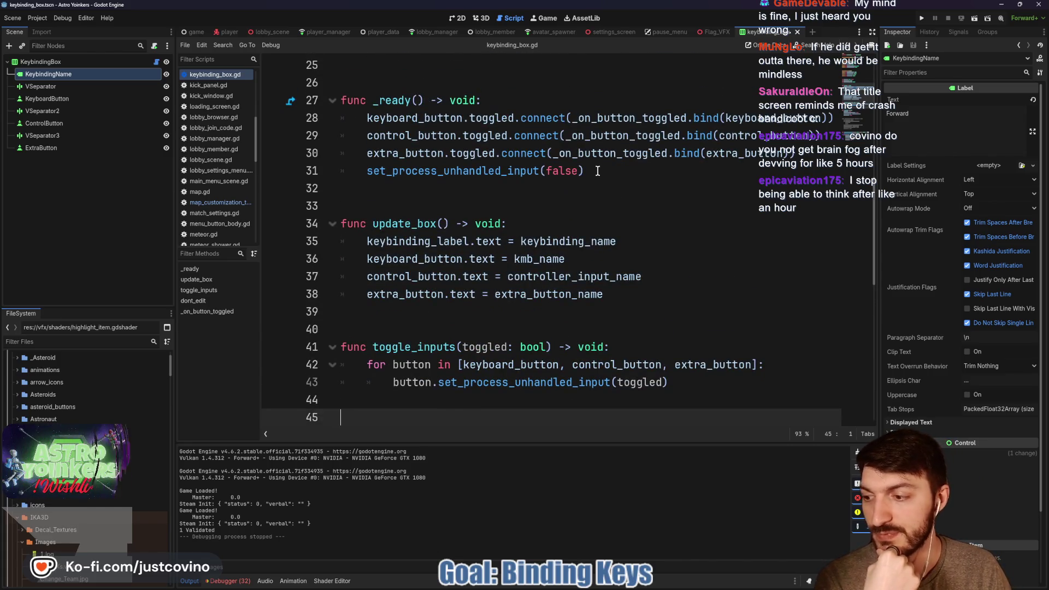
# Replace the unhandled-input call on line 31 with toggle_inputs(false) and save.
pyautogui.moveTo(598, 171); pyautogui.dragTo(360, 170)
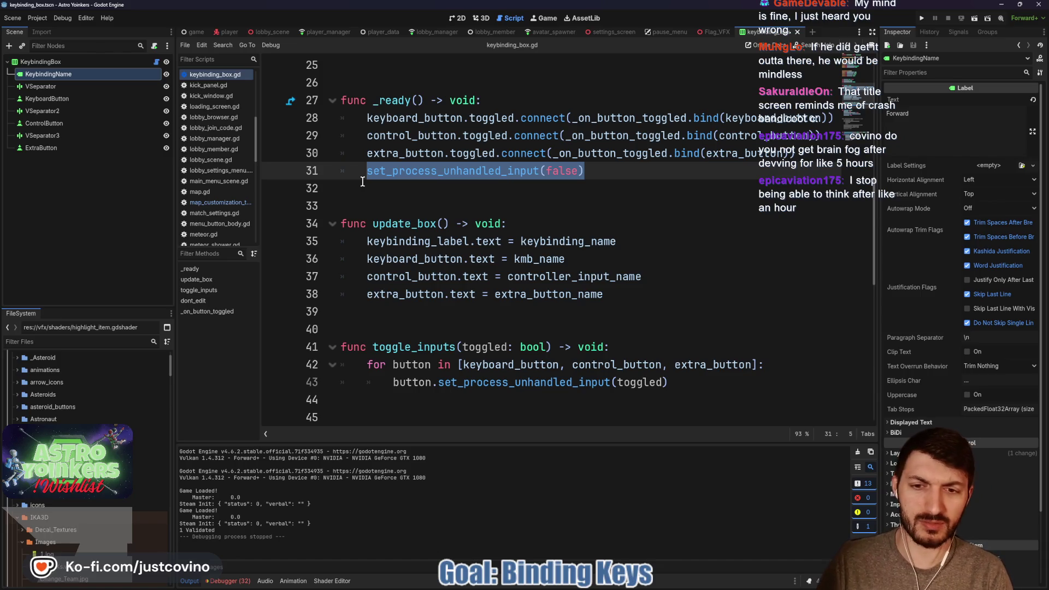
pyautogui.write('toggl')
pyautogui.press('Return')
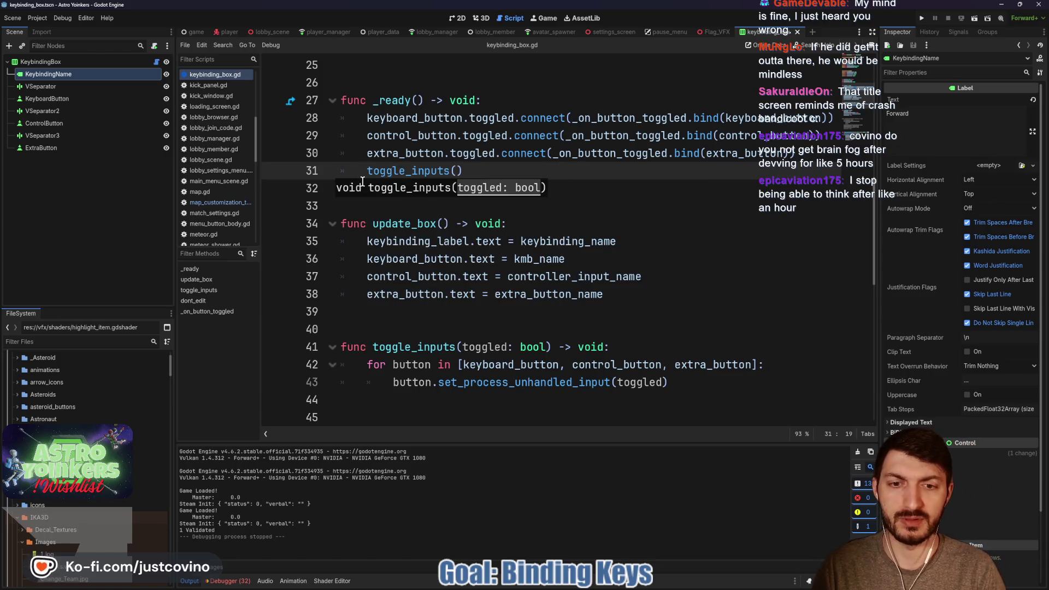
pyautogui.write('false)')
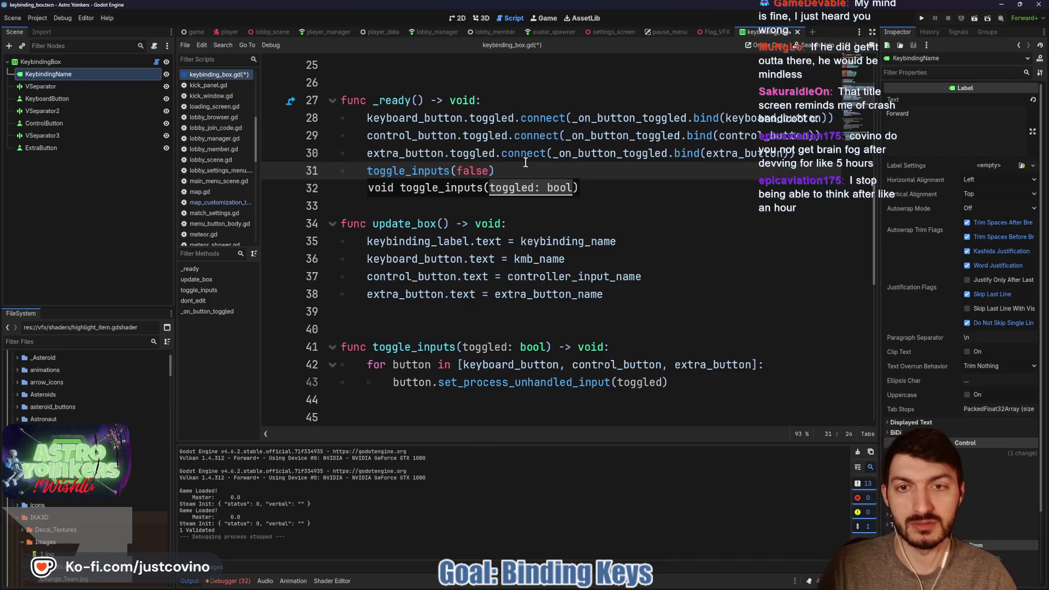
pyautogui.hotkey('ctrl', 's')
# Prefix the set_process_unhandled_input call on line 66 with button.
pyautogui.scroll(-3, 547, 219)
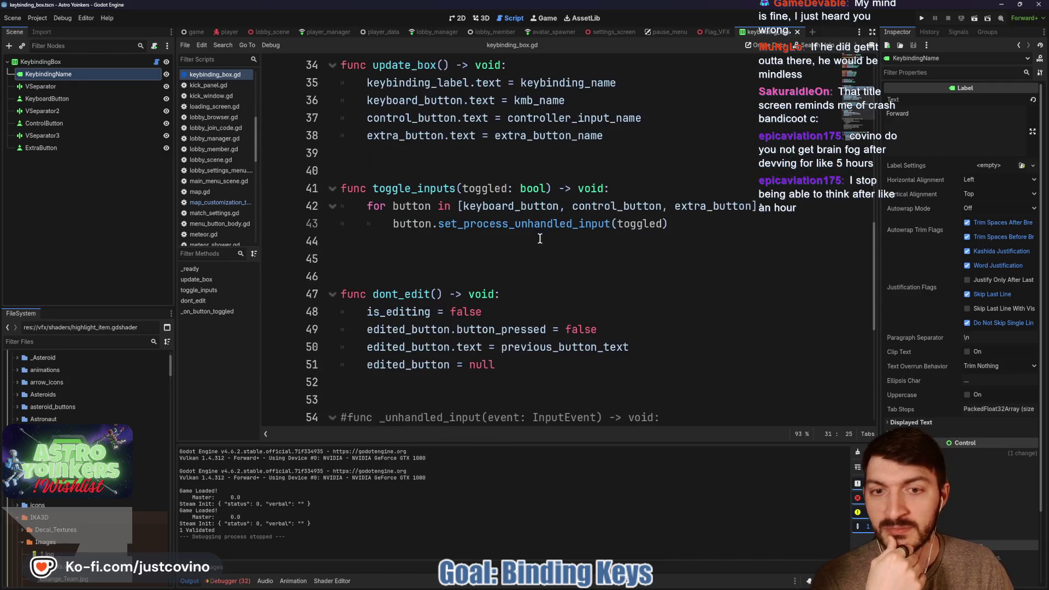
pyautogui.scroll(-6, 489, 251)
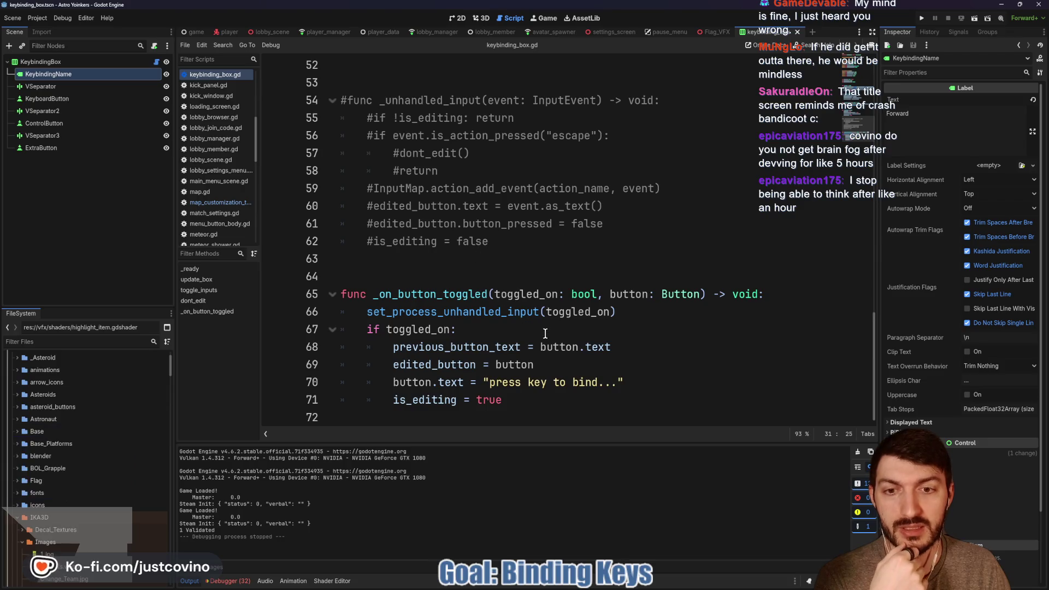
pyautogui.moveTo(616, 311); pyautogui.dragTo(386, 314)
pyautogui.click(354, 315)
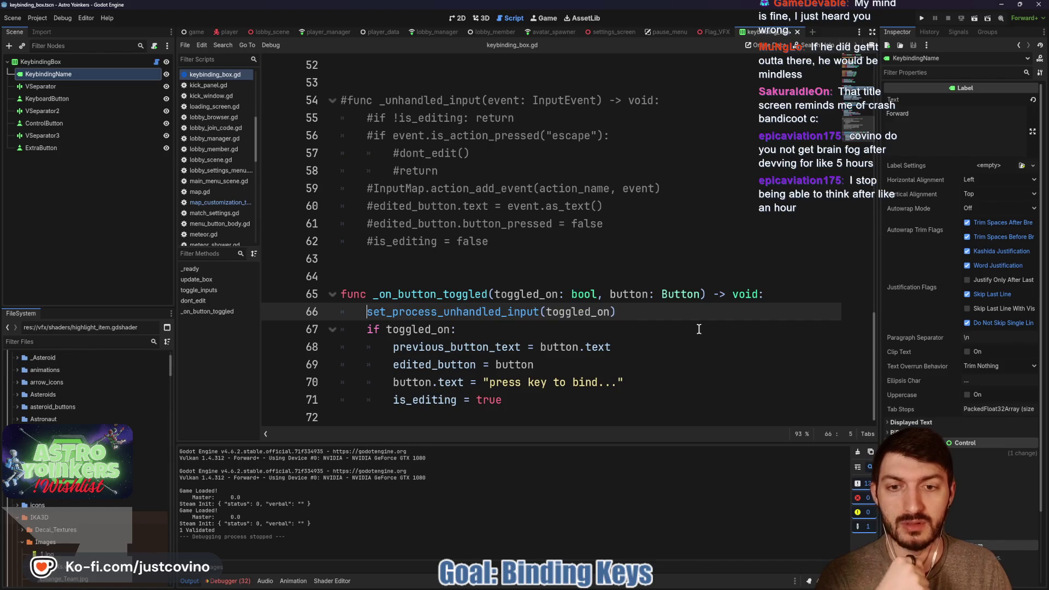
pyautogui.write('button.')
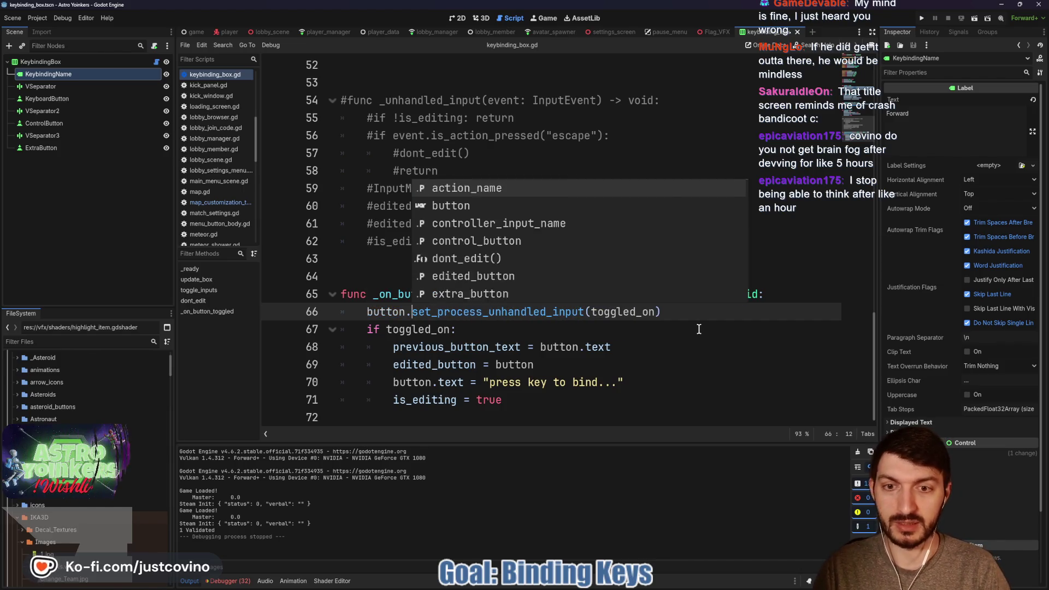
pyautogui.click(660, 331)
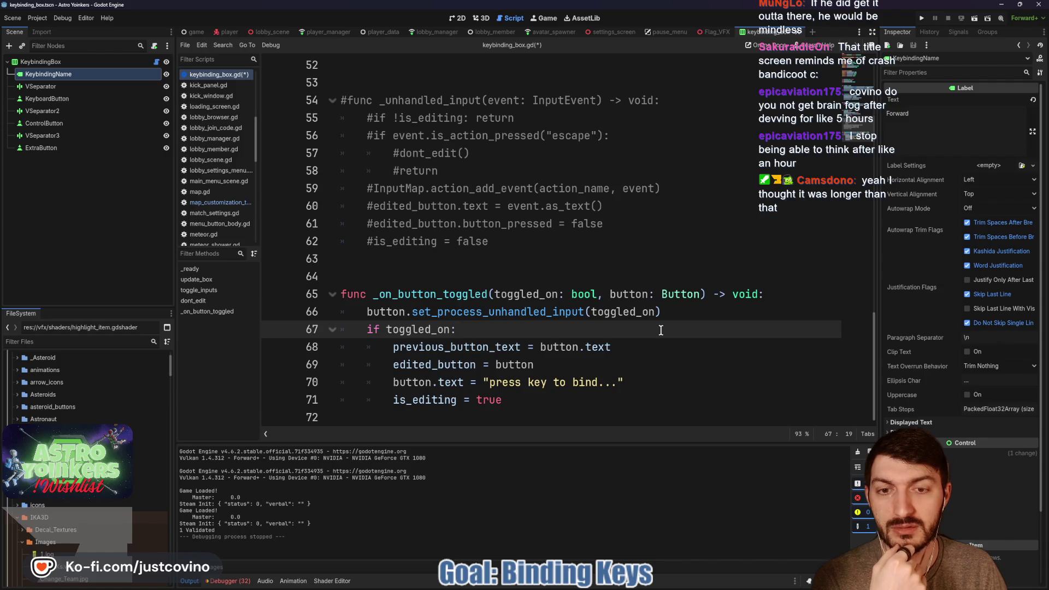
# Delete the extra blank line 45 below toggle_inputs.
pyautogui.scroll(7, 656, 323)
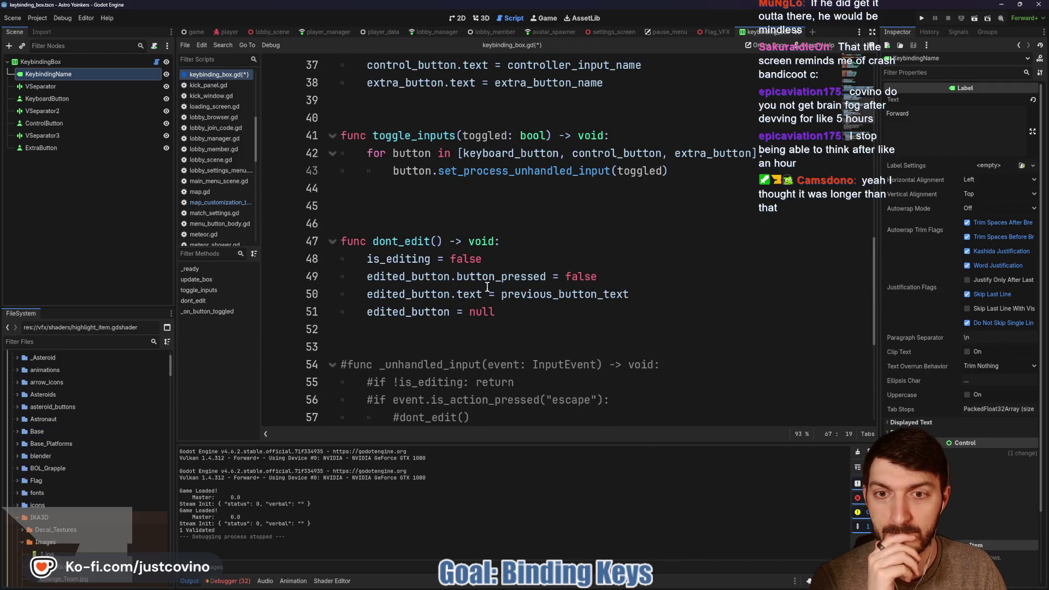
pyautogui.click(458, 241)
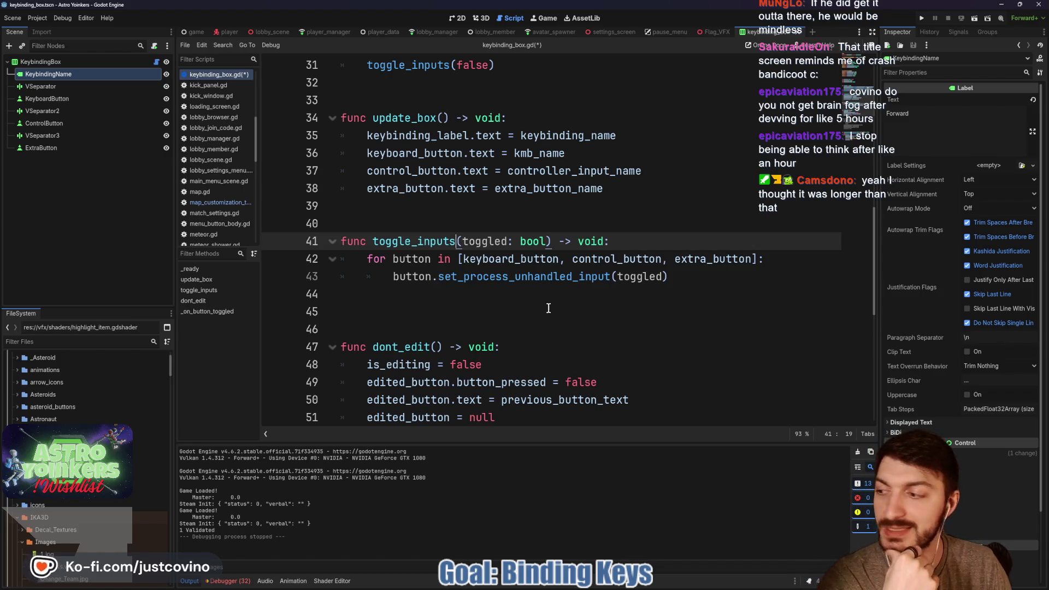
pyautogui.click(451, 309)
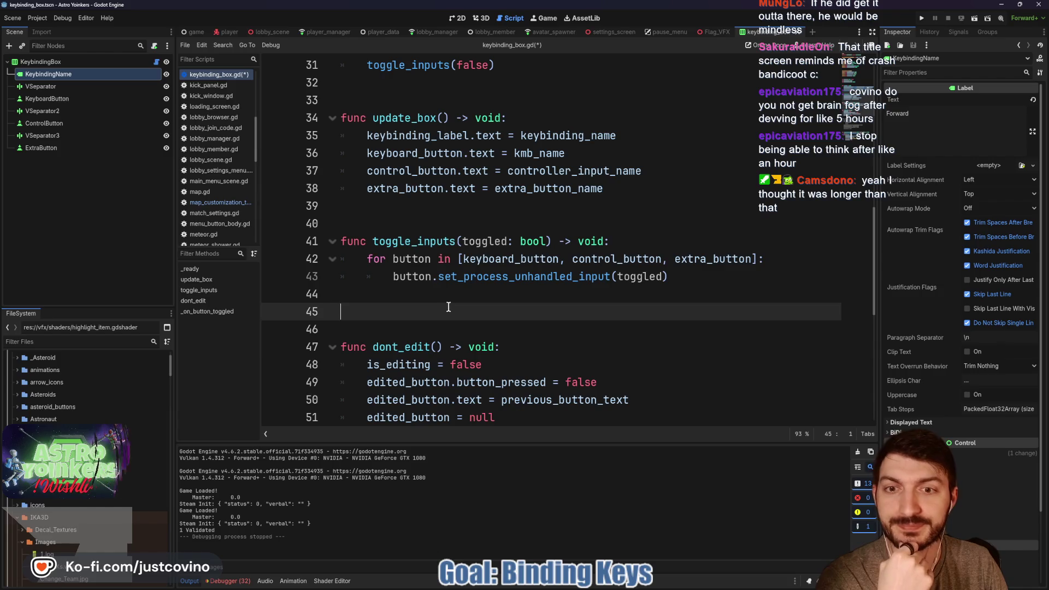
pyautogui.press('BackSpace')
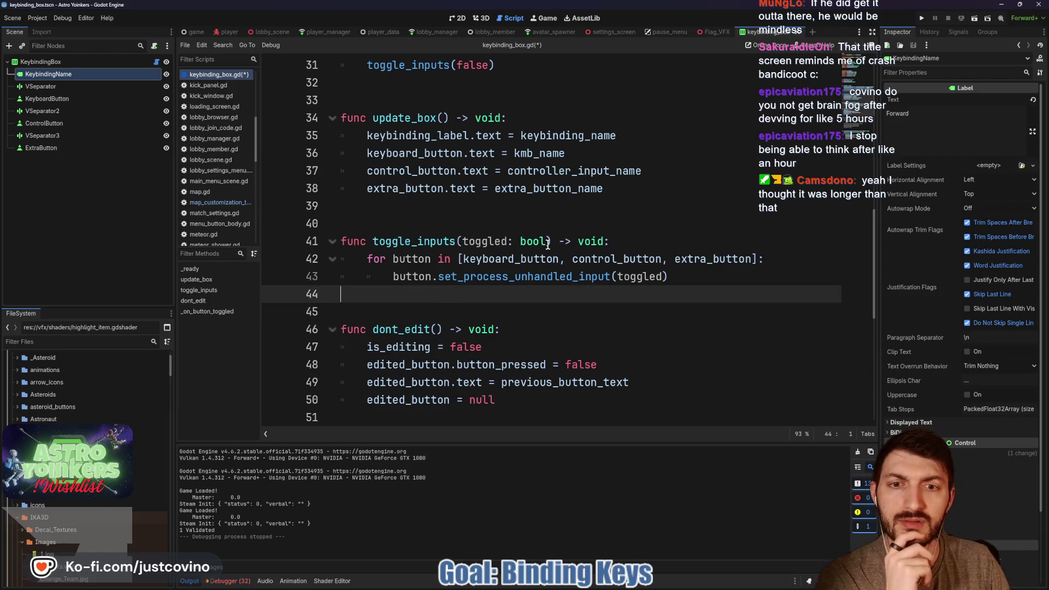
pyautogui.scroll(-7, 541, 270)
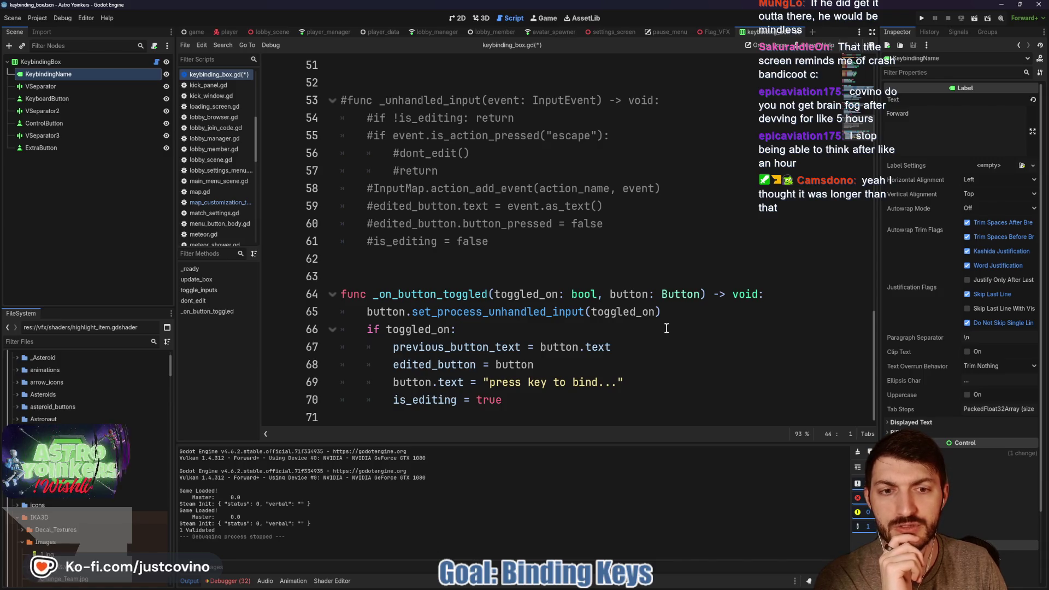
# Rename the function to toggle_inputs_off(), drop its parameter, and pass false inside the loop.
pyautogui.scroll(5, 667, 328)
pyautogui.scroll(2, 667, 327)
pyautogui.click(458, 258)
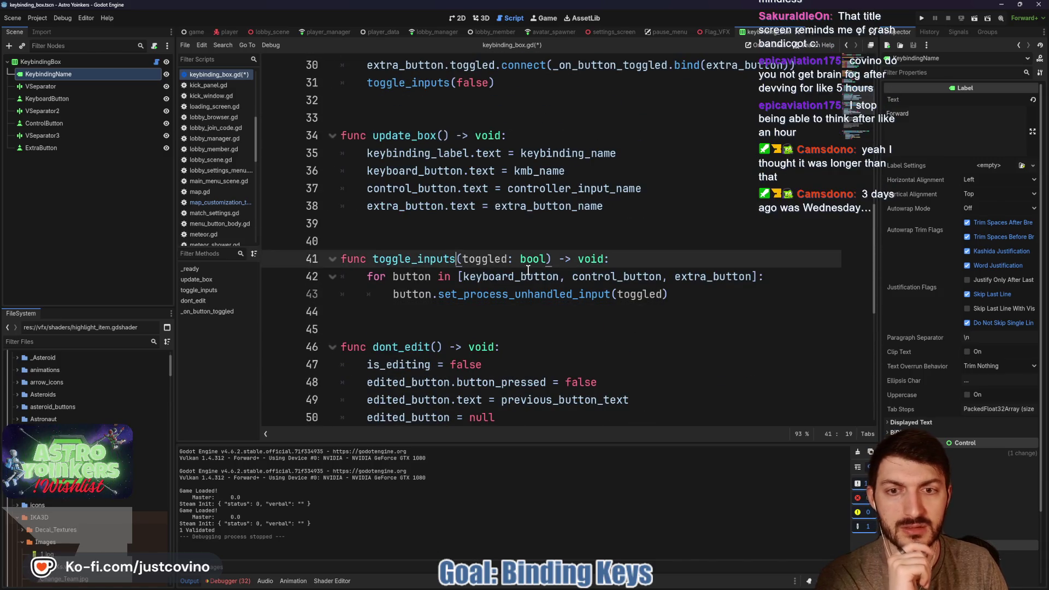
pyautogui.write('_off')
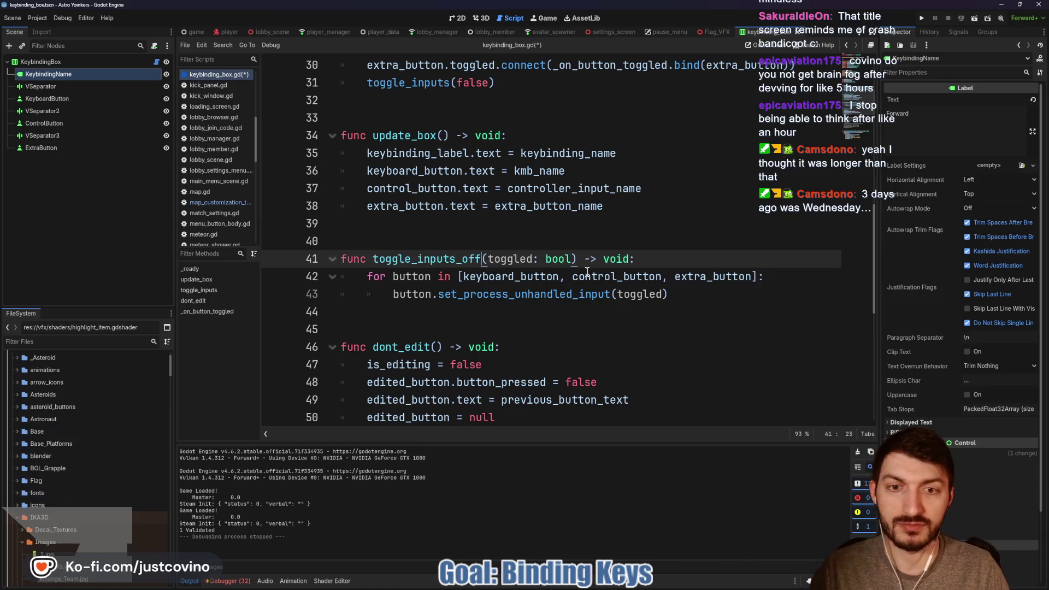
pyautogui.moveTo(570, 259); pyautogui.dragTo(487, 259)
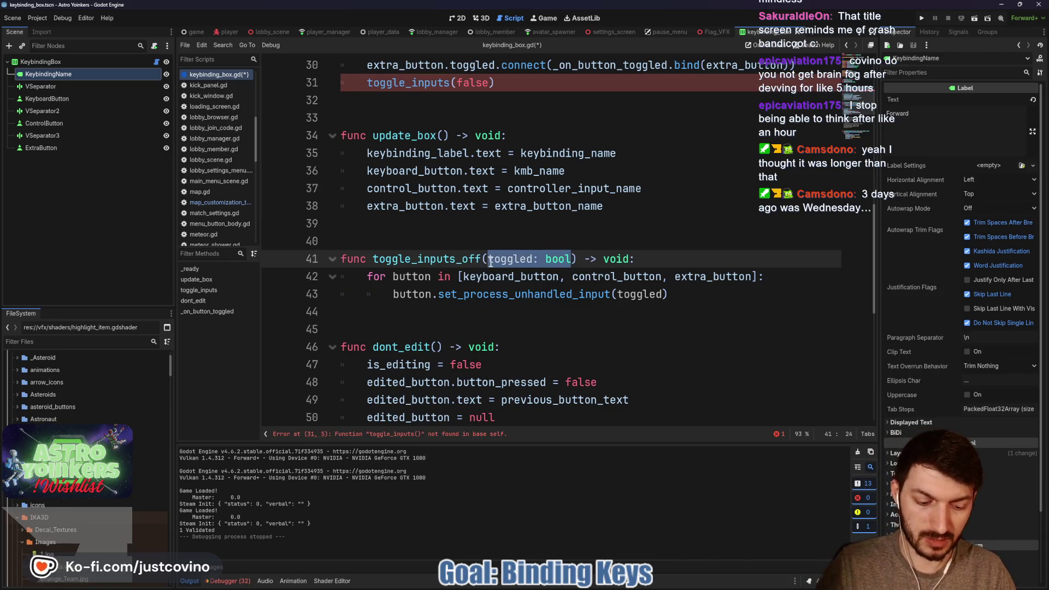
pyautogui.press('BackSpace')
pyautogui.moveTo(663, 294); pyautogui.dragTo(616, 294)
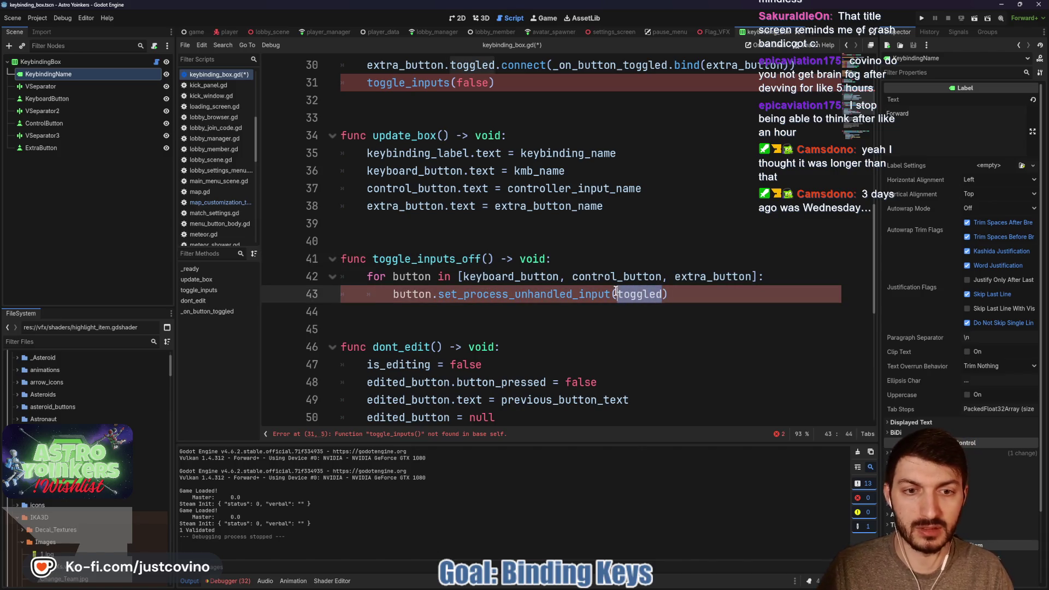
pyautogui.write('false')
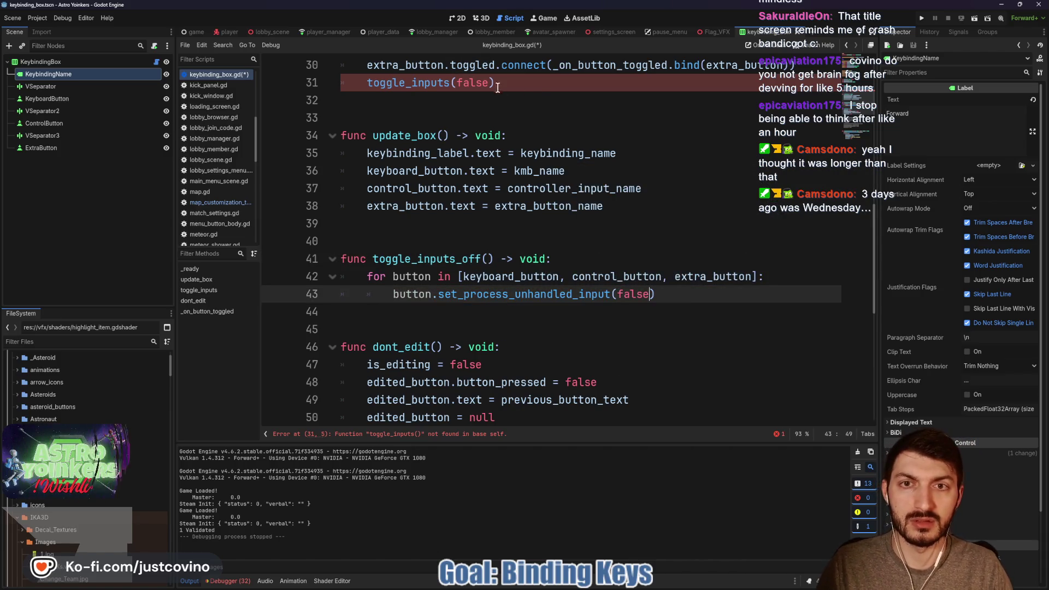
# Change the _ready call on line 31 to toggle_inputs_off() and save the script.
pyautogui.click(452, 82)
pyautogui.write('_off')
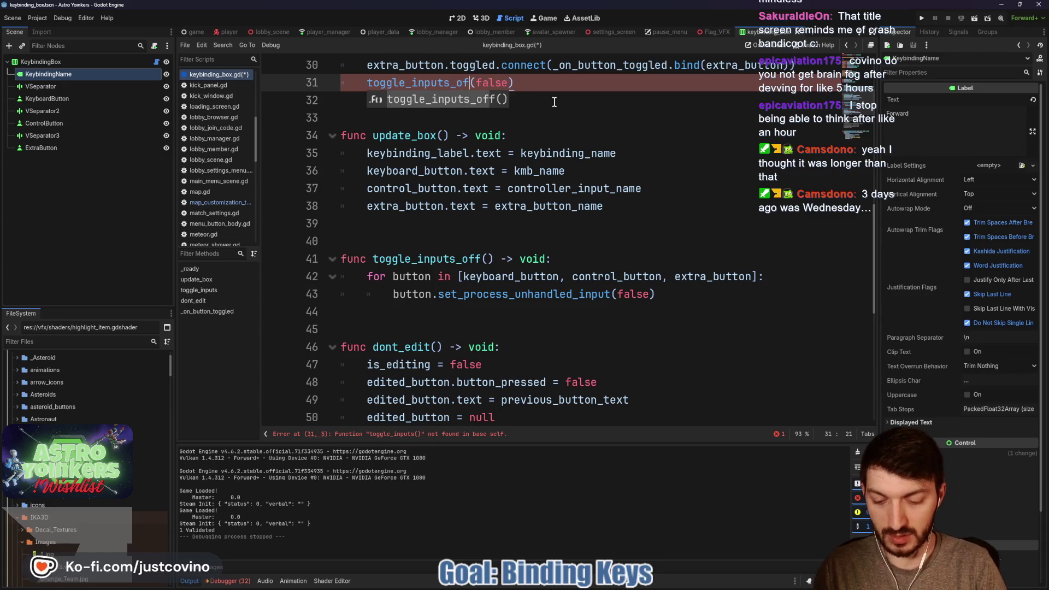
pyautogui.doubleClick(498, 82)
pyautogui.press('BackSpace')
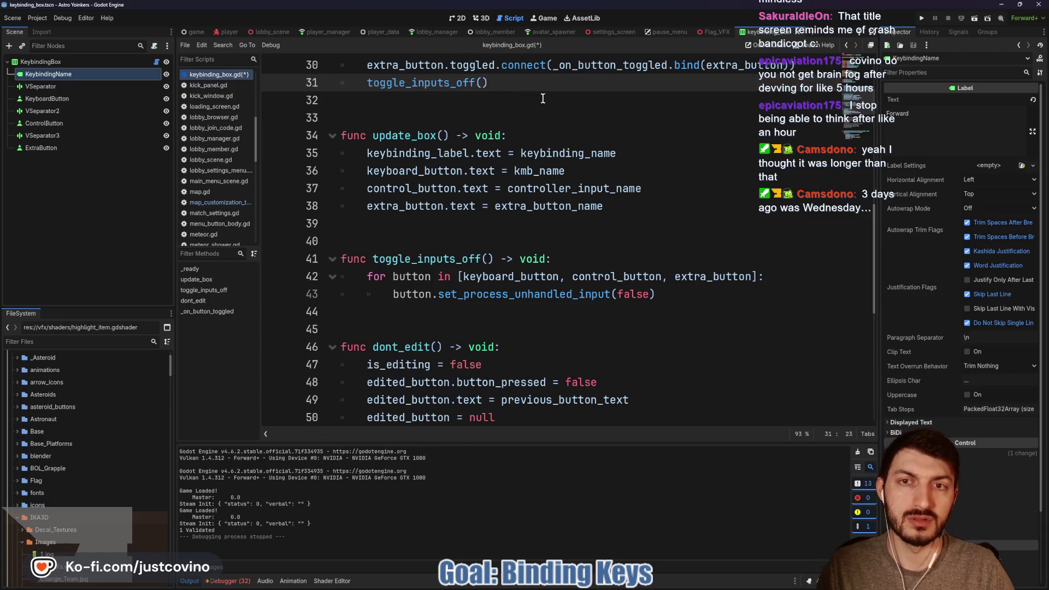
pyautogui.click(544, 99)
pyautogui.hotkey('ctrl', 's')
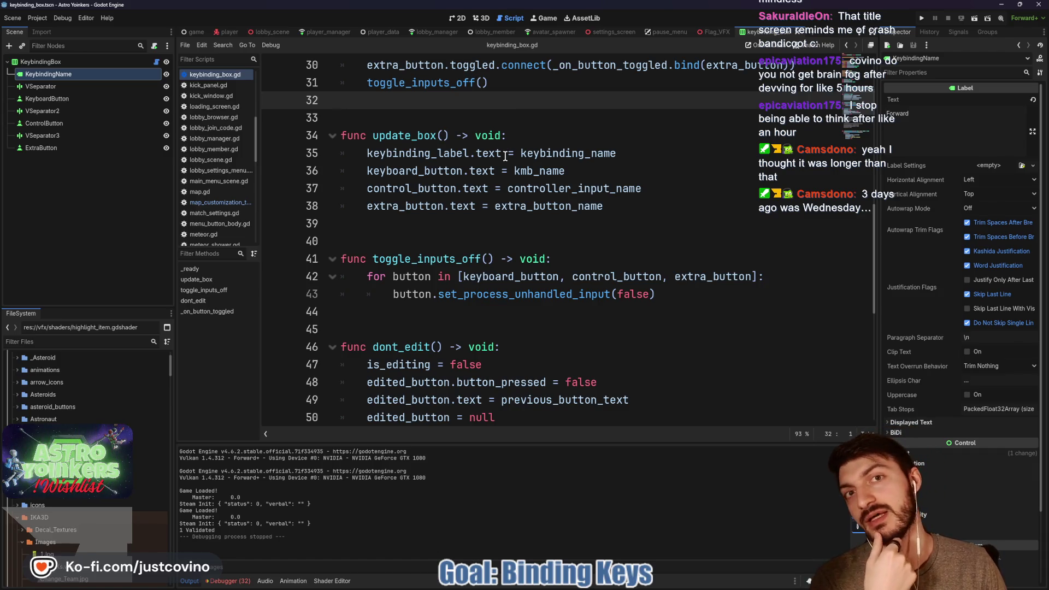
# Look over the script, then run the game with F5.
pyautogui.click(476, 218)
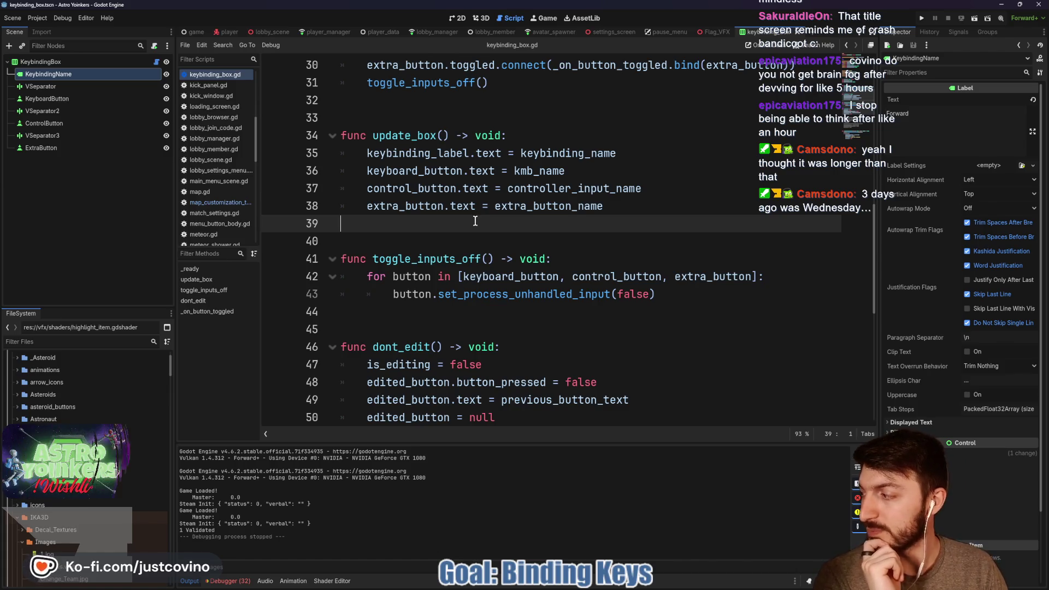
pyautogui.scroll(-7, 475, 221)
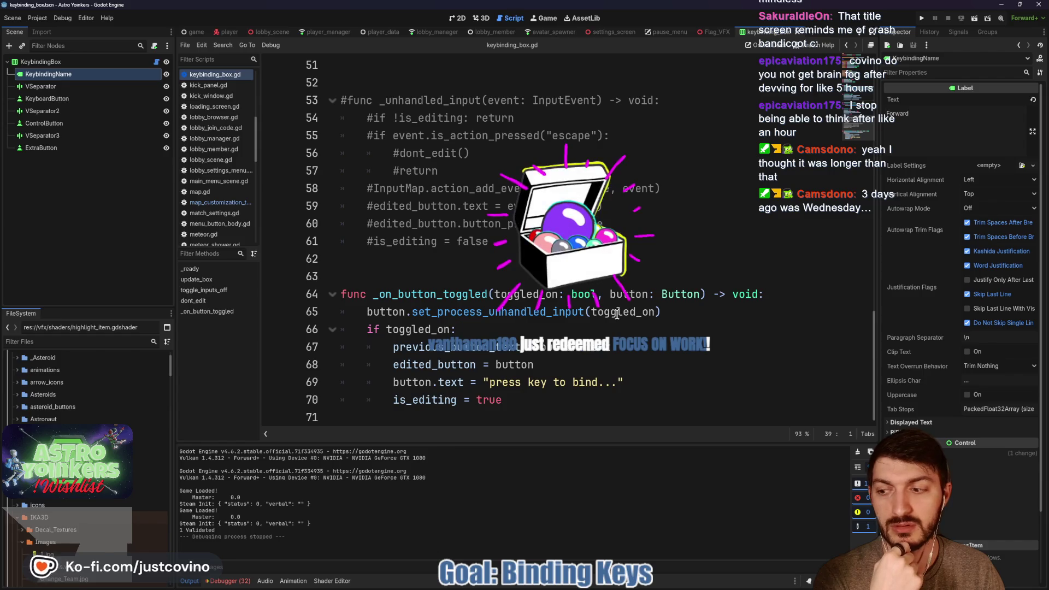
pyautogui.click(566, 330)
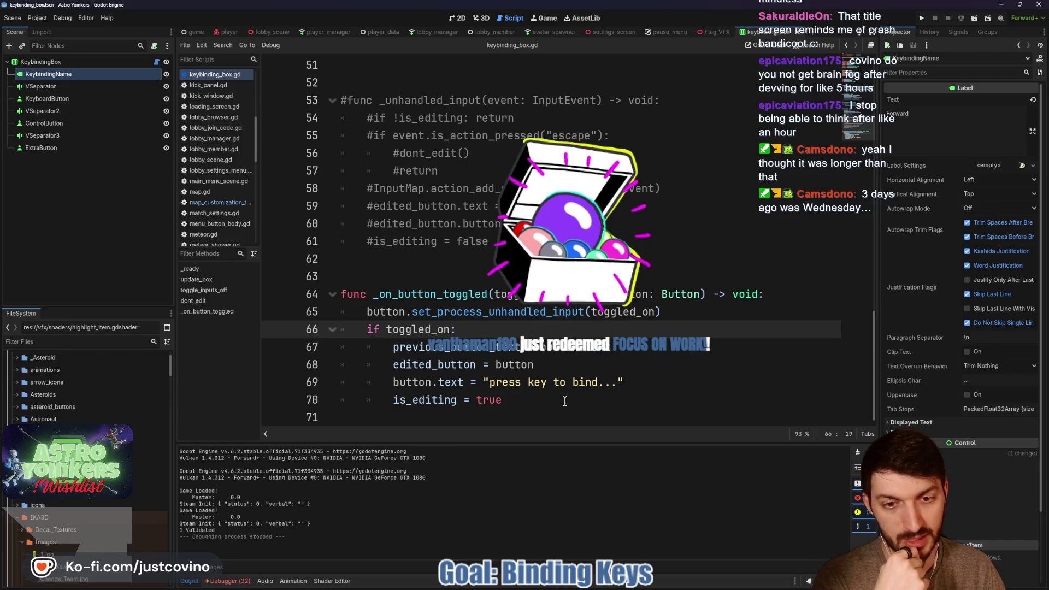
pyautogui.scroll(3, 511, 356)
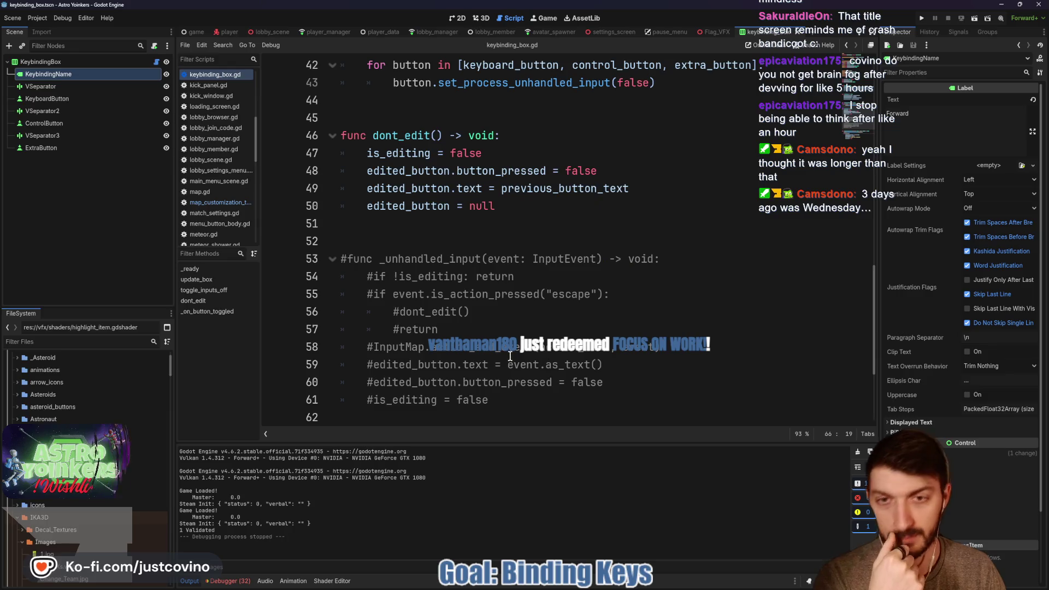
pyautogui.scroll(-3, 511, 356)
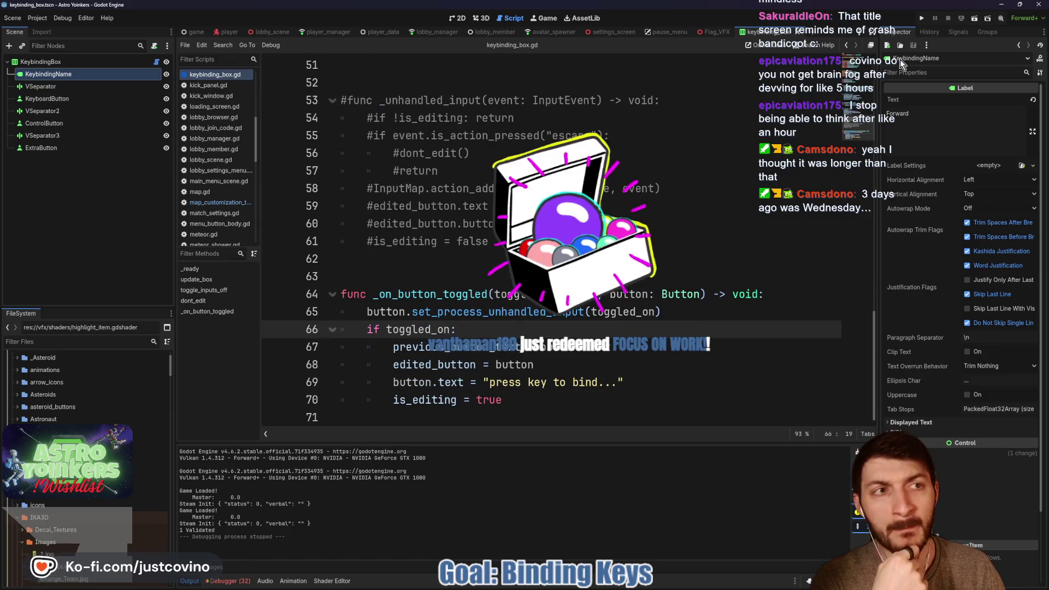
pyautogui.press('F5')
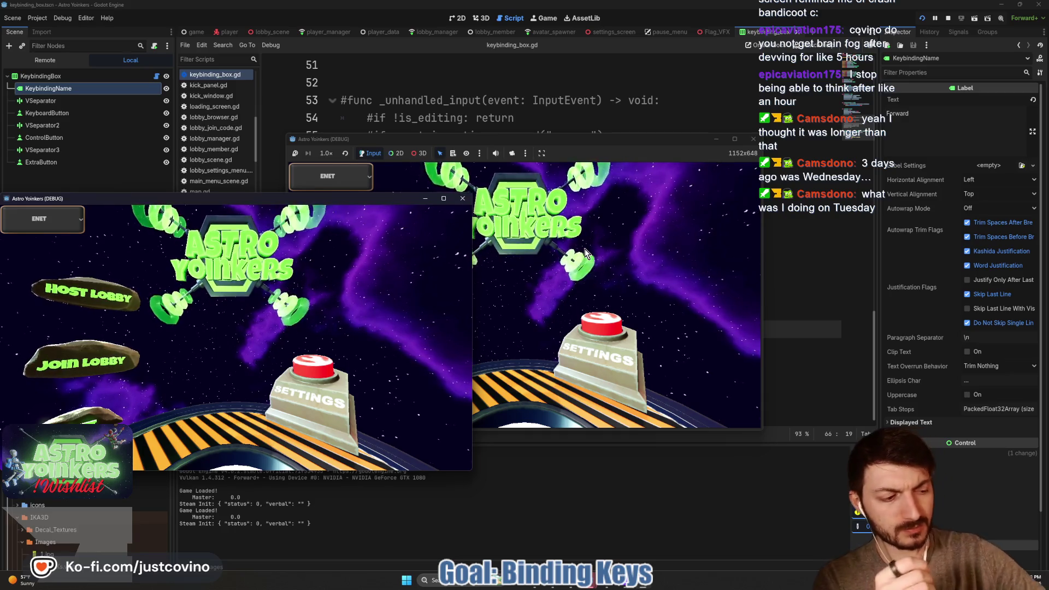
# Close the extra debug window, open Settings > Customize Keybinds, and activate the Forward W binding.
pyautogui.click(463, 199)
pyautogui.click(363, 244)
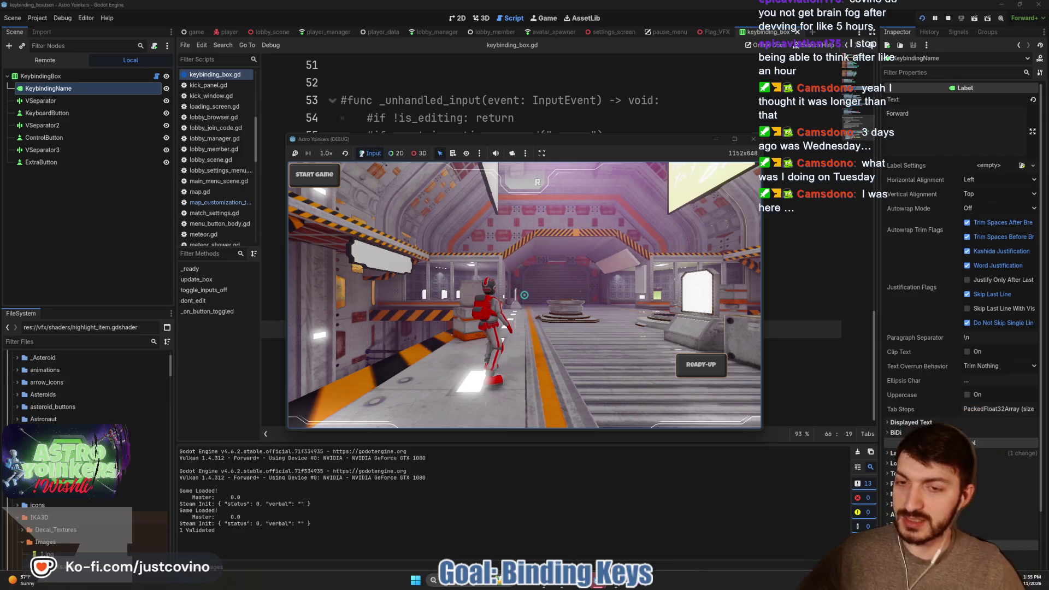
pyautogui.moveTo(525, 295)
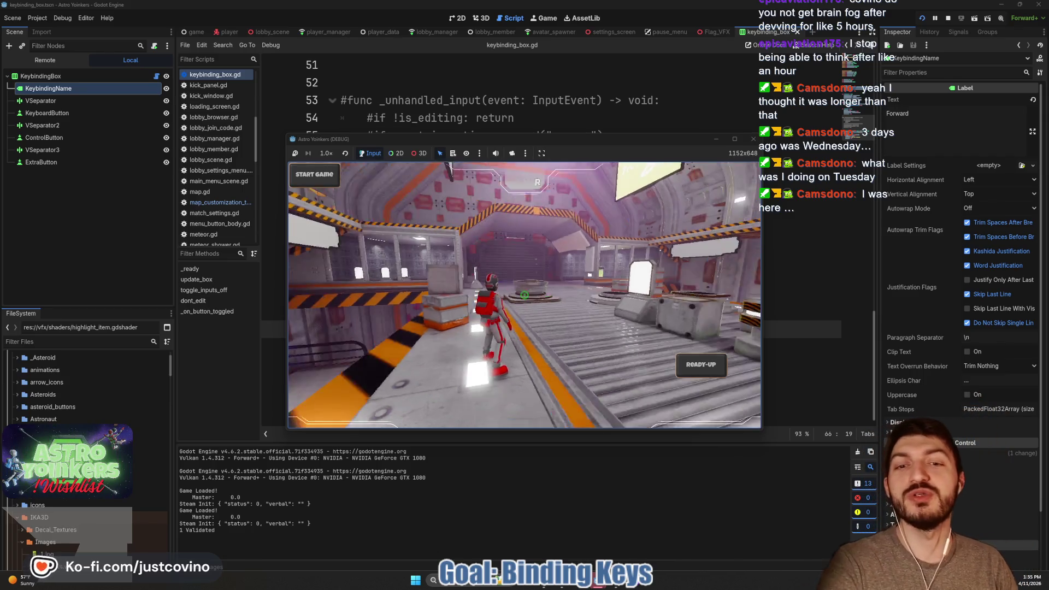
pyautogui.press('Escape')
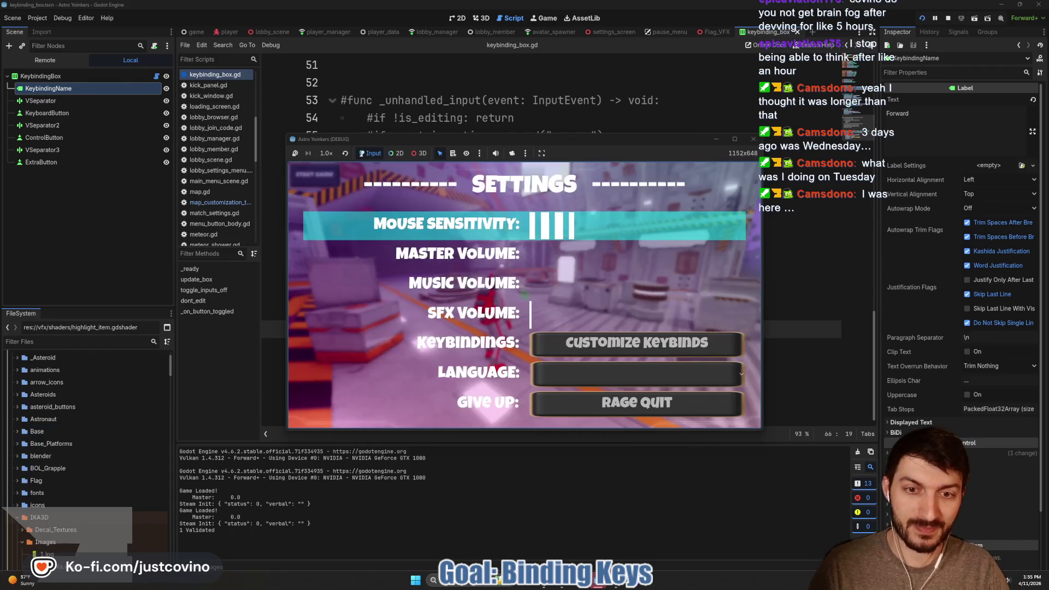
pyautogui.press('Down')
pyautogui.press('Down')
pyautogui.press('Down')
pyautogui.press('Return')
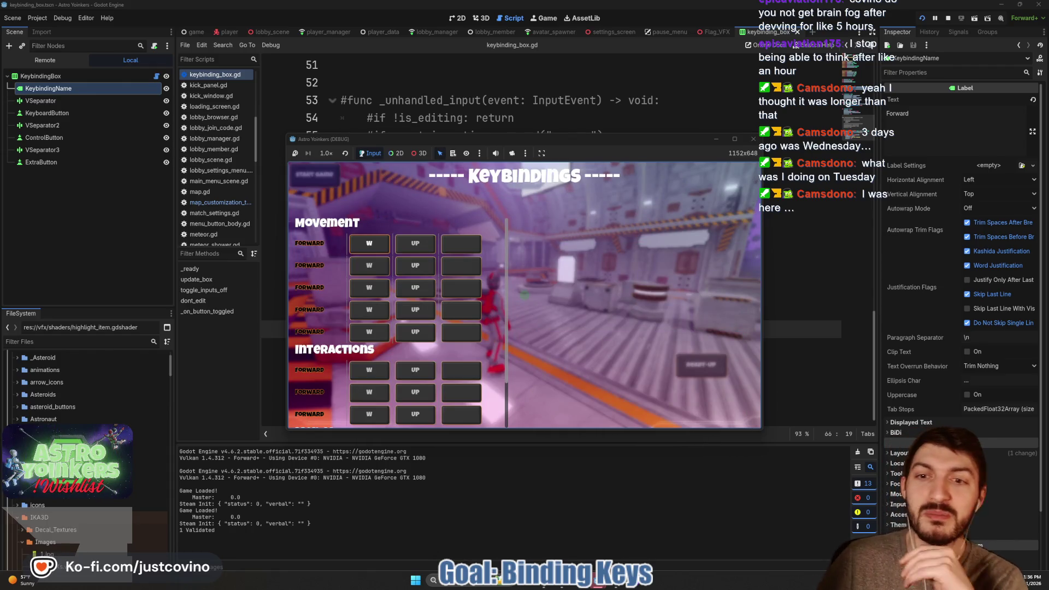
pyautogui.press('Return')
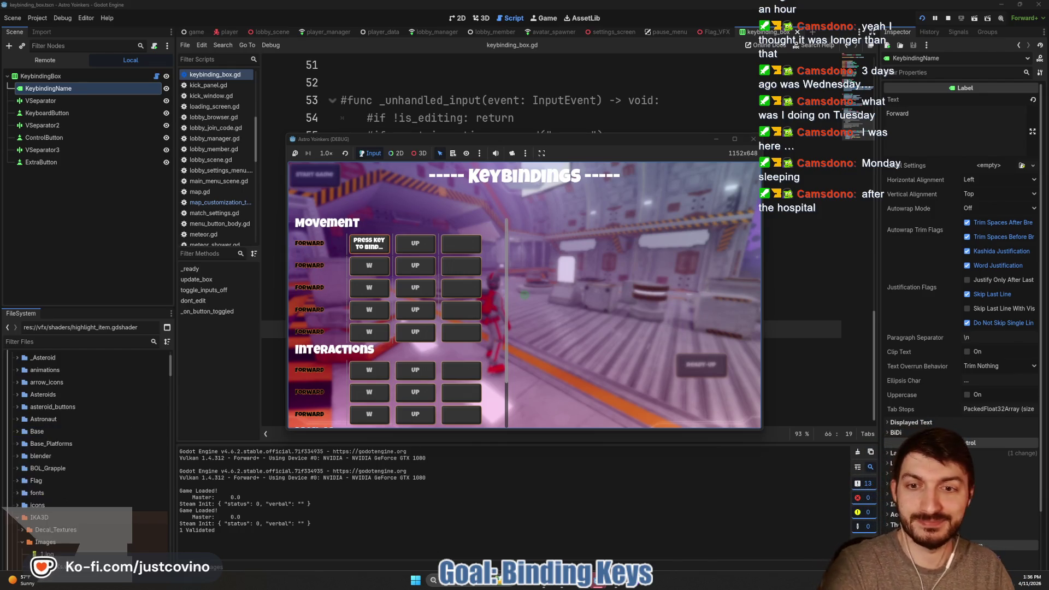
# Escape back to gameplay, turn the camera, and stop the running game.
pyautogui.press('Escape')
pyautogui.press('Escape')
pyautogui.moveTo(397, 315); pyautogui.dragTo(585, 246)
pyautogui.click(751, 140)
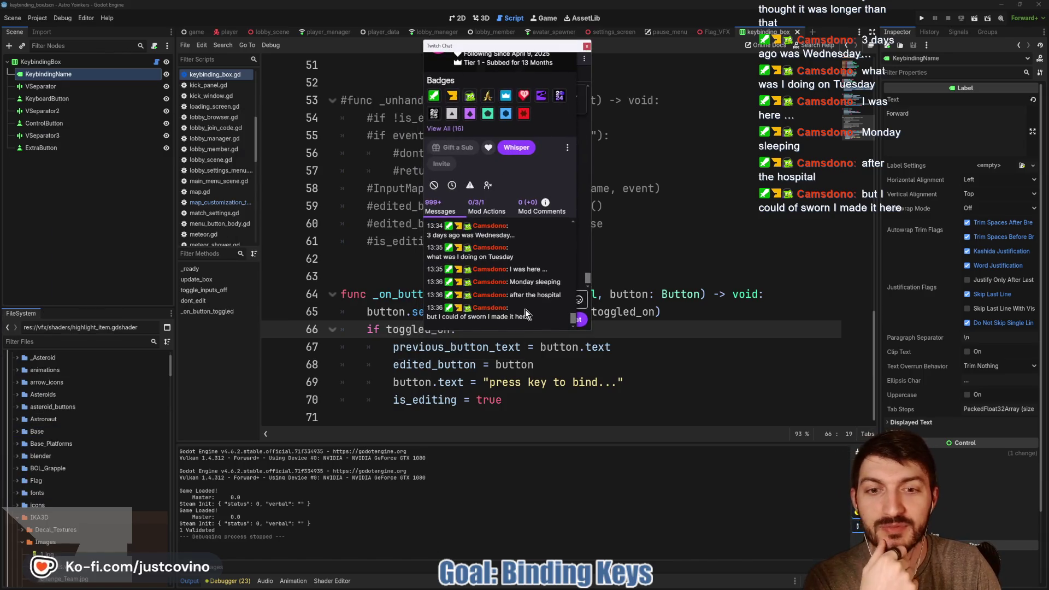
# Scroll through the viewer's earlier messages on the Twitch Chat card, then close the chat window.
pyautogui.scroll(2, 521, 297)
pyautogui.scroll(-5, 520, 296)
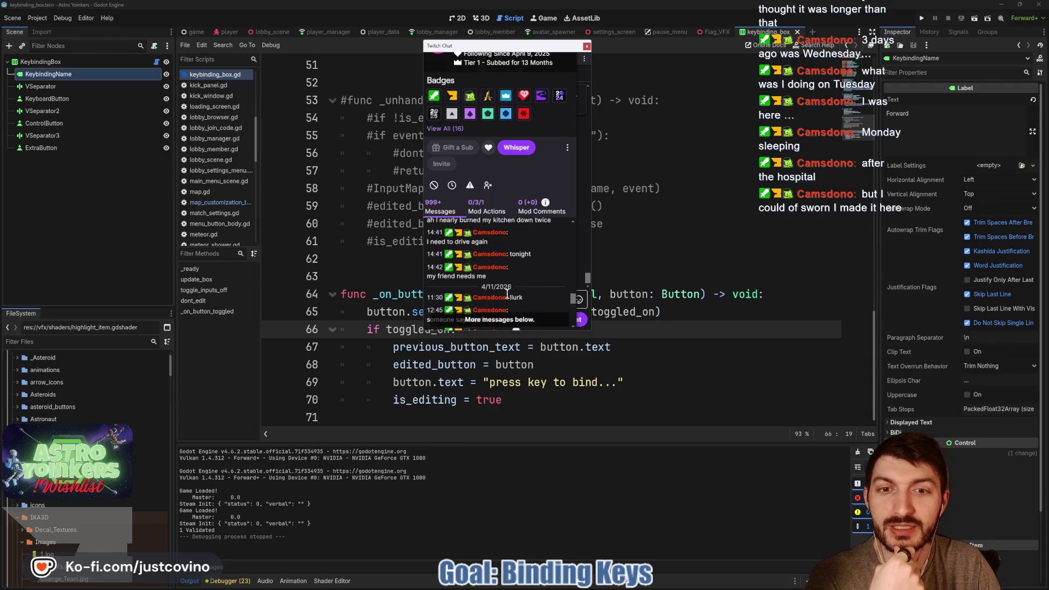
pyautogui.scroll(-8, 501, 288)
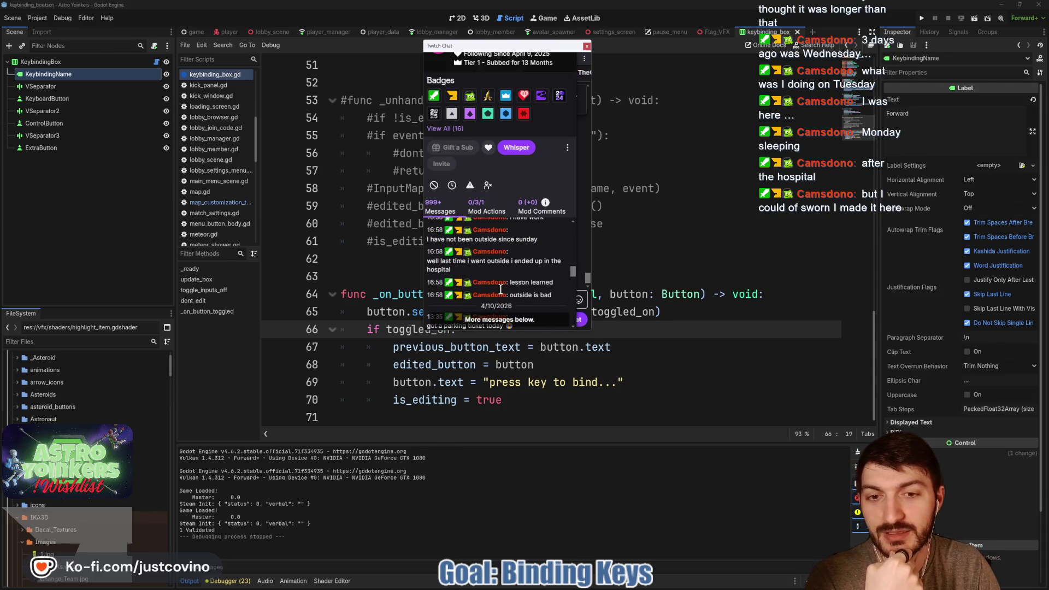
pyautogui.scroll(-6, 501, 310)
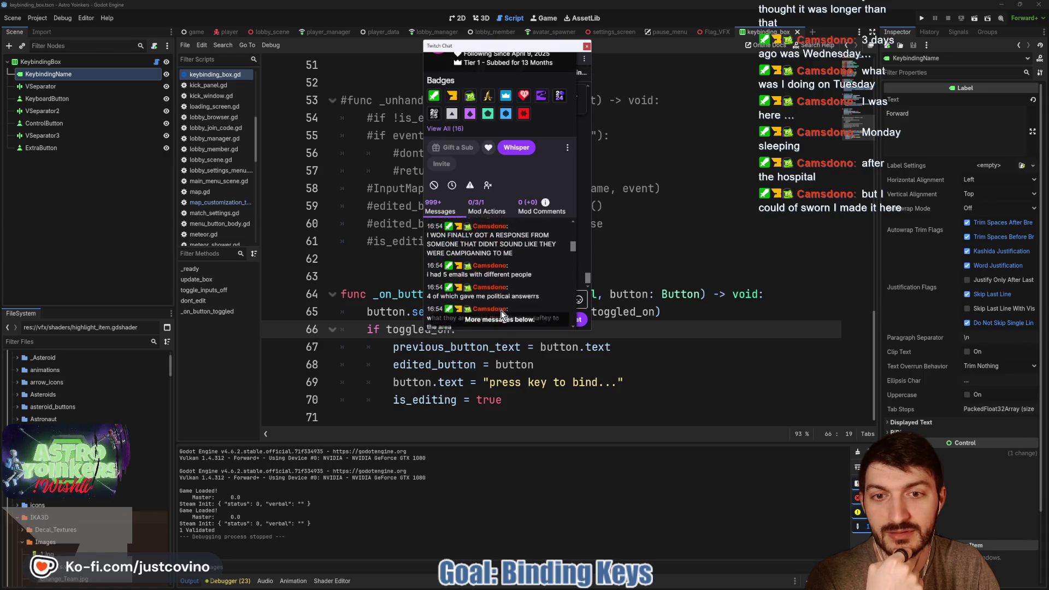
pyautogui.scroll(8, 500, 306)
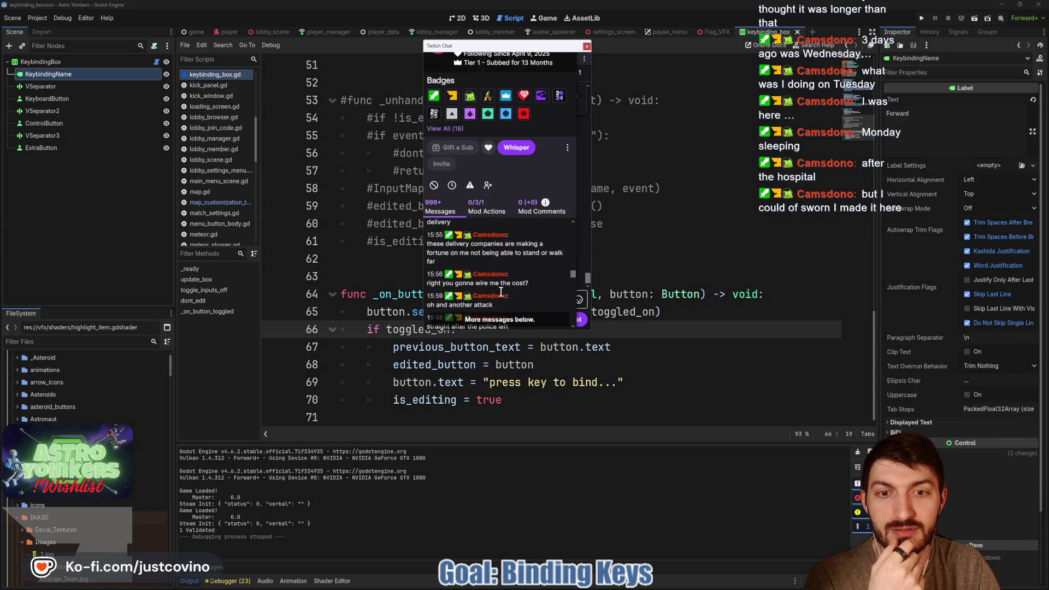
pyautogui.scroll(8, 501, 292)
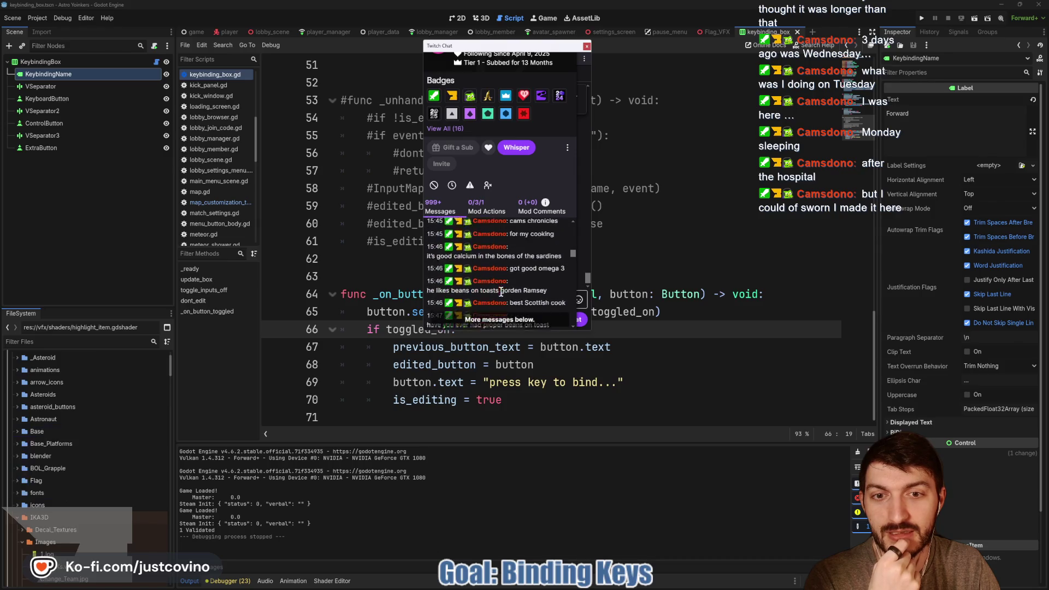
pyautogui.scroll(-8, 501, 292)
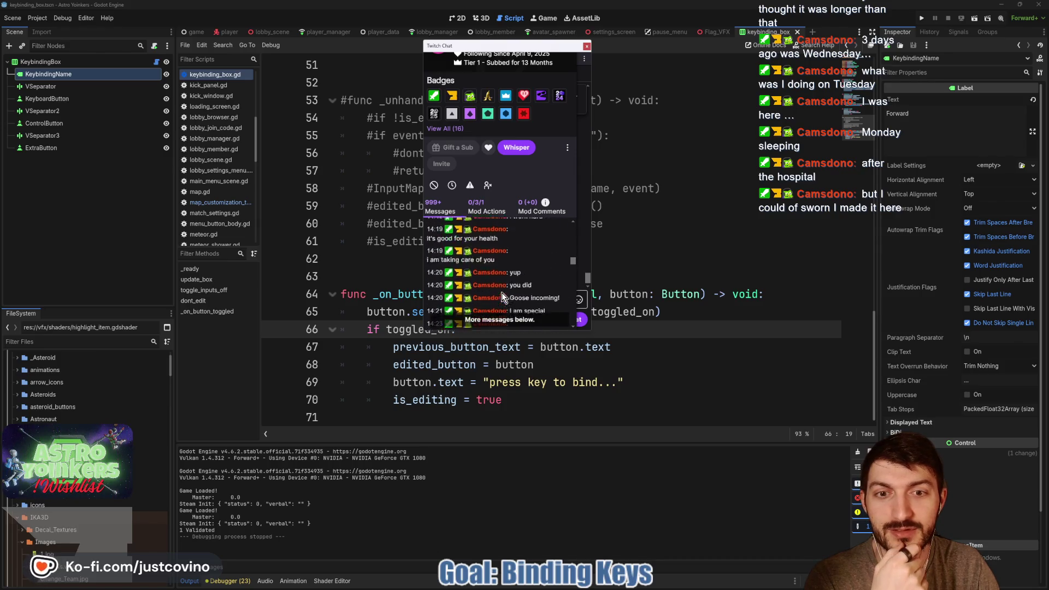
pyautogui.scroll(10, 504, 295)
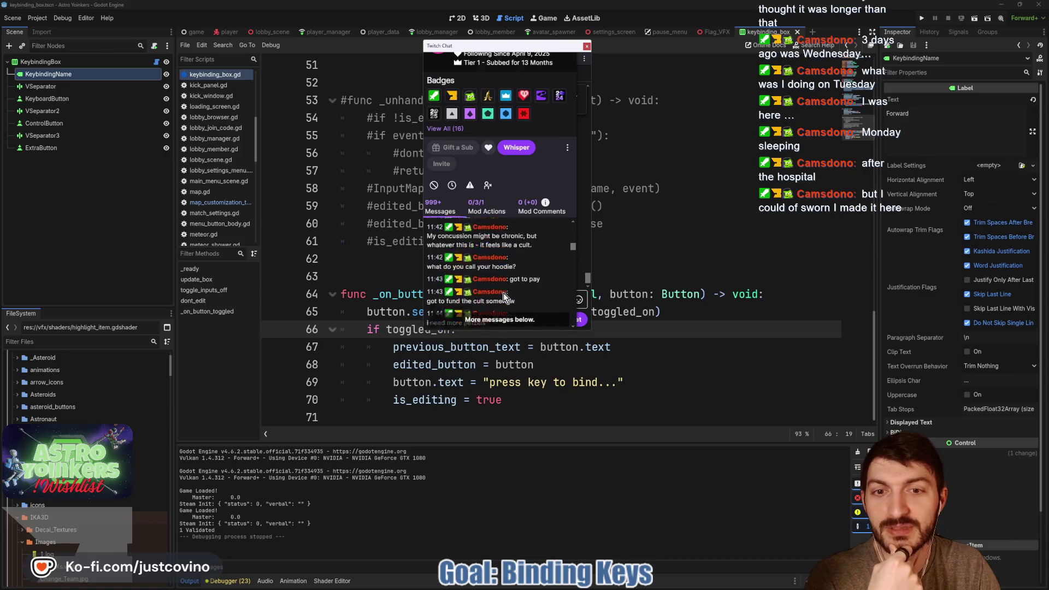
pyautogui.scroll(2, 503, 293)
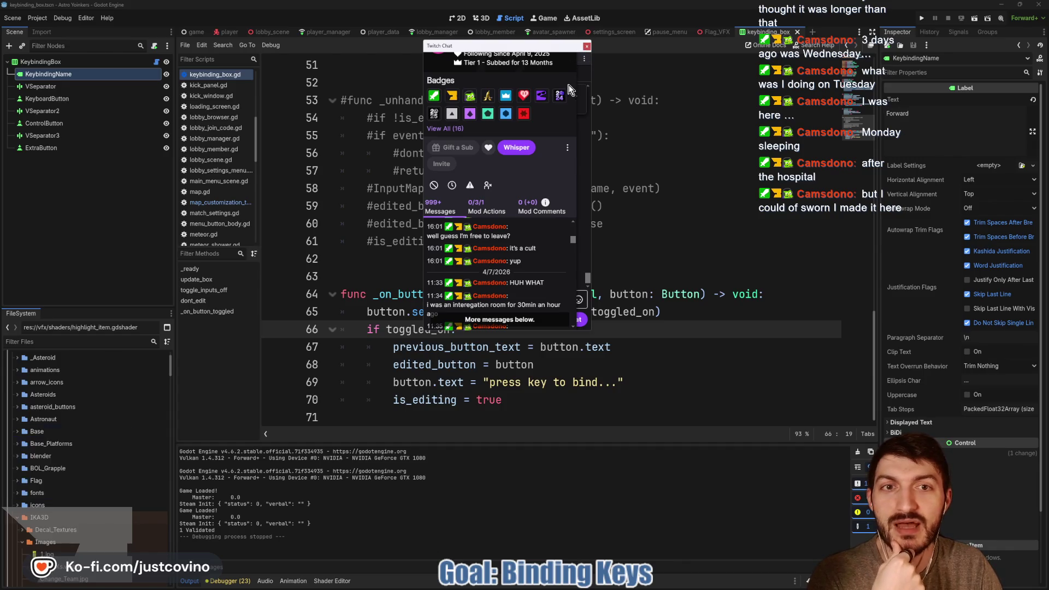
pyautogui.scroll(2, 557, 111)
pyautogui.click(509, 47)
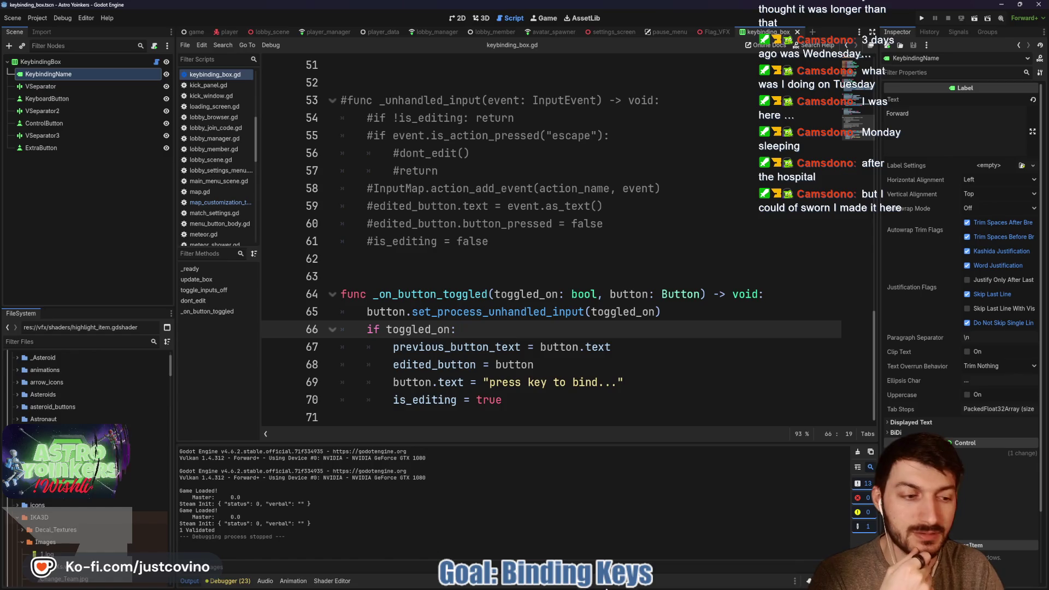
pyautogui.moveTo(630, 586)
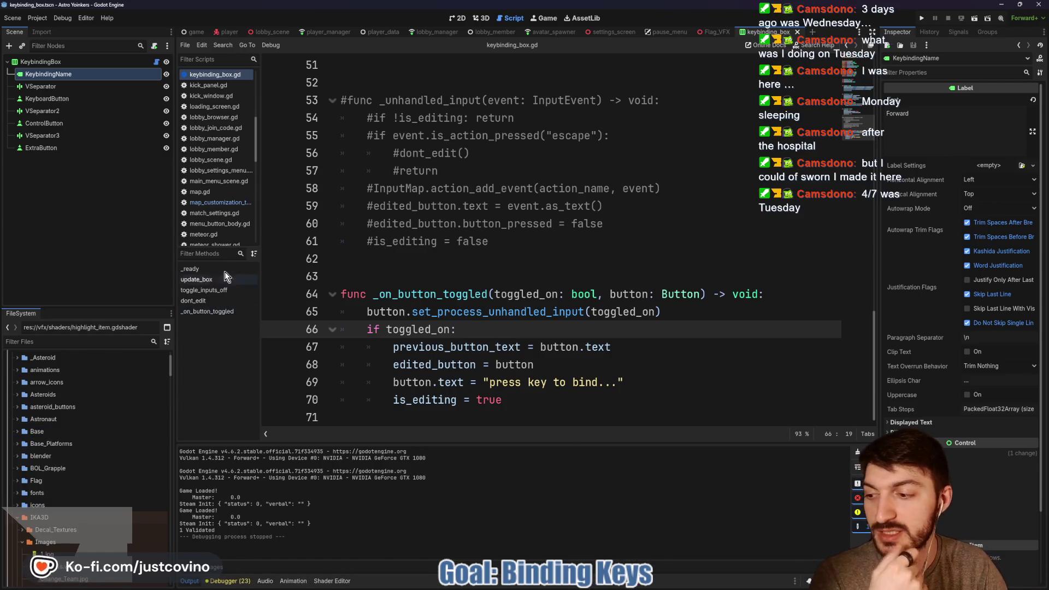
# Open a chatter's profile card in Twitch Chat and scroll back through their message history.
pyautogui.hotkey('alt', 'Tab')
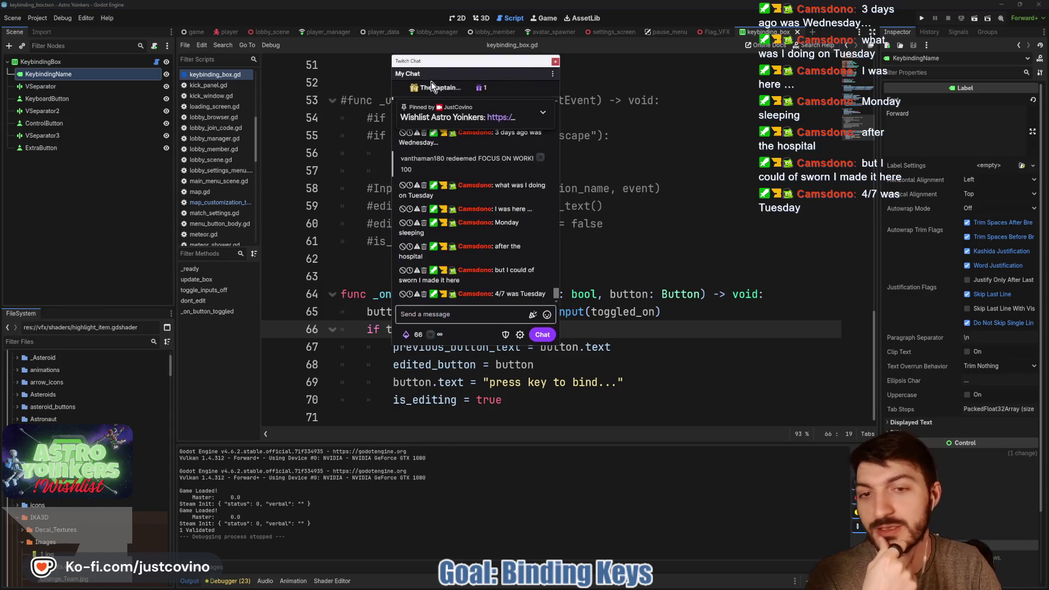
pyautogui.click(490, 294)
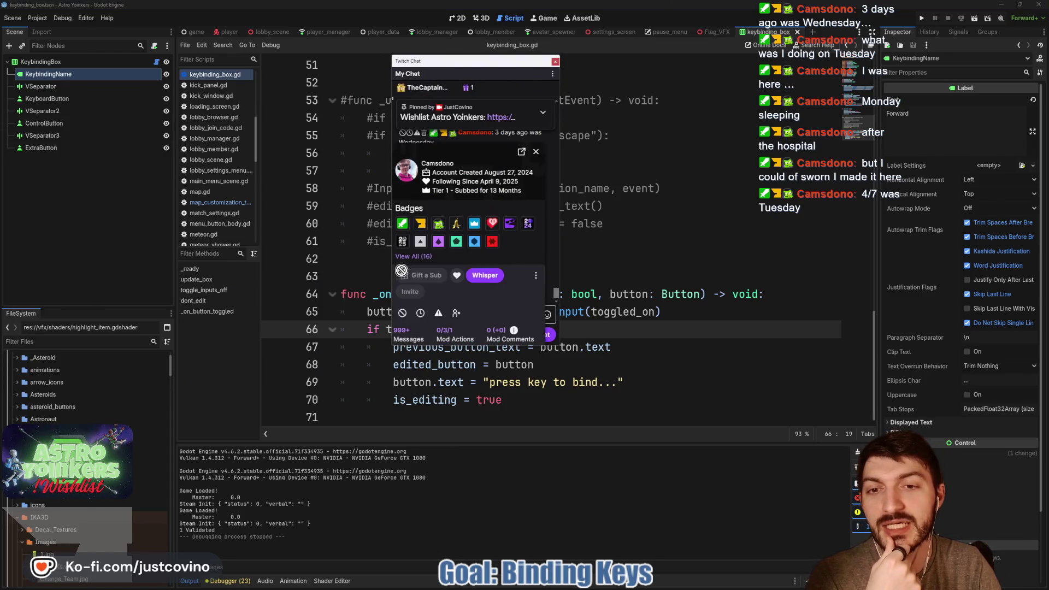
pyautogui.scroll(-2, 476, 287)
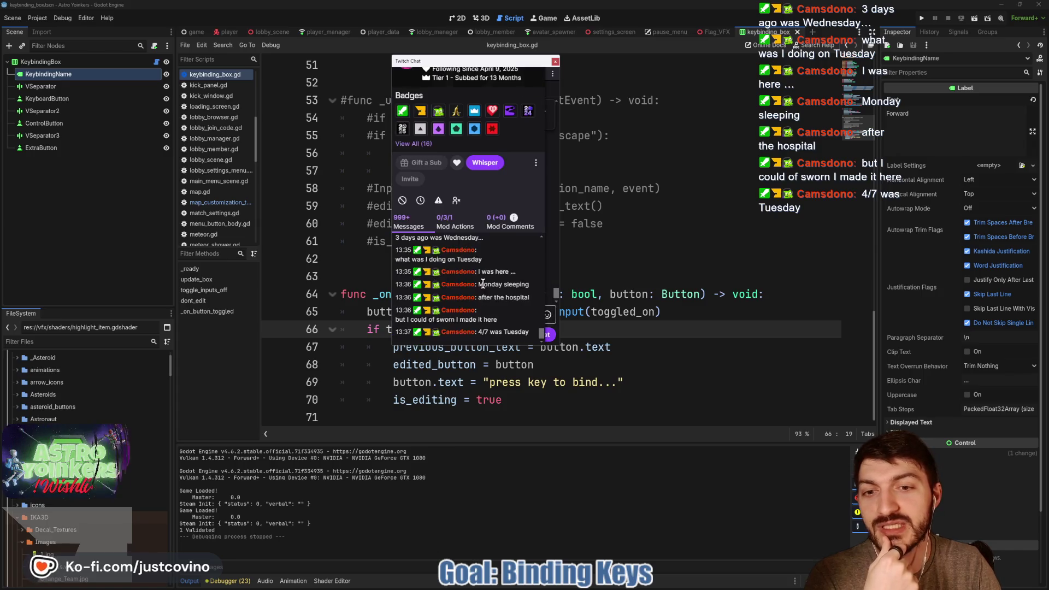
pyautogui.scroll(5, 485, 289)
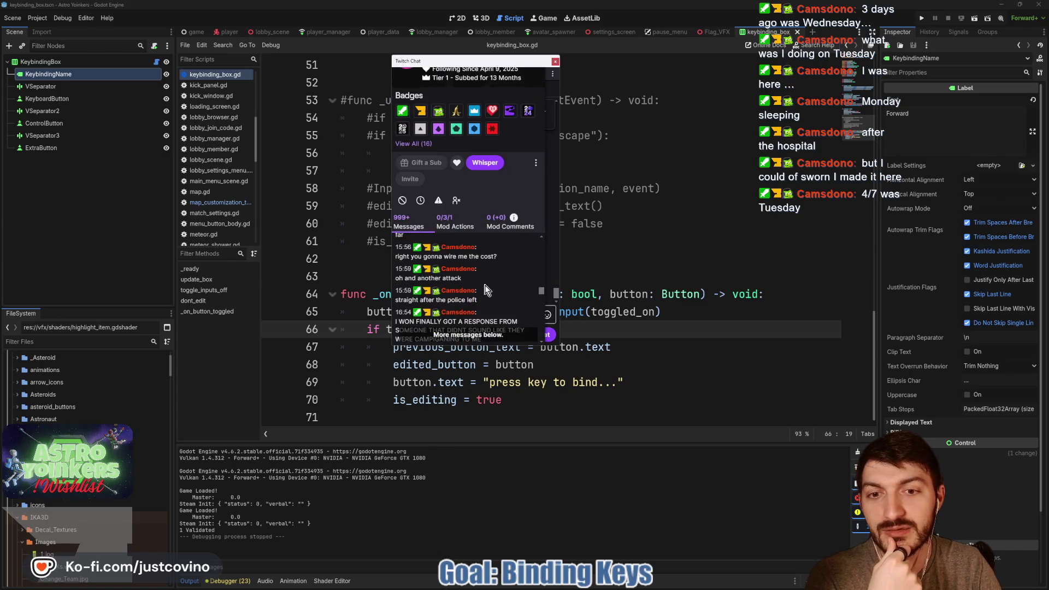
pyautogui.scroll(10, 485, 290)
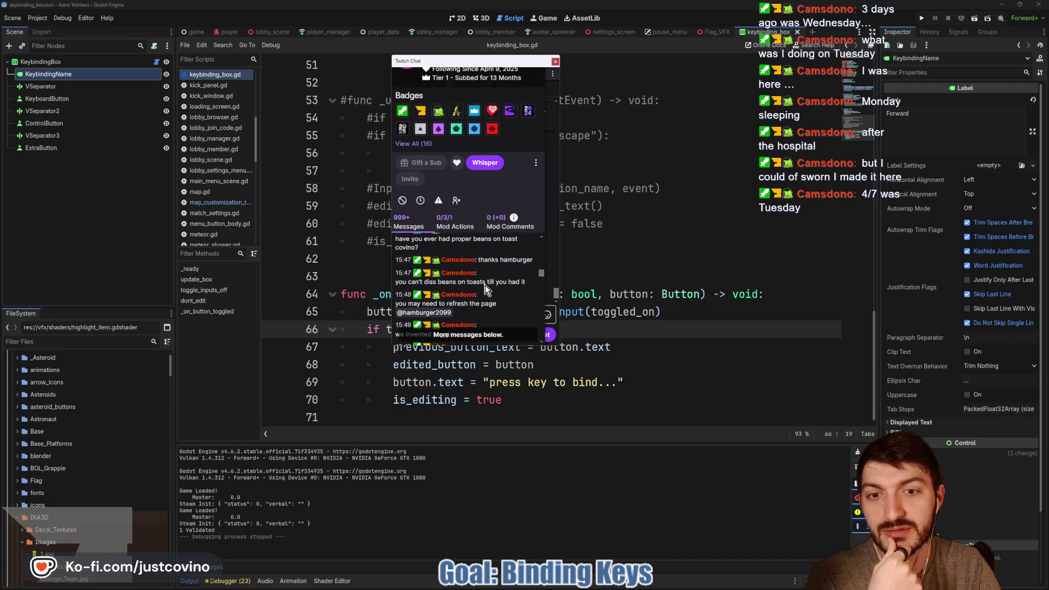
pyautogui.scroll(10, 485, 290)
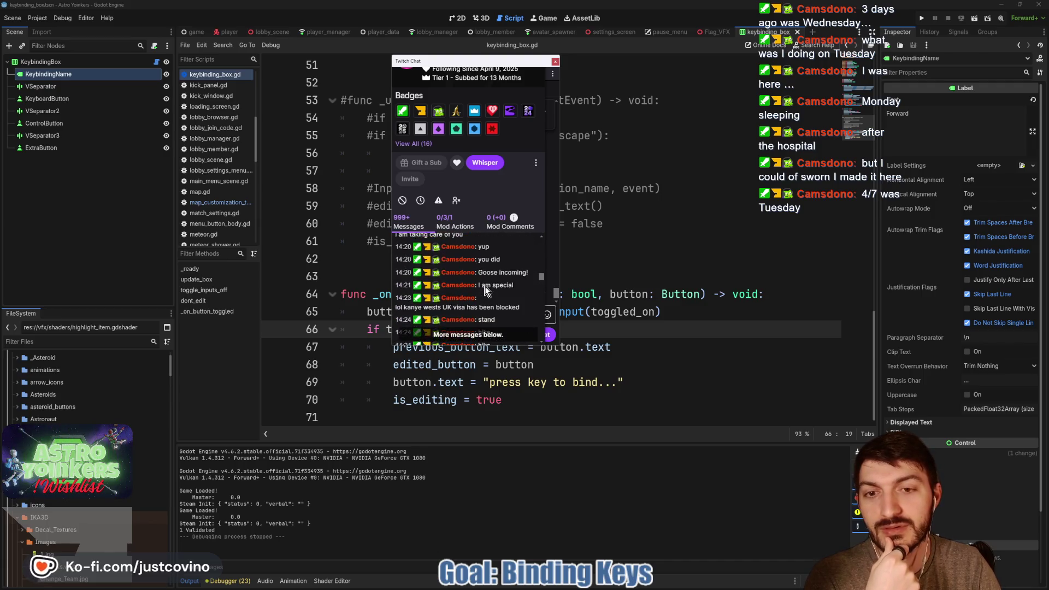
pyautogui.scroll(10, 485, 290)
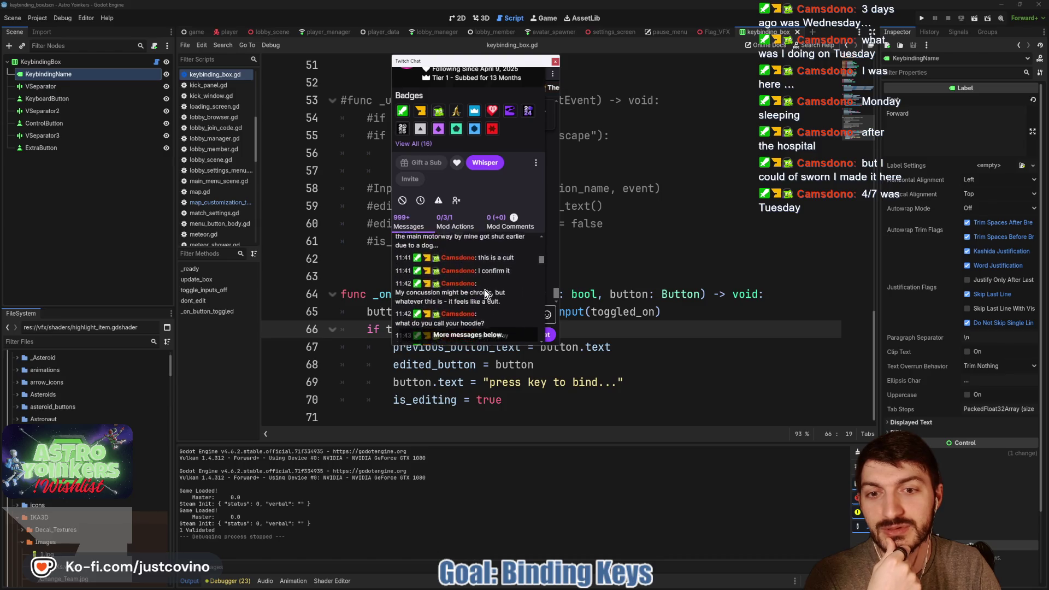
pyautogui.scroll(10, 484, 290)
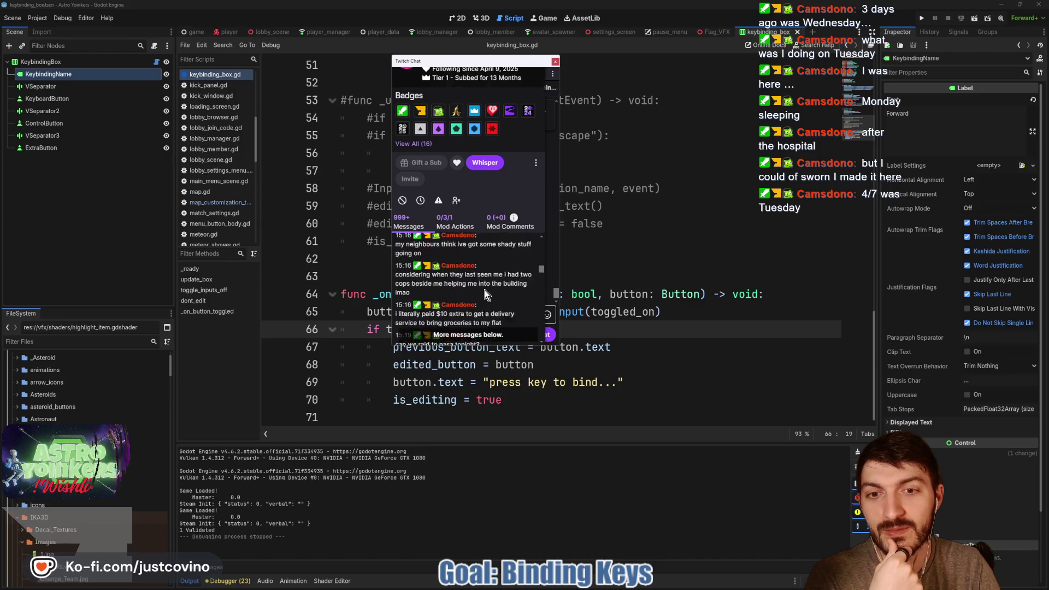
pyautogui.scroll(10, 484, 291)
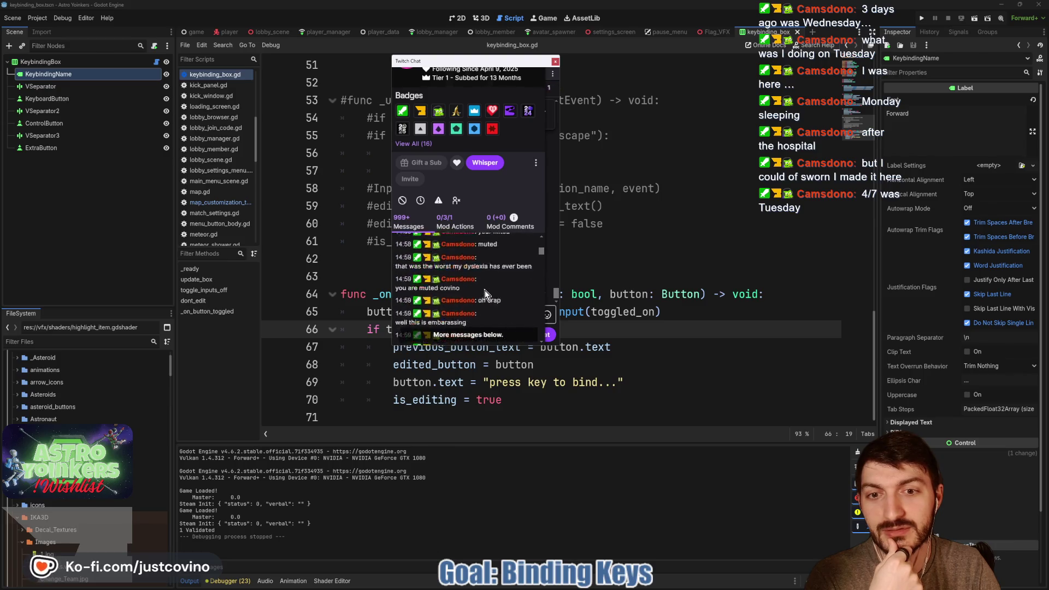
pyautogui.scroll(10, 485, 290)
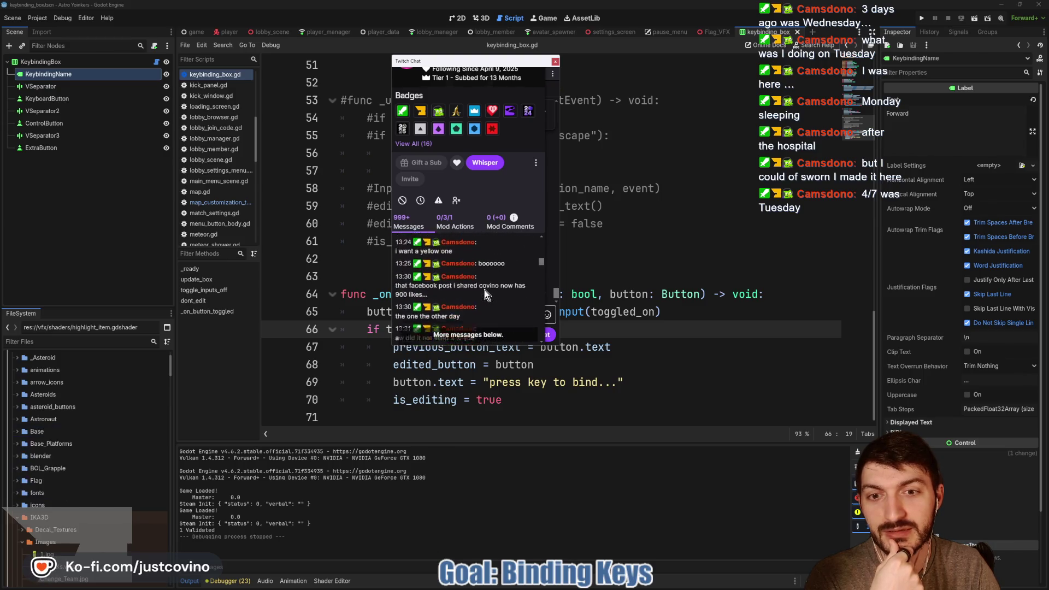
pyautogui.rightClick(485, 291)
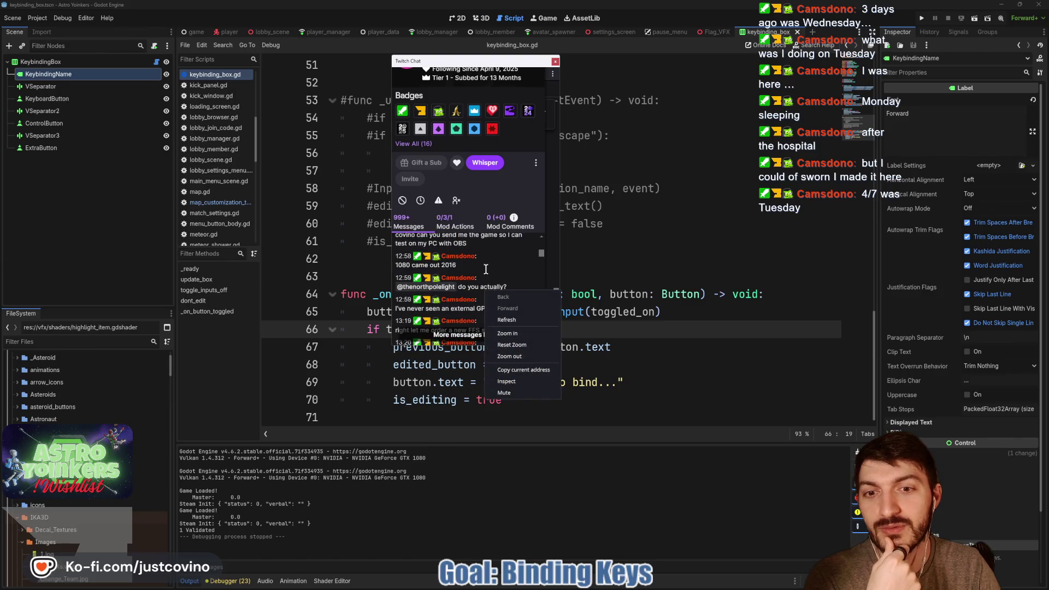
pyautogui.scroll(5, 484, 290)
pyautogui.click(491, 271)
pyautogui.scroll(10, 491, 272)
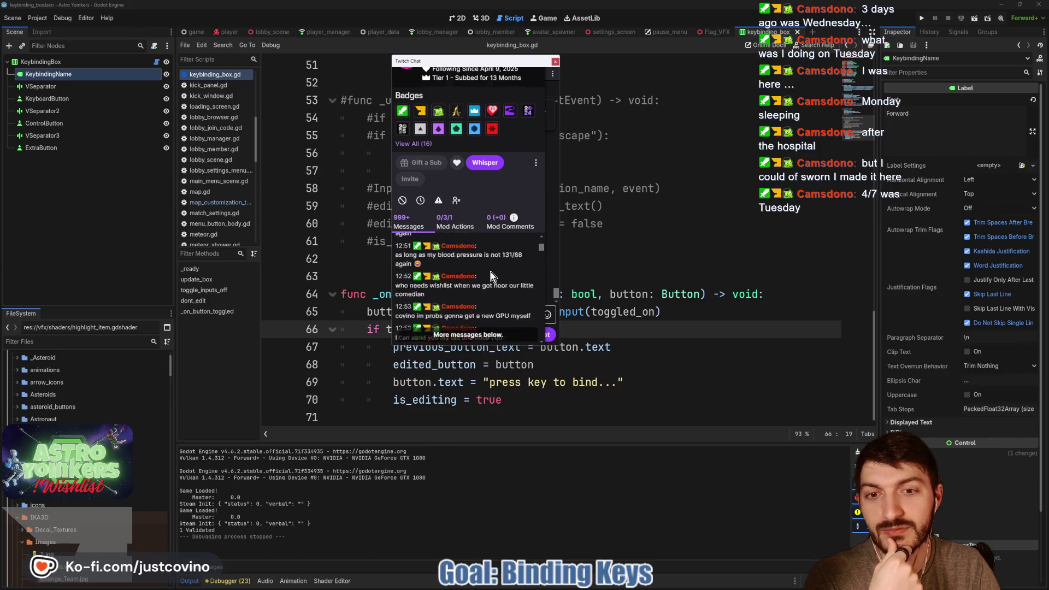
pyautogui.scroll(15, 489, 280)
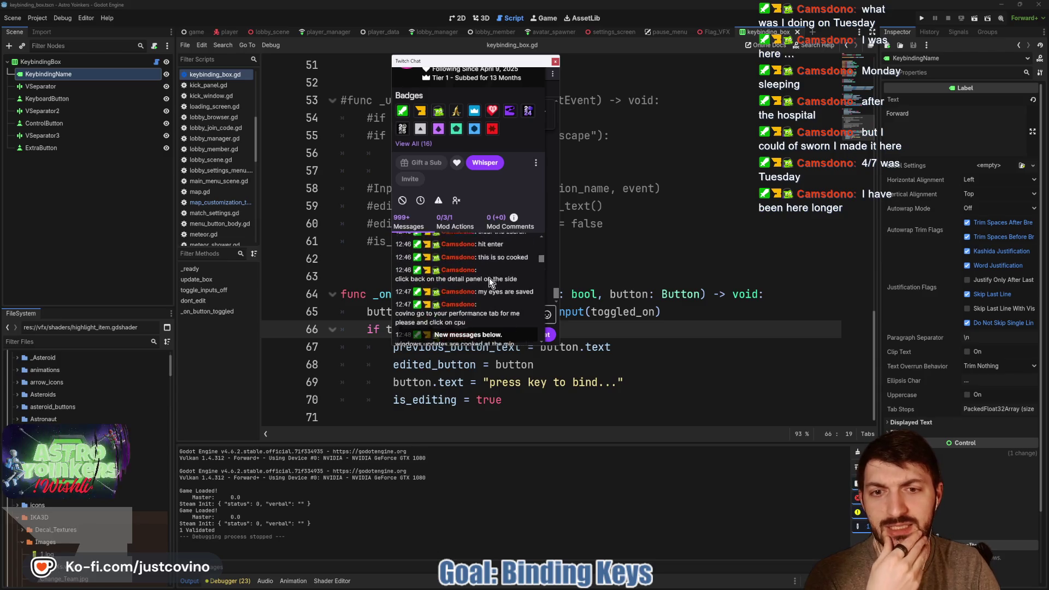
pyautogui.scroll(3, 490, 288)
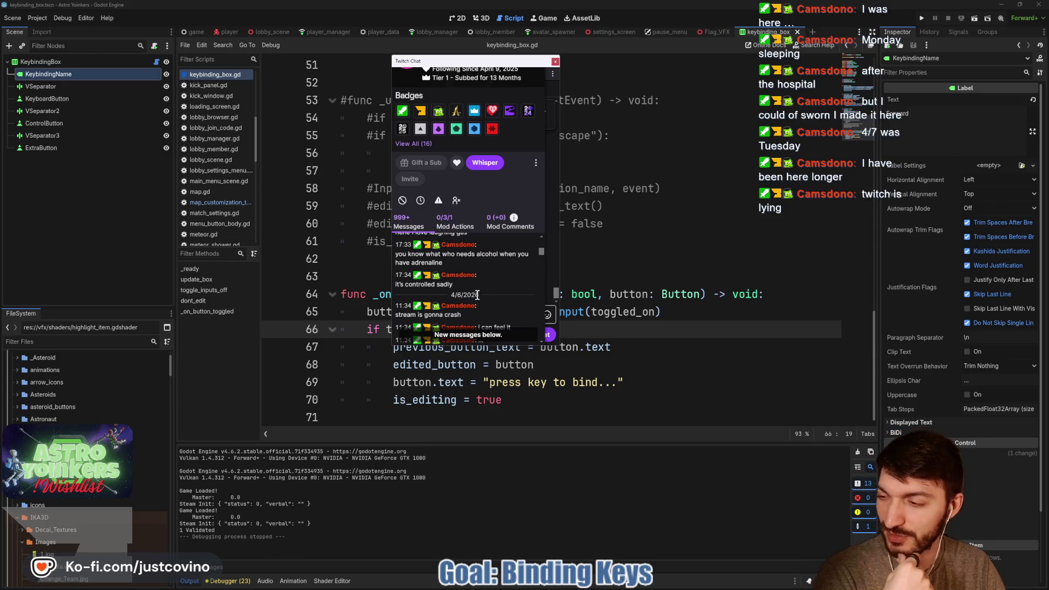
pyautogui.scroll(10, 476, 296)
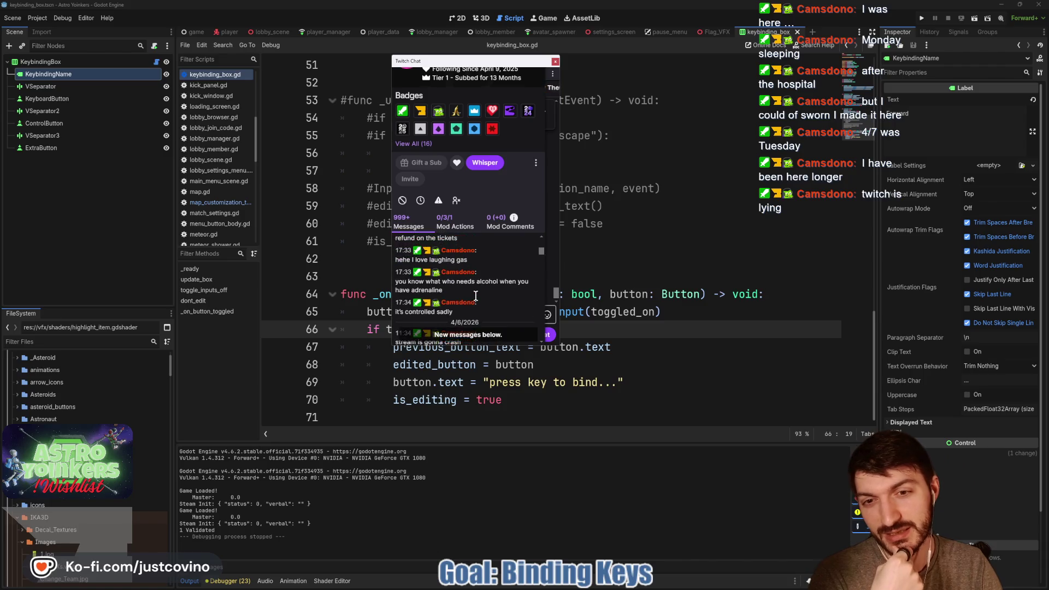
pyautogui.scroll(8, 476, 297)
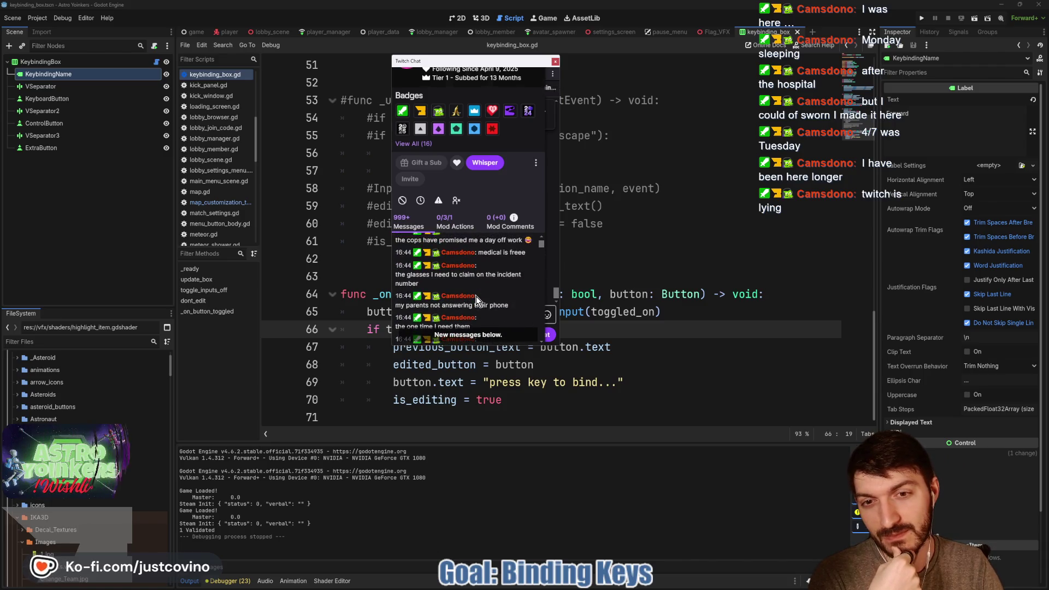
pyautogui.scroll(10, 477, 297)
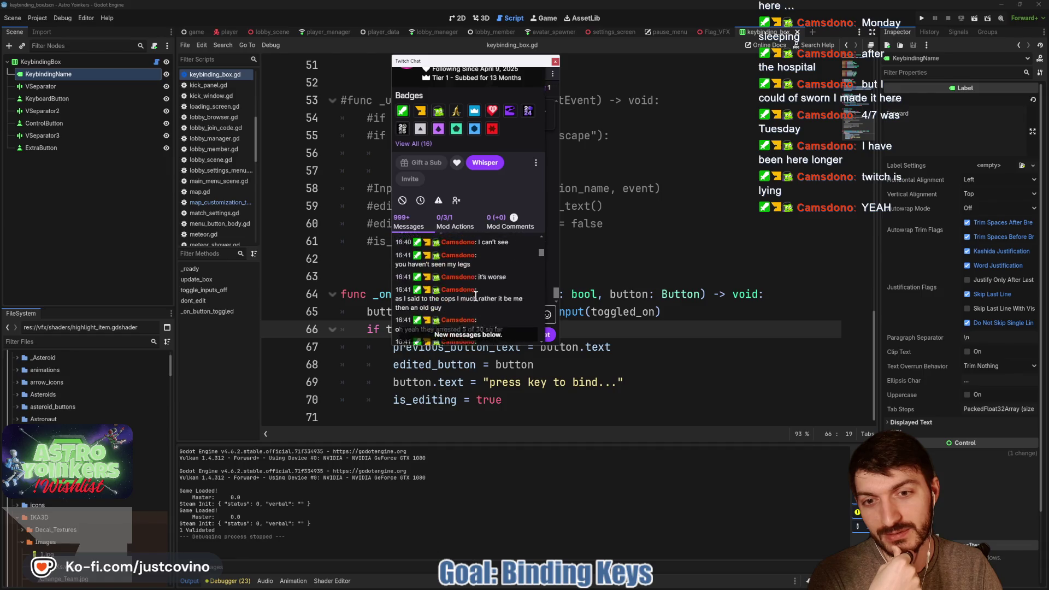
pyautogui.scroll(10, 477, 299)
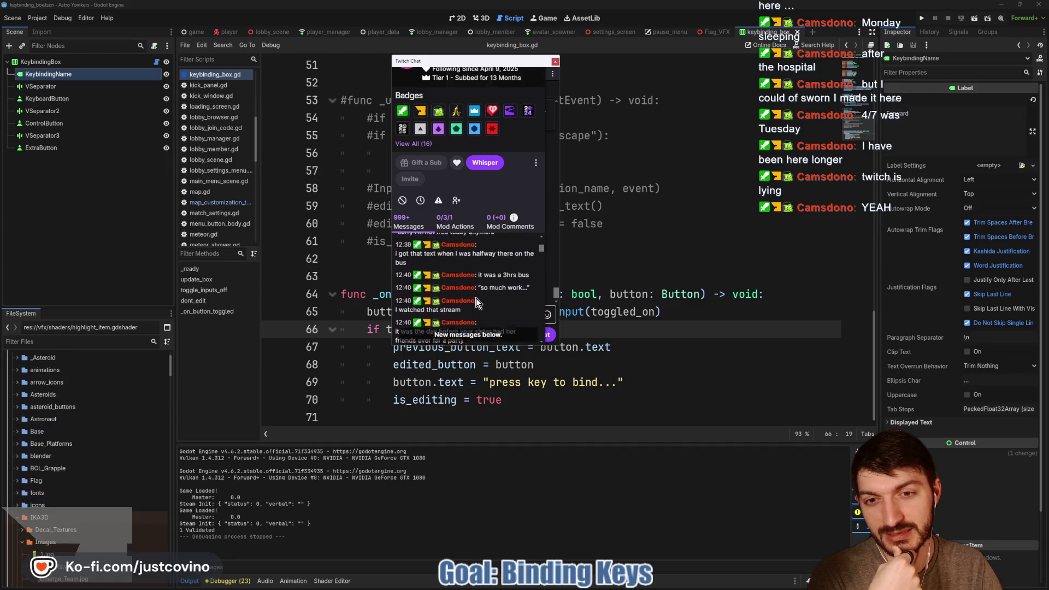
pyautogui.scroll(10, 468, 320)
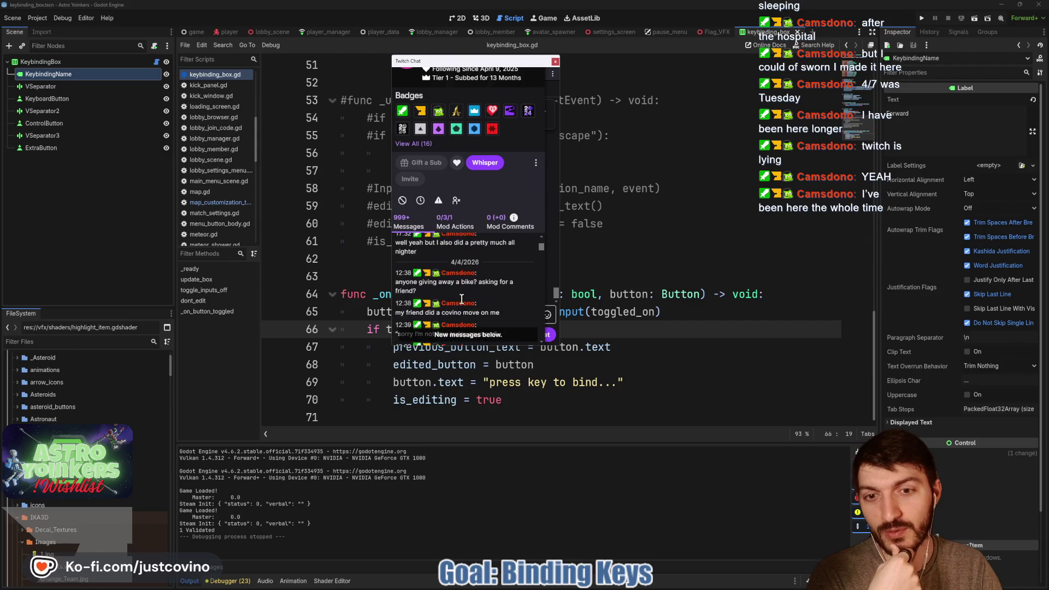
pyautogui.scroll(-15, 498, 278)
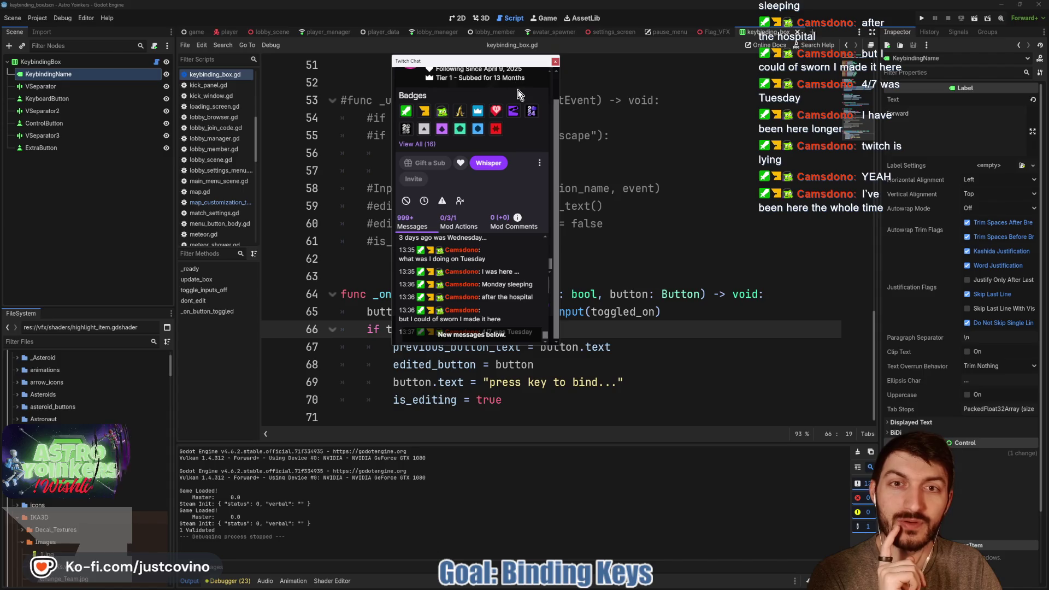
# Resize the chat popup, close the user card, and move the popup off the code editor.
pyautogui.moveTo(517, 96); pyautogui.dragTo(522, 155)
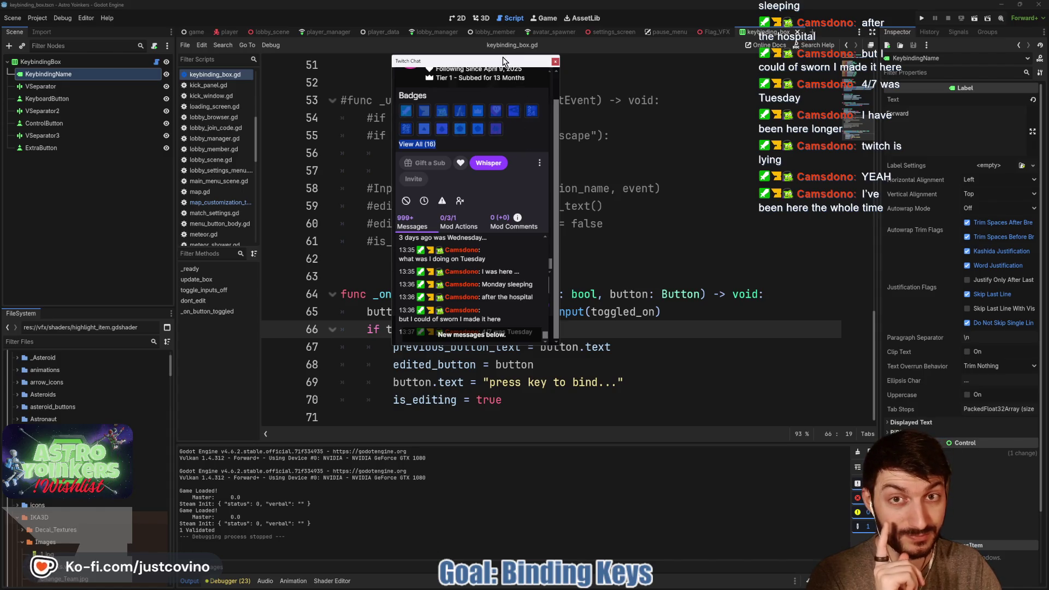
pyautogui.moveTo(503, 57)
pyautogui.mouseDown()
pyautogui.moveTo(499, 12)
pyautogui.moveTo(317, 64)
pyautogui.mouseUp()
pyautogui.click(541, 19)
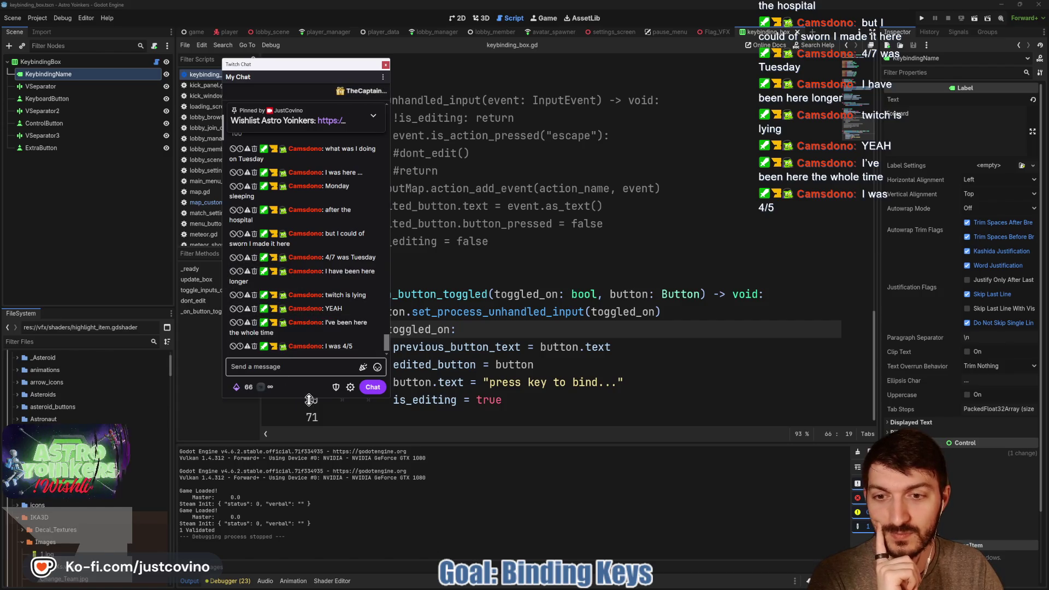
pyautogui.moveTo(308, 397); pyautogui.dragTo(309, 360)
pyautogui.moveTo(296, 73); pyautogui.dragTo(0, 69)
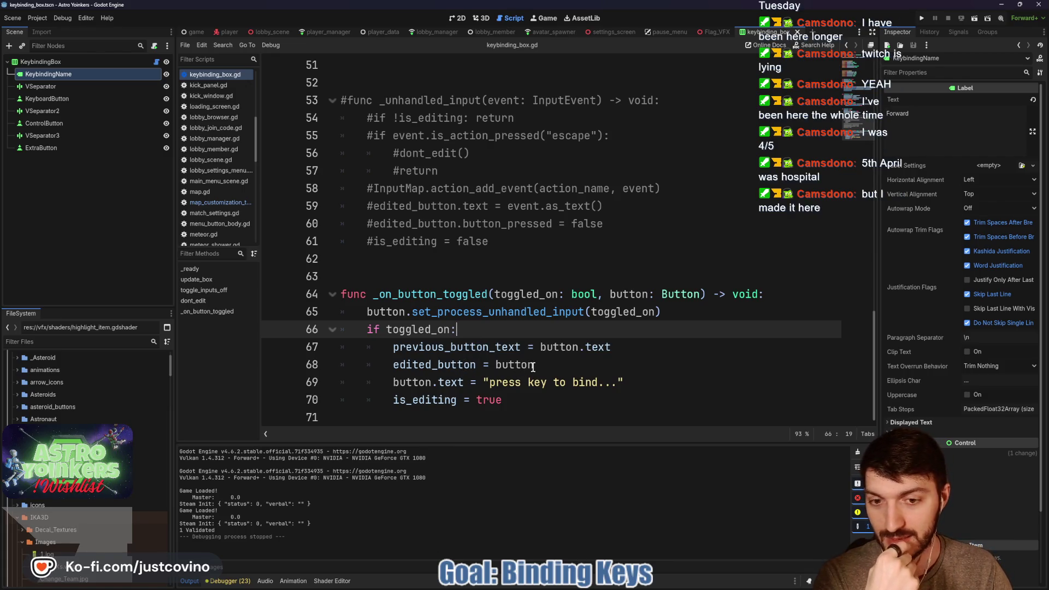
# Select line 69 setting the press-key-to-bind text and scroll through the keybinding script.
pyautogui.moveTo(631, 383); pyautogui.dragTo(369, 374)
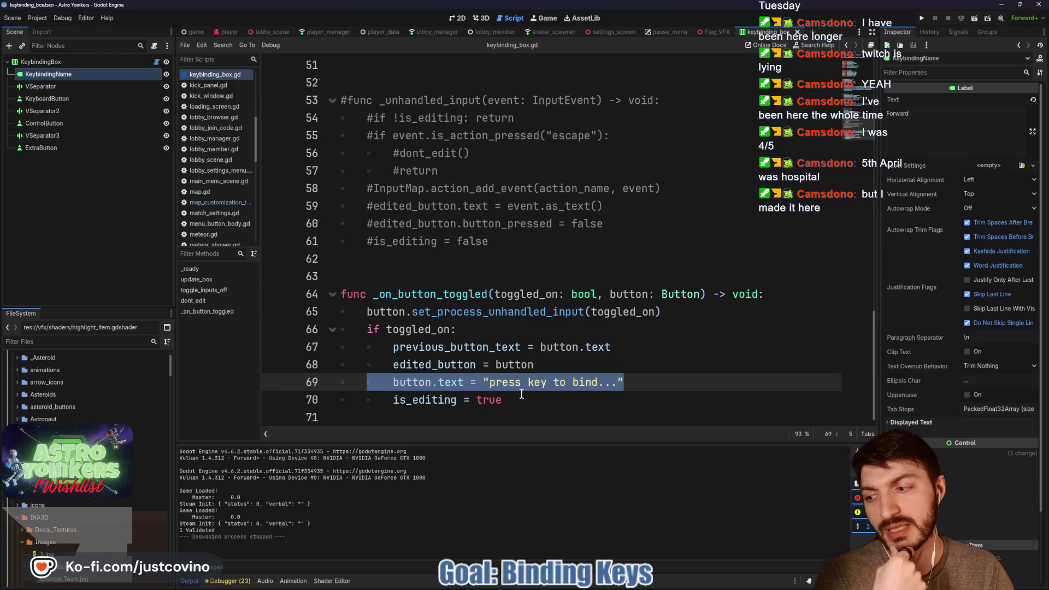
pyautogui.scroll(7, 519, 395)
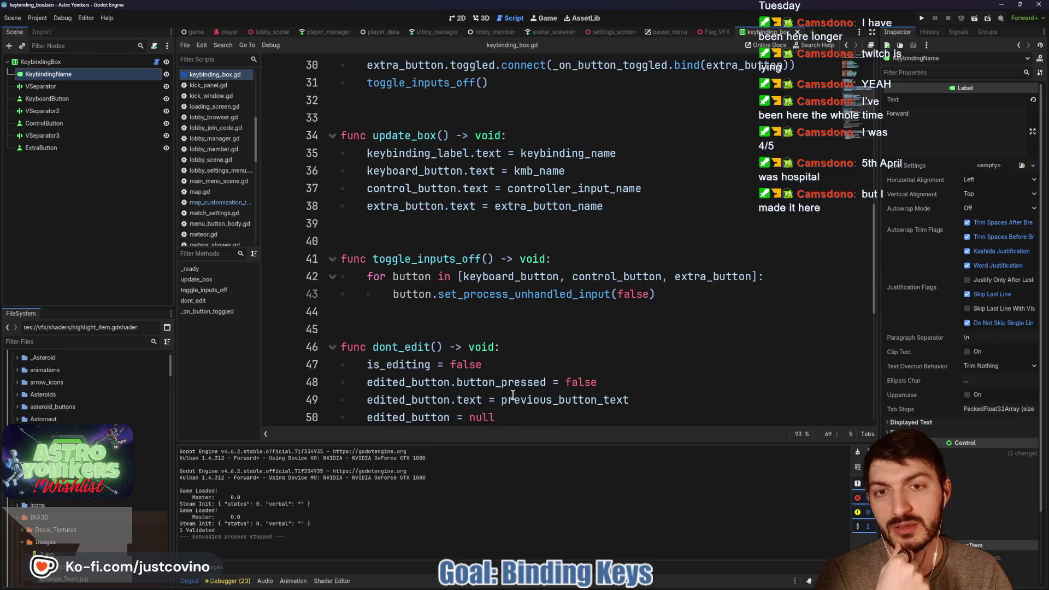
pyautogui.scroll(-3, 500, 394)
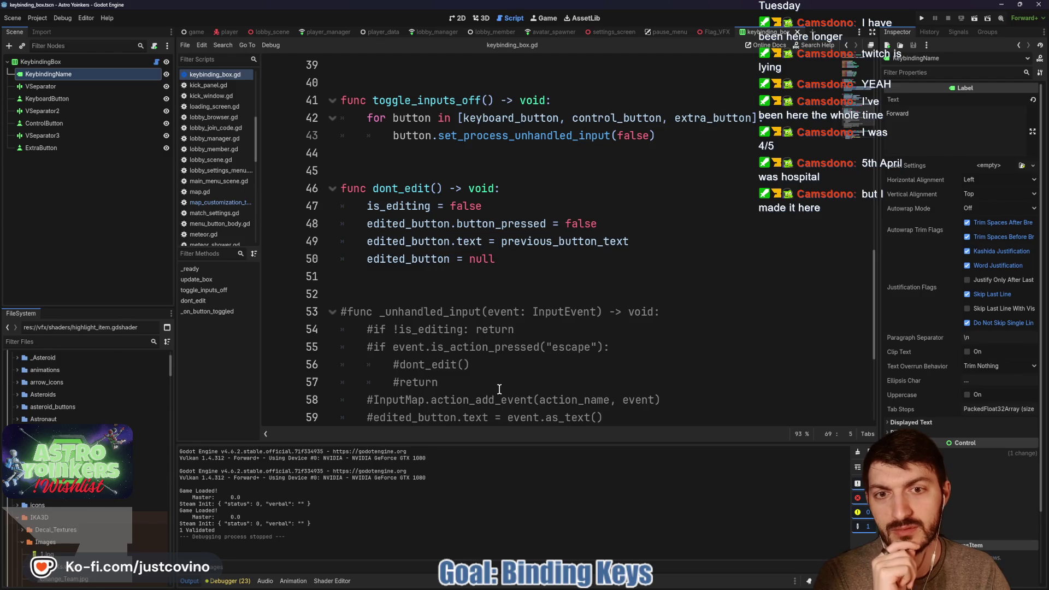
pyautogui.scroll(-4, 500, 389)
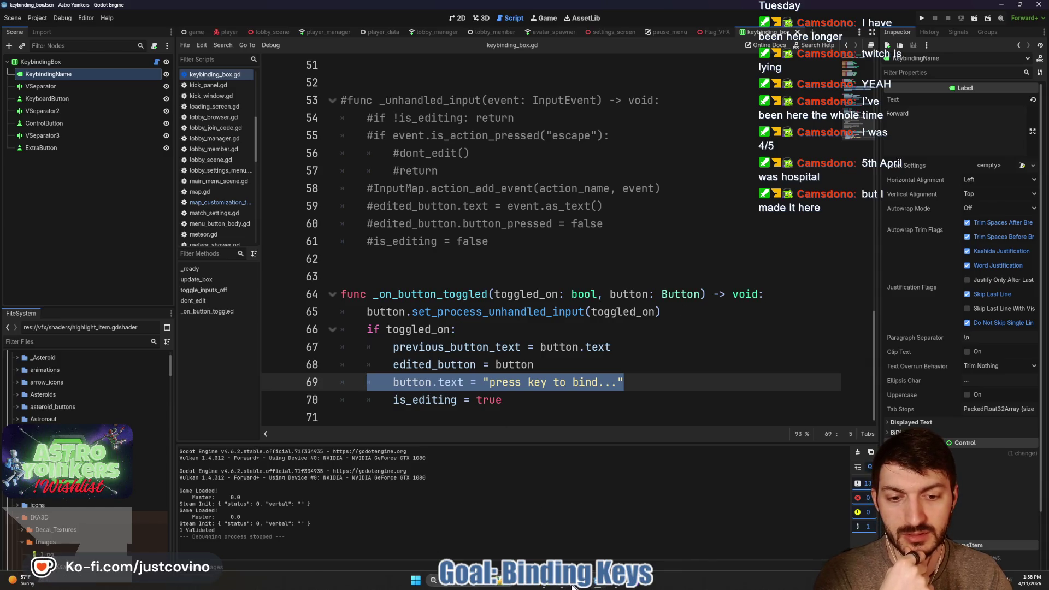
# Bring the YouTube Input Remapper tutorial forward and play it to 2:40.
pyautogui.moveTo(559, 589)
pyautogui.click(538, 539)
pyautogui.click(454, 327)
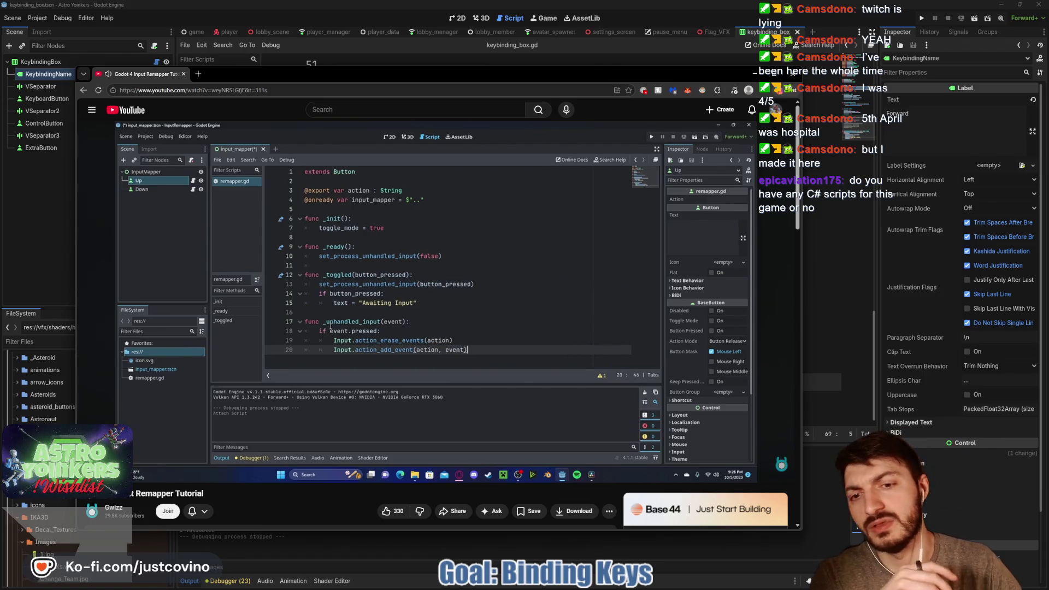
pyautogui.click(434, 262)
# Step the tutorial to its InputMap.action_erase_events and action_add_event code, then return to Godot.
pyautogui.click(459, 288)
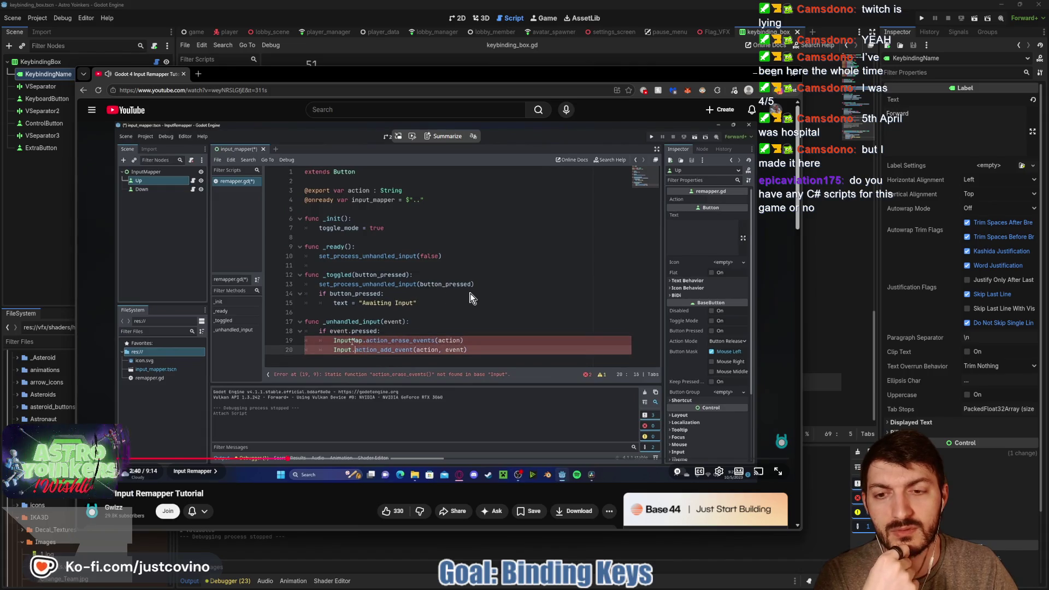
pyautogui.click(473, 299)
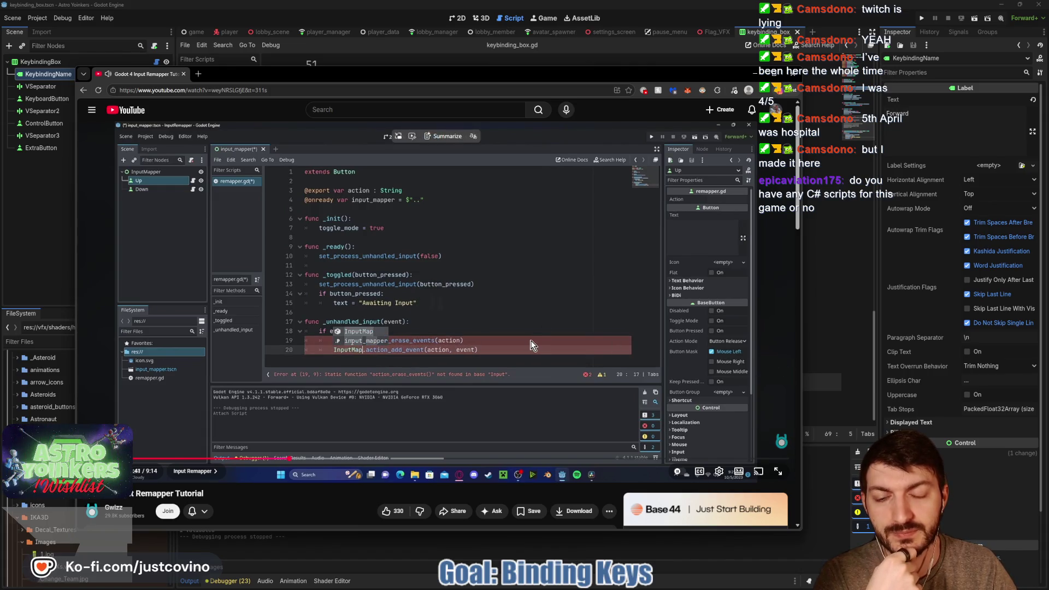
pyautogui.click(533, 345)
pyautogui.click(533, 345)
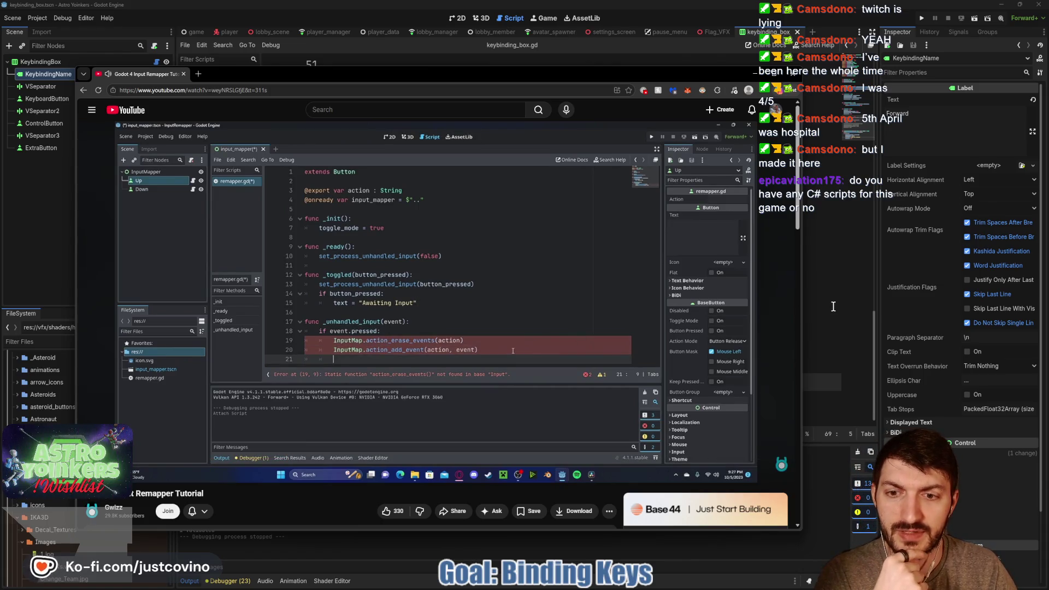
pyautogui.click(831, 306)
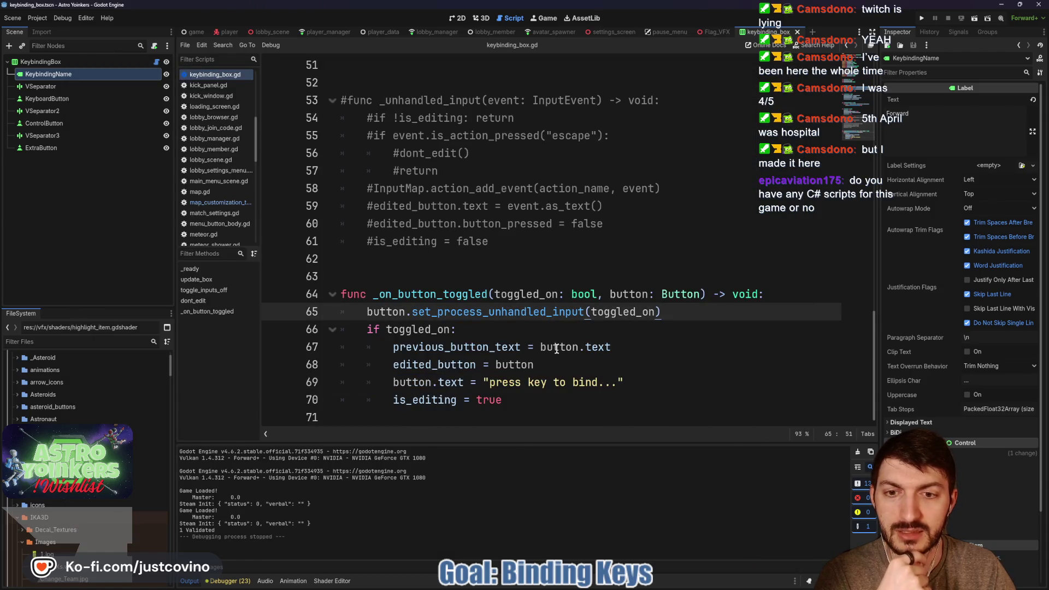
# Uncomment the _unhandled_input function and add 'if event.pressed:' after the return line.
pyautogui.moveTo(532, 244)
pyautogui.mouseDown()
pyautogui.moveTo(371, 241)
pyautogui.moveTo(314, 105)
pyautogui.mouseUp()
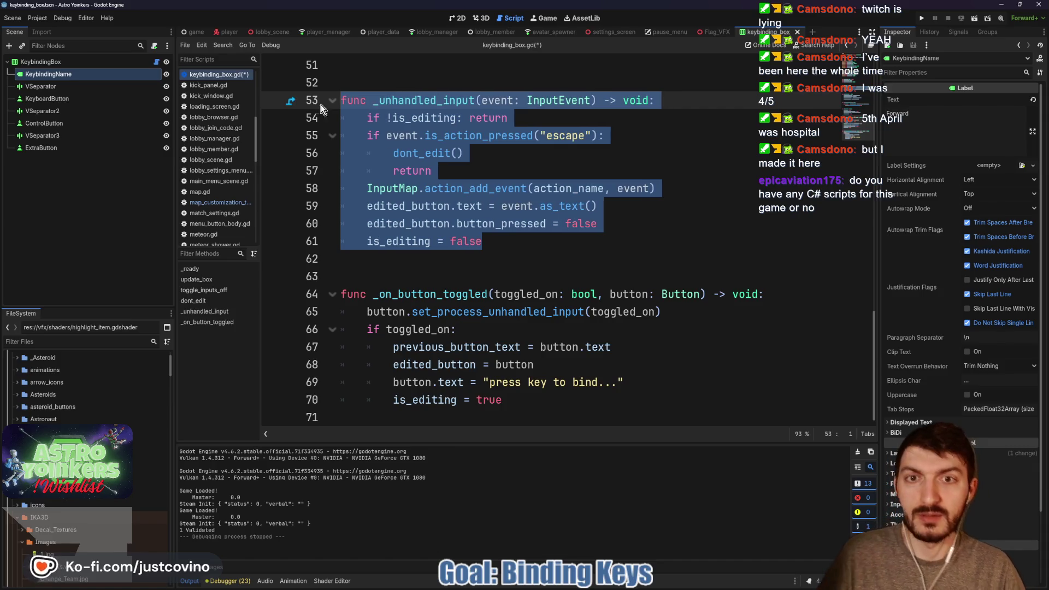
pyautogui.hotkey('ctrl', 'k')
pyautogui.click(543, 151)
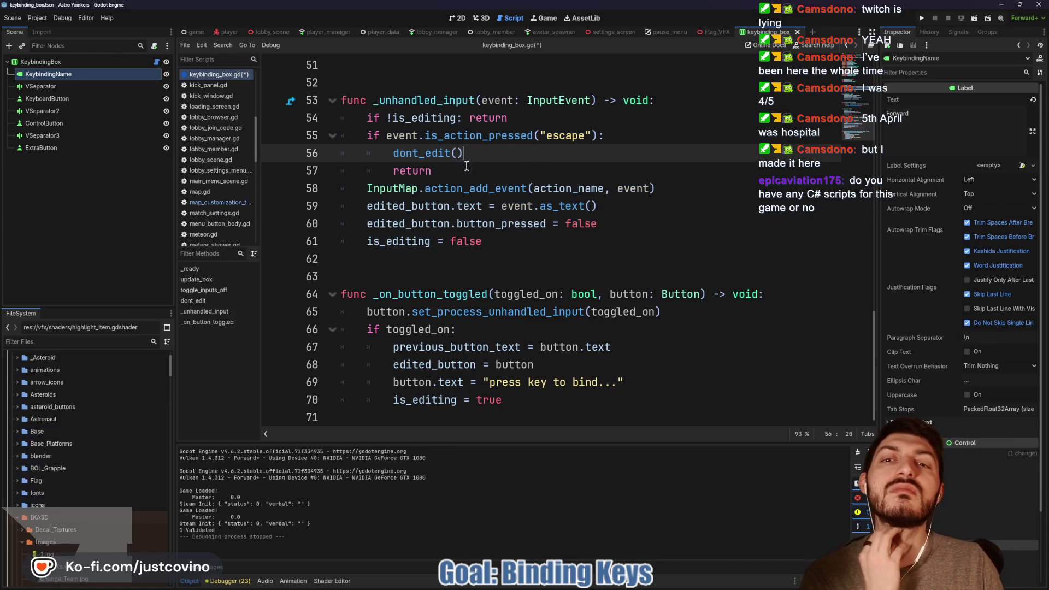
pyautogui.click(446, 172)
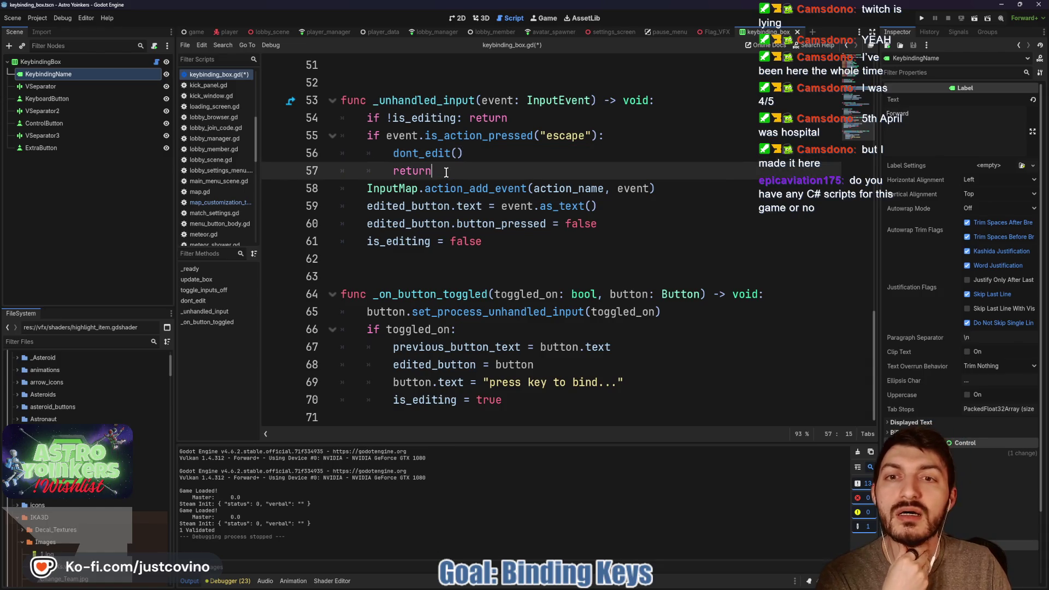
pyautogui.press('Return')
pyautogui.write('if')
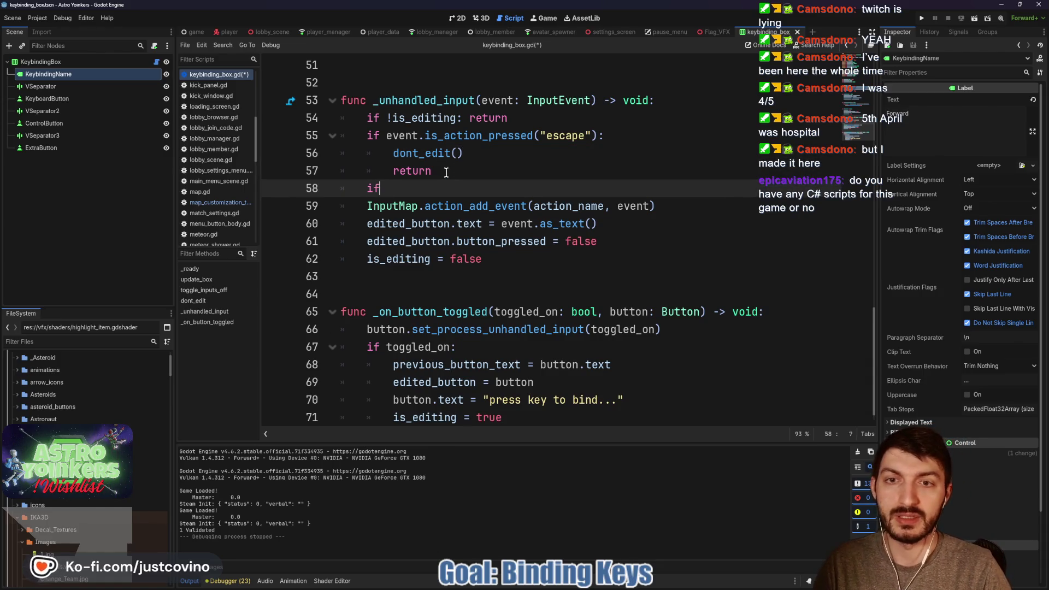
pyautogui.write(' event.pressed:')
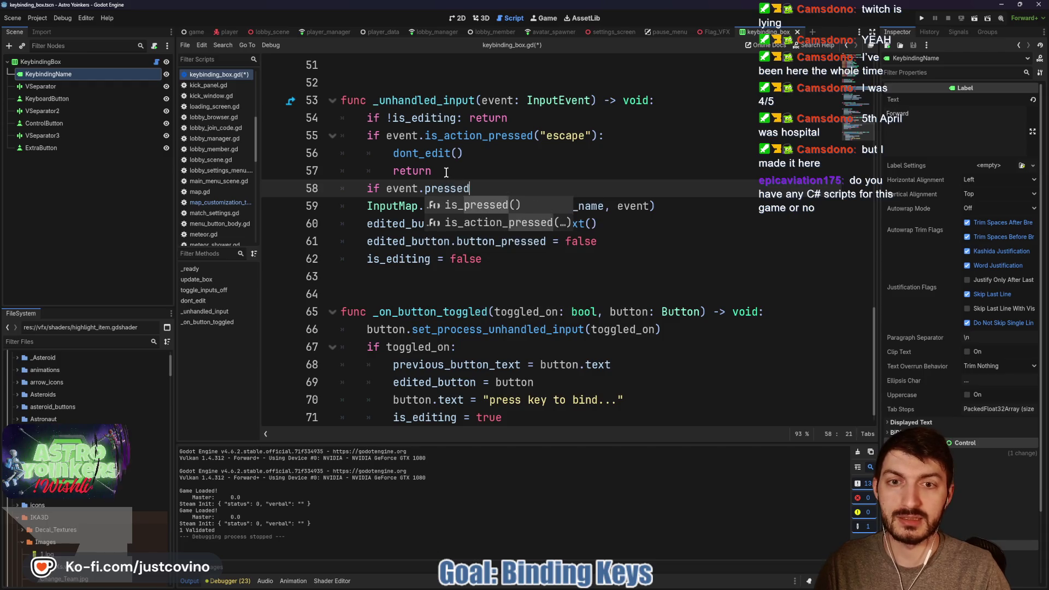
# Indent the binding lines 59–62 under the if event.pressed: check.
pyautogui.click(362, 206)
pyautogui.press('Tab')
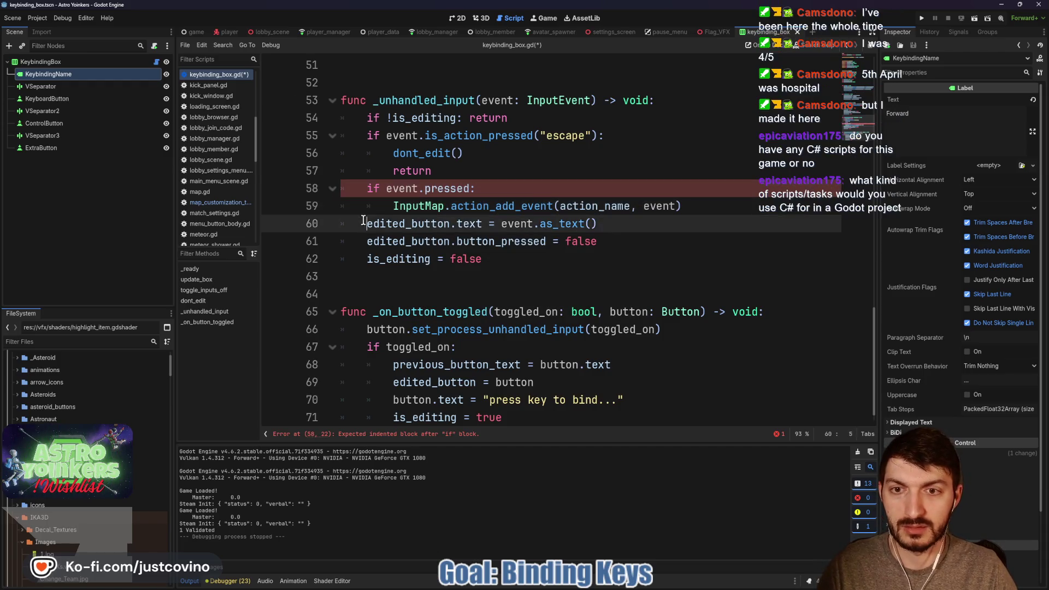
pyautogui.click(367, 223)
pyautogui.press('Tab')
pyautogui.click(367, 241)
pyautogui.press('Tab')
pyautogui.click(367, 259)
pyautogui.press('Tab')
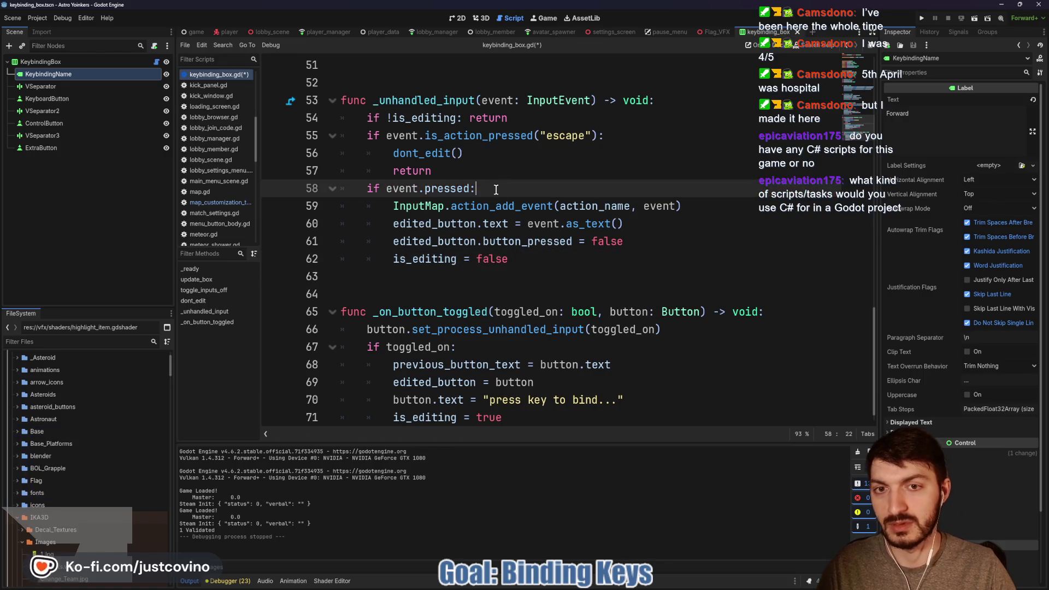
# Save keybinding_box.gd and bring the YouTube tutorial back in front.
pyautogui.click(546, 188)
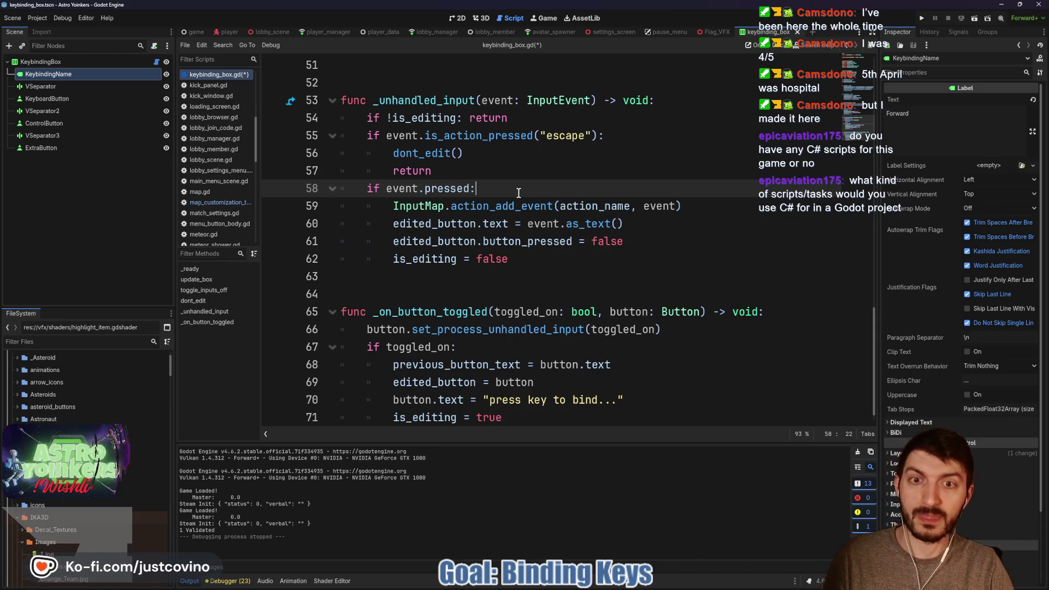
pyautogui.hotkey('ctrl', 's')
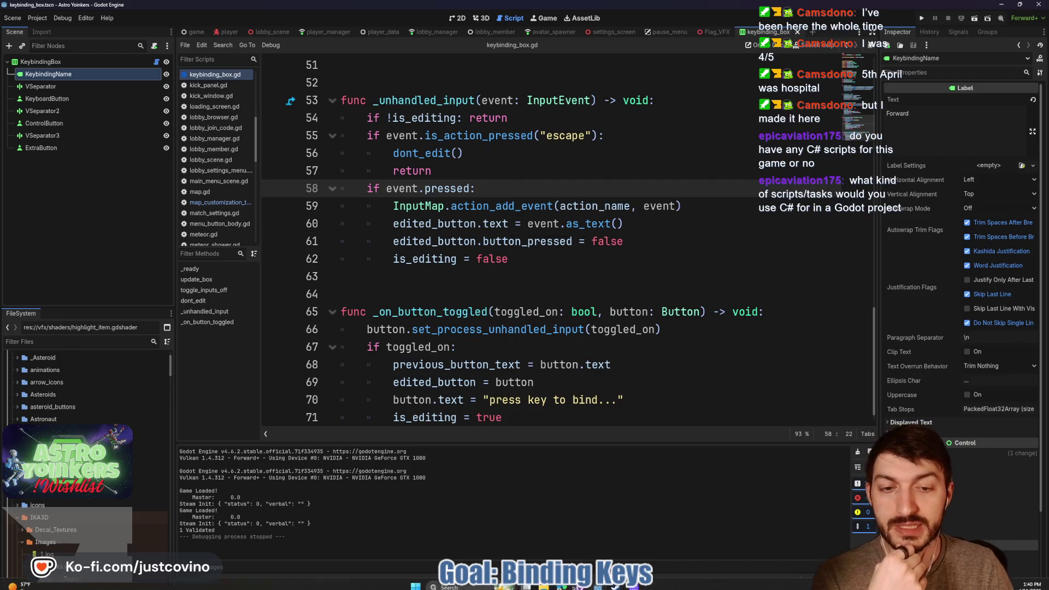
pyautogui.moveTo(565, 586)
pyautogui.click(604, 552)
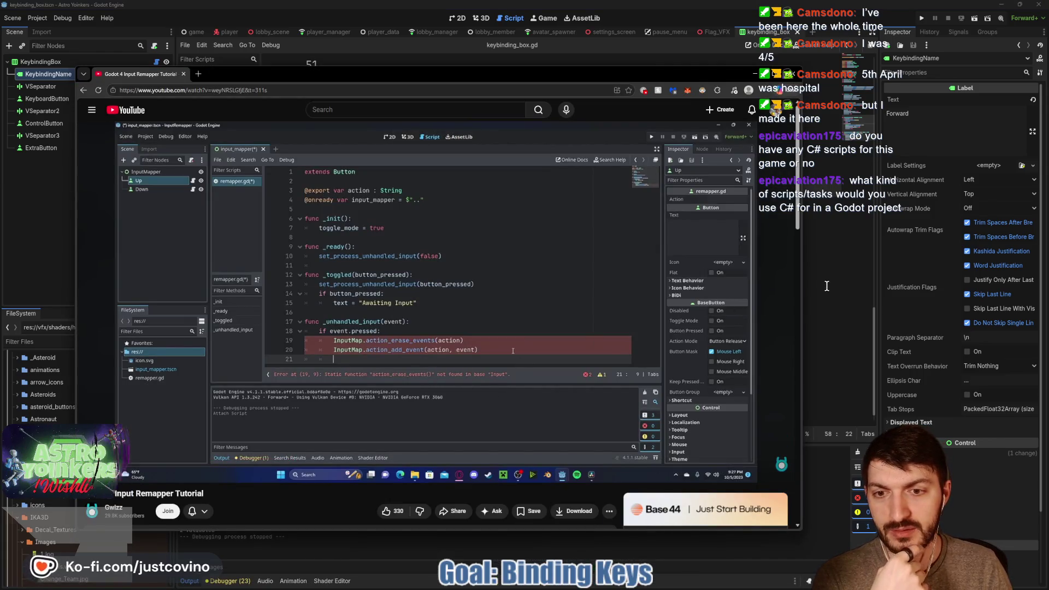
# Add an InputMap.action_erase_event(action_name) call on a new line 59 under the pressed check.
pyautogui.click(827, 286)
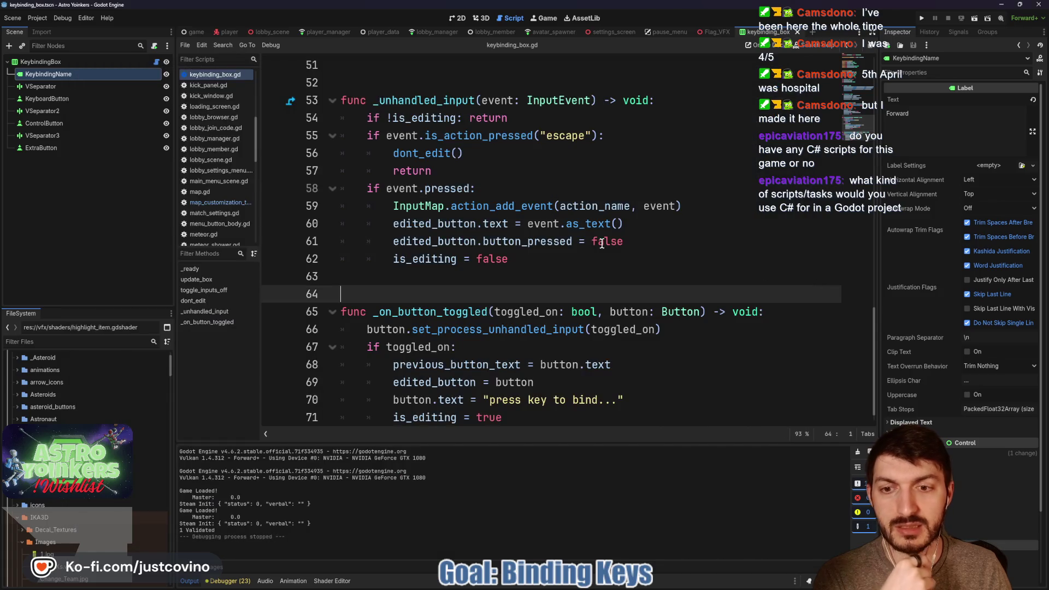
pyautogui.click(511, 193)
pyautogui.press('Return')
pyautogui.write('InputMap.')
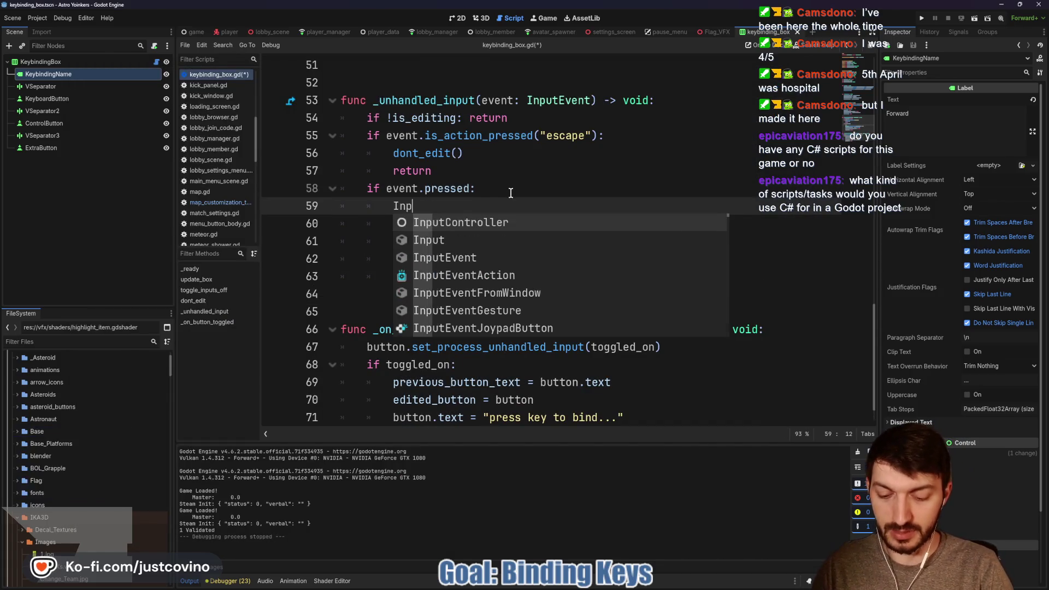
pyautogui.write('action')
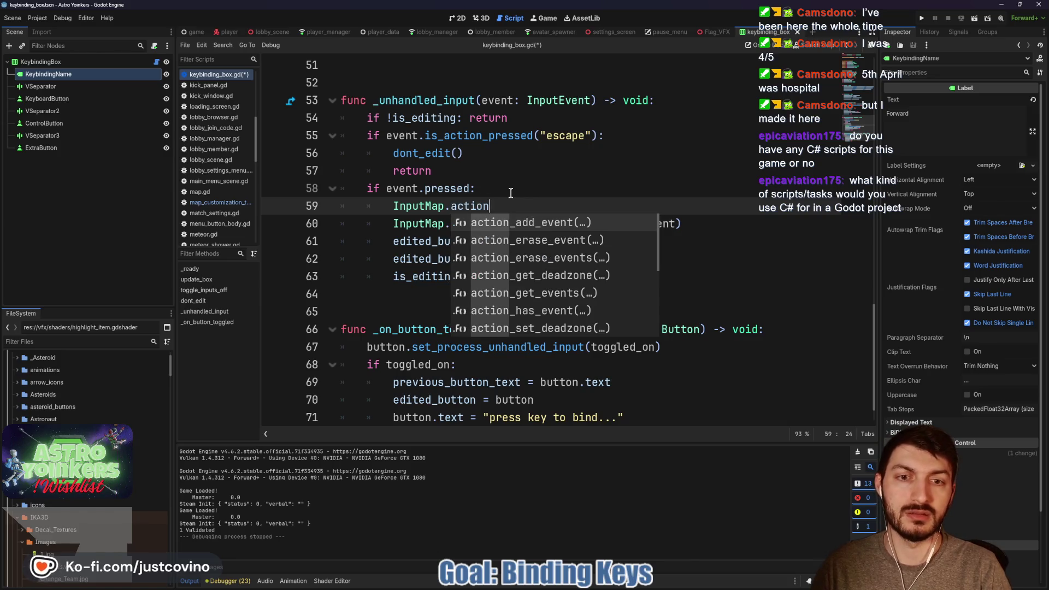
pyautogui.press('Down')
pyautogui.press('Return')
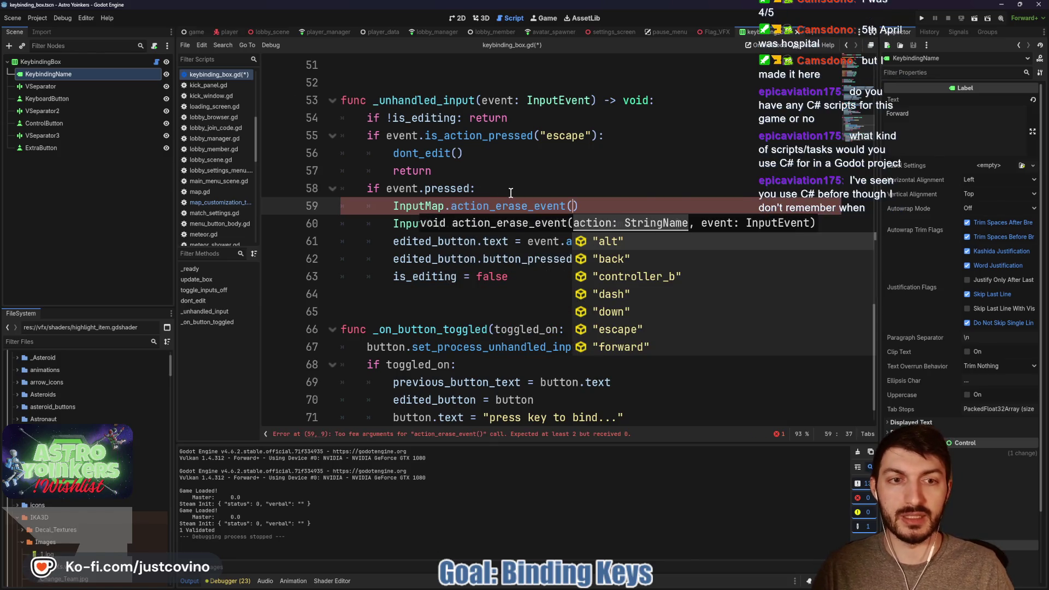
pyautogui.press('Escape')
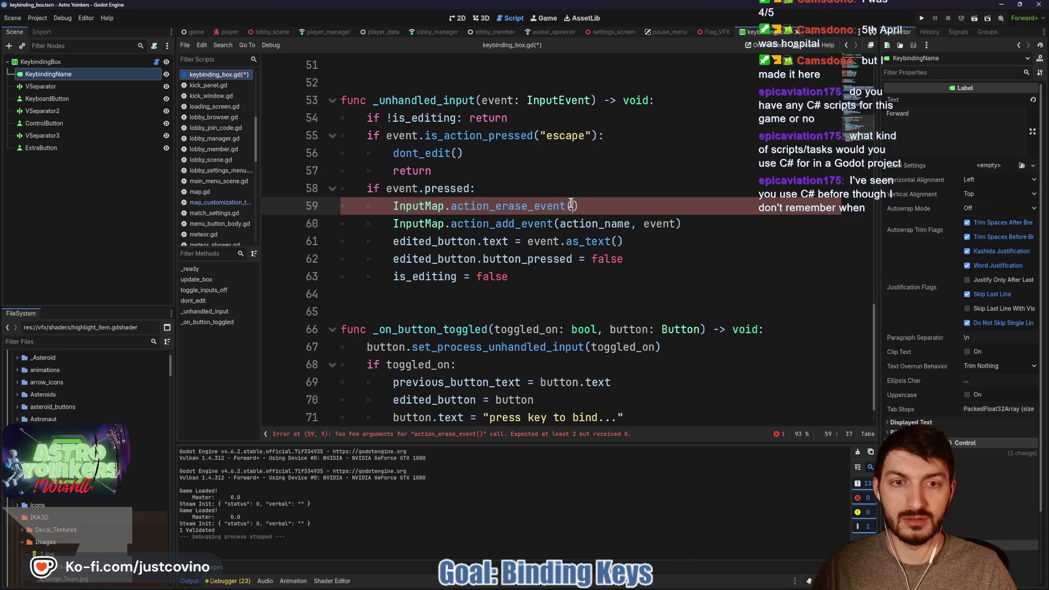
pyautogui.write('act')
pyautogui.press('Return')
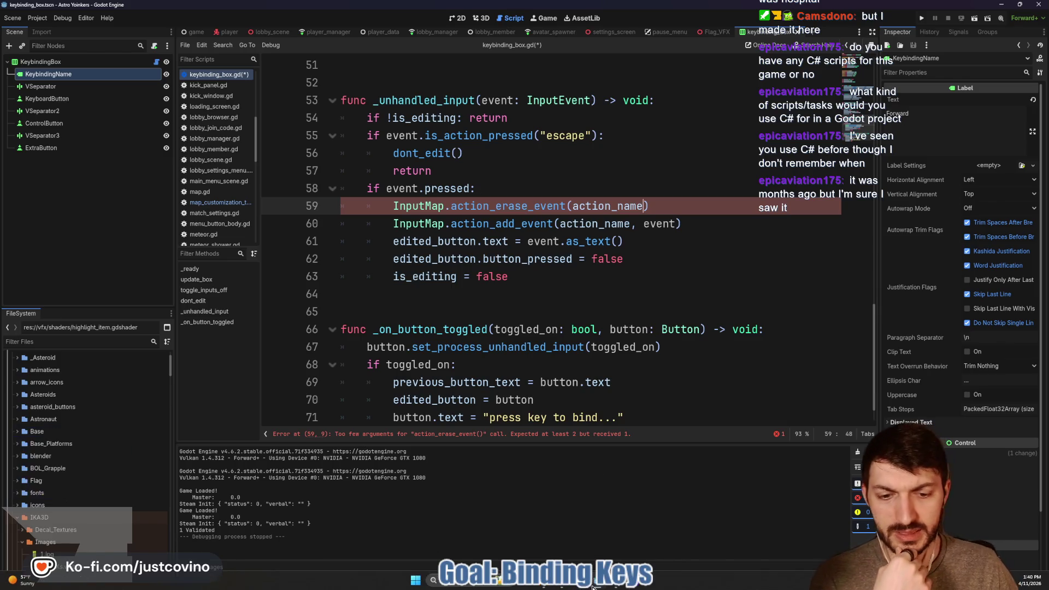
# Check the tutorial and correct the call to InputMap.action_erase_events(action_name).
pyautogui.moveTo(563, 584)
pyautogui.click(595, 549)
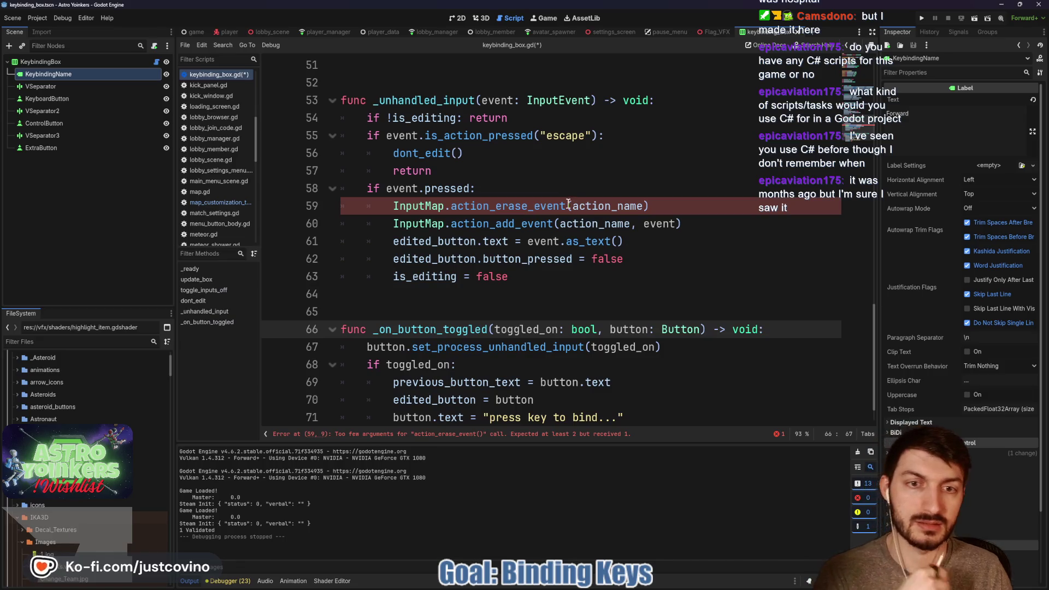
pyautogui.click(565, 206)
pyautogui.write('s')
pyautogui.click(674, 211)
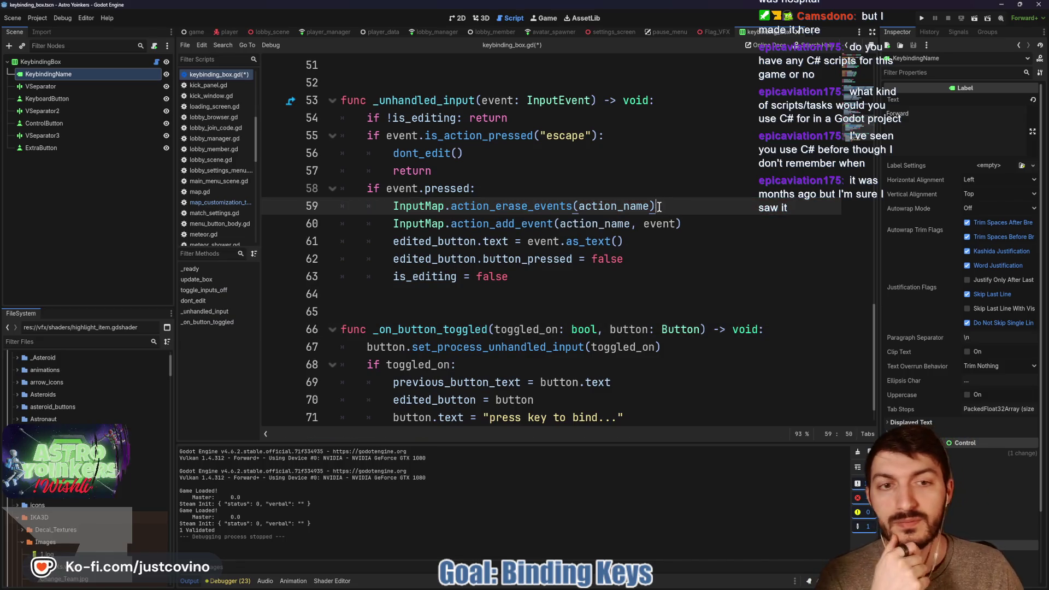
pyautogui.moveTo(580, 586)
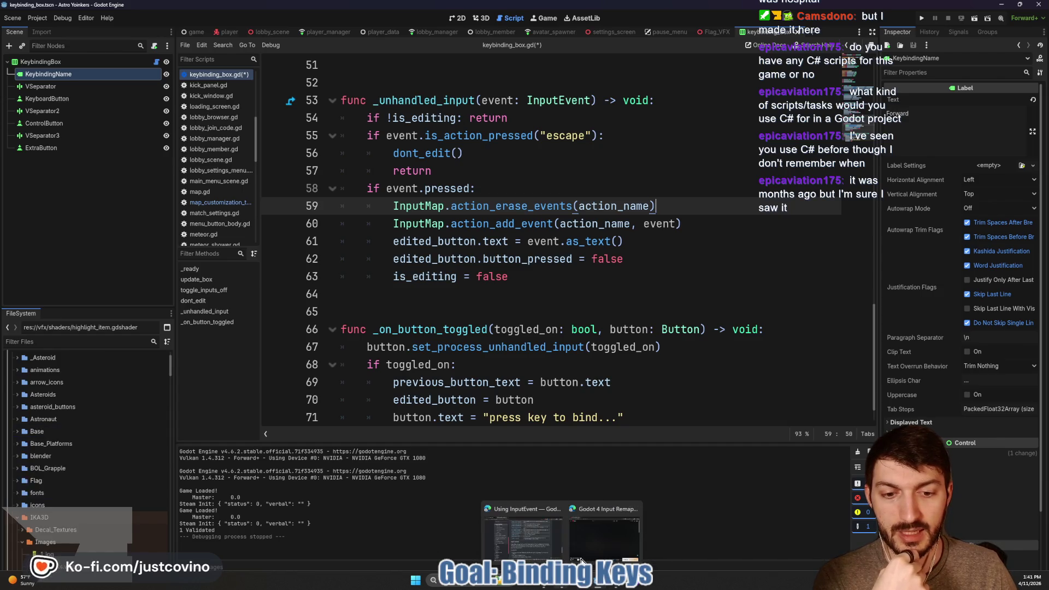
pyautogui.click(581, 561)
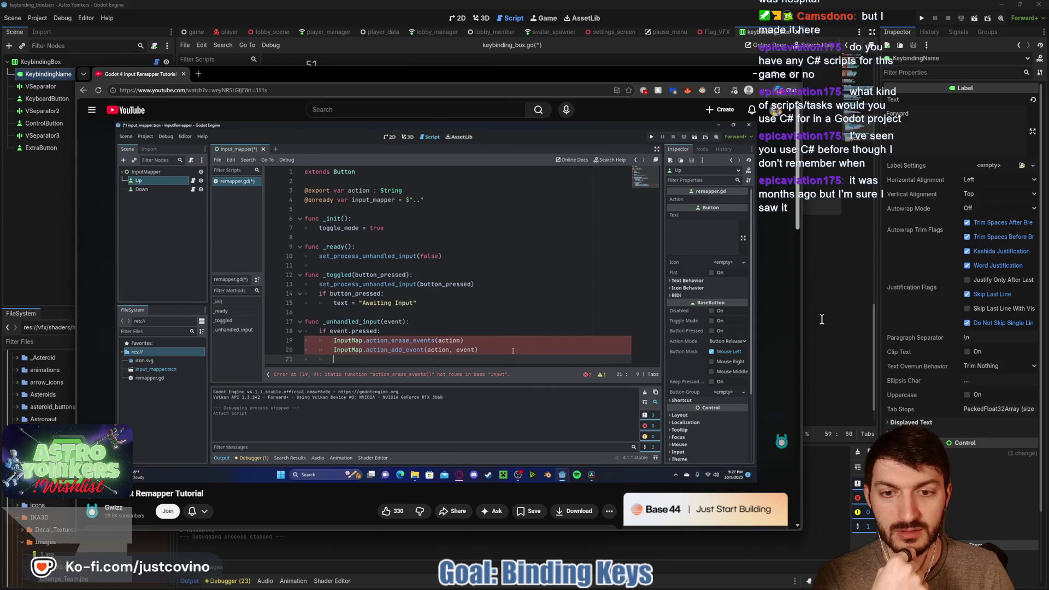
# Switch from the tutorial back to the keybinding_box.gd script in Godot.
pyautogui.click(822, 320)
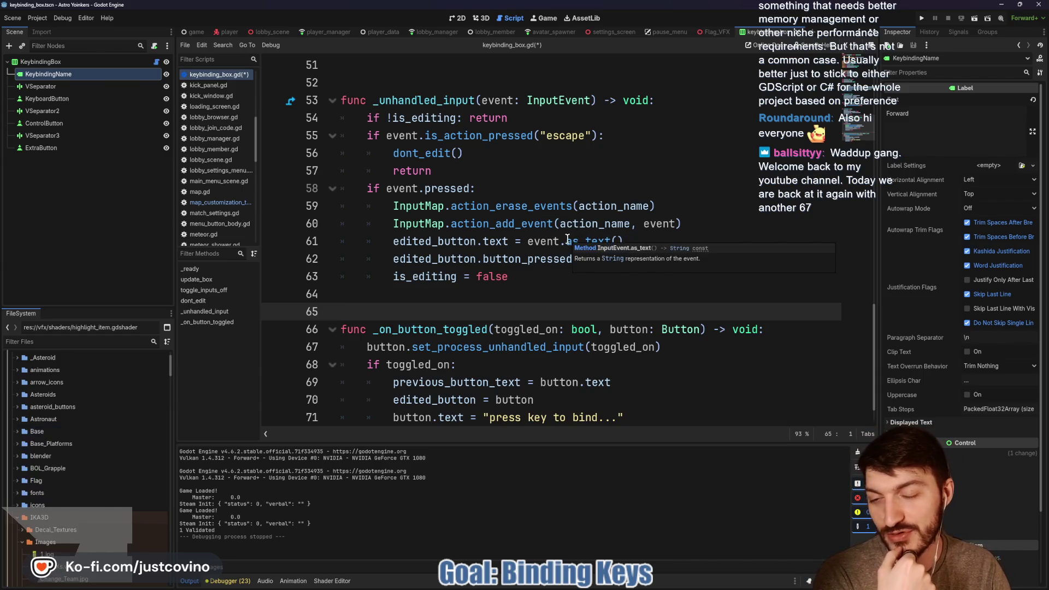
# Review the end of _unhandled_input at lines 63–64, then bring up and pause the Input Remapper tutorial.
pyautogui.click(526, 280)
pyautogui.click(504, 301)
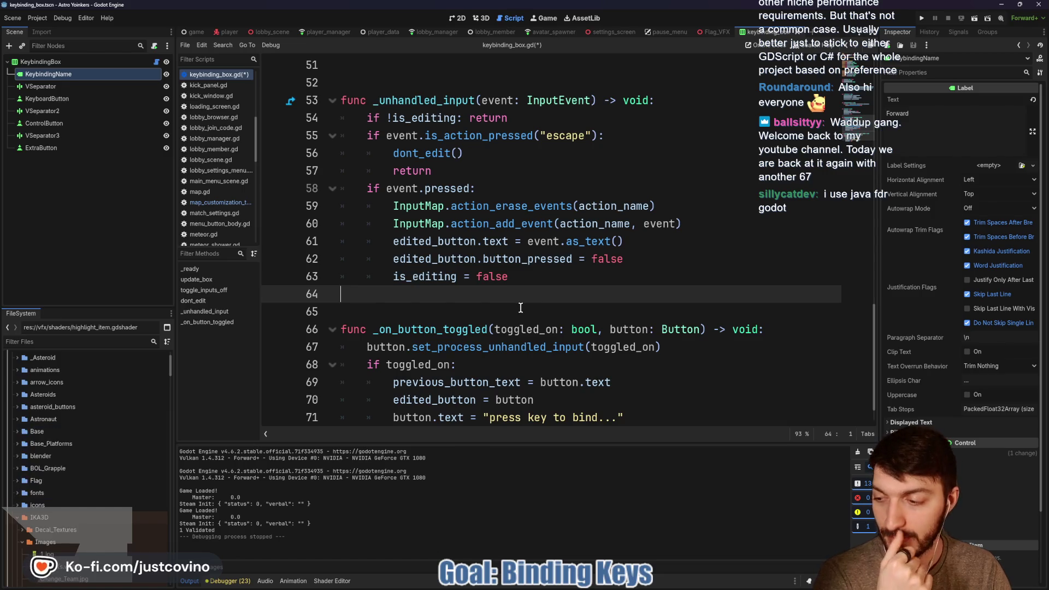
pyautogui.click(527, 283)
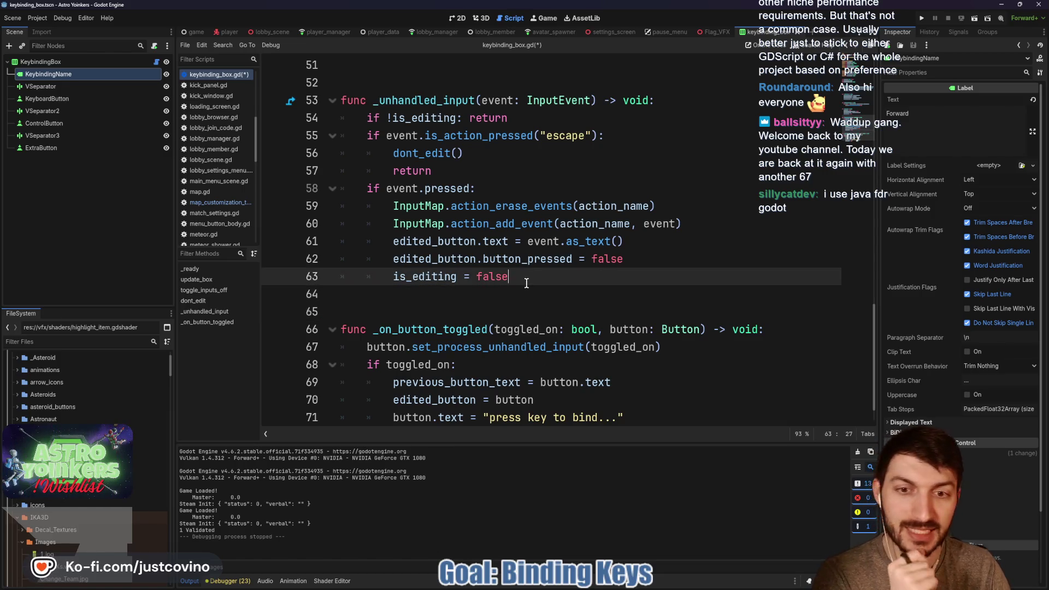
pyautogui.click(539, 290)
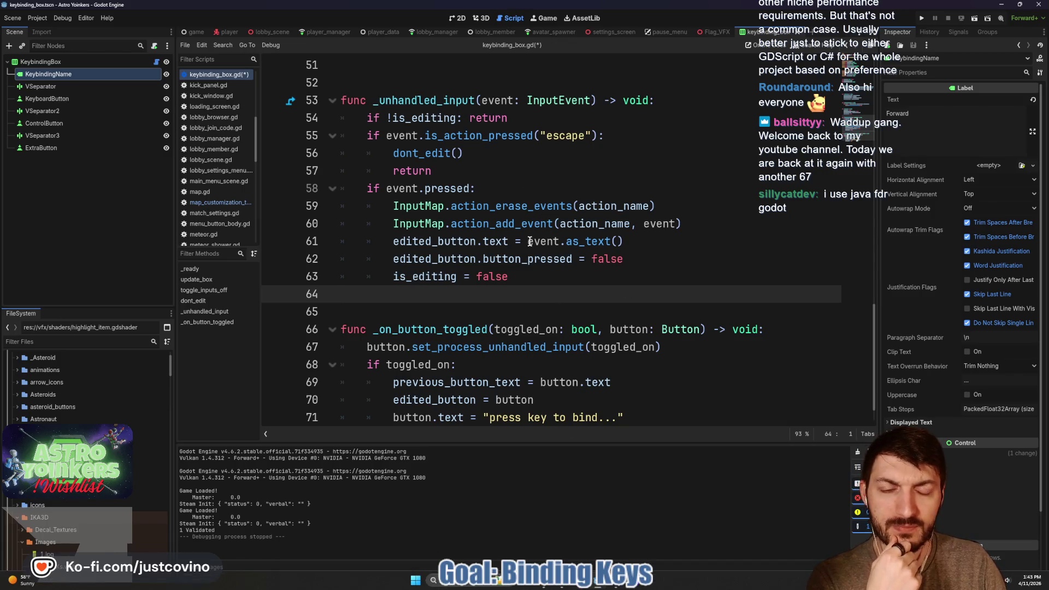
pyautogui.moveTo(519, 213)
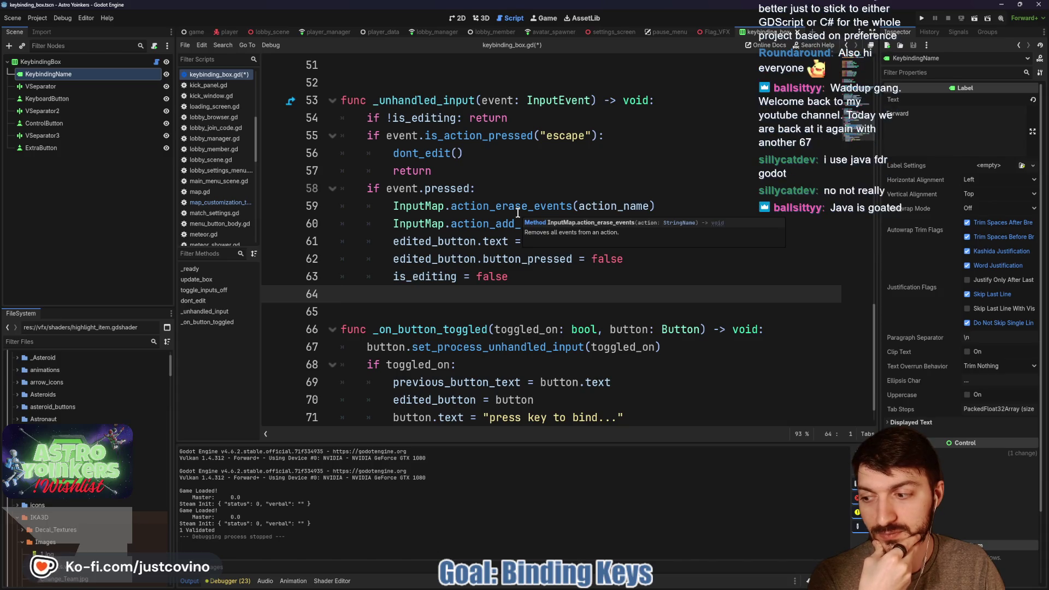
pyautogui.click(566, 277)
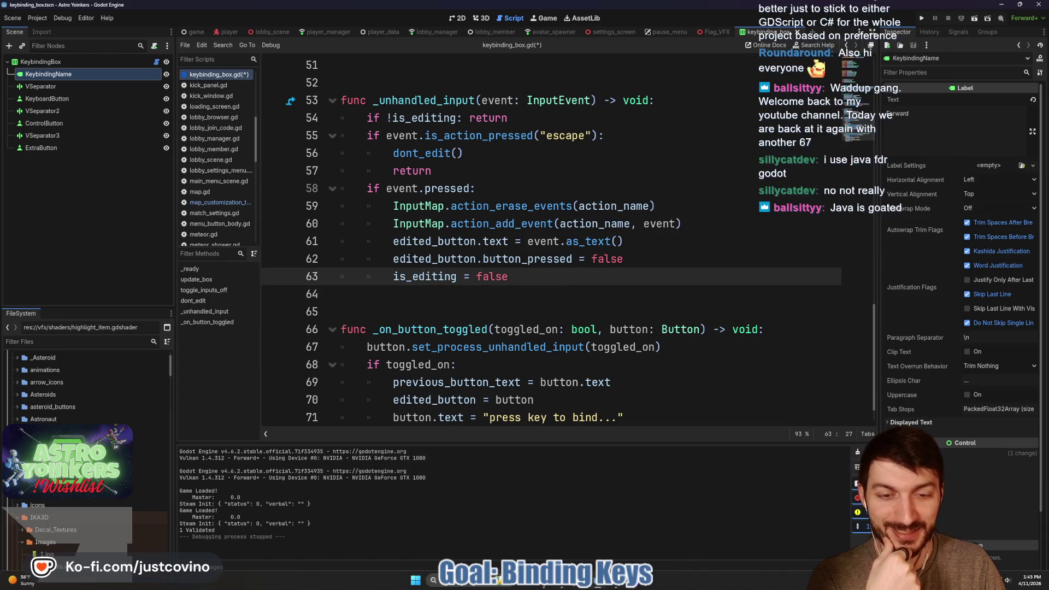
pyautogui.moveTo(567, 587)
pyautogui.click(605, 549)
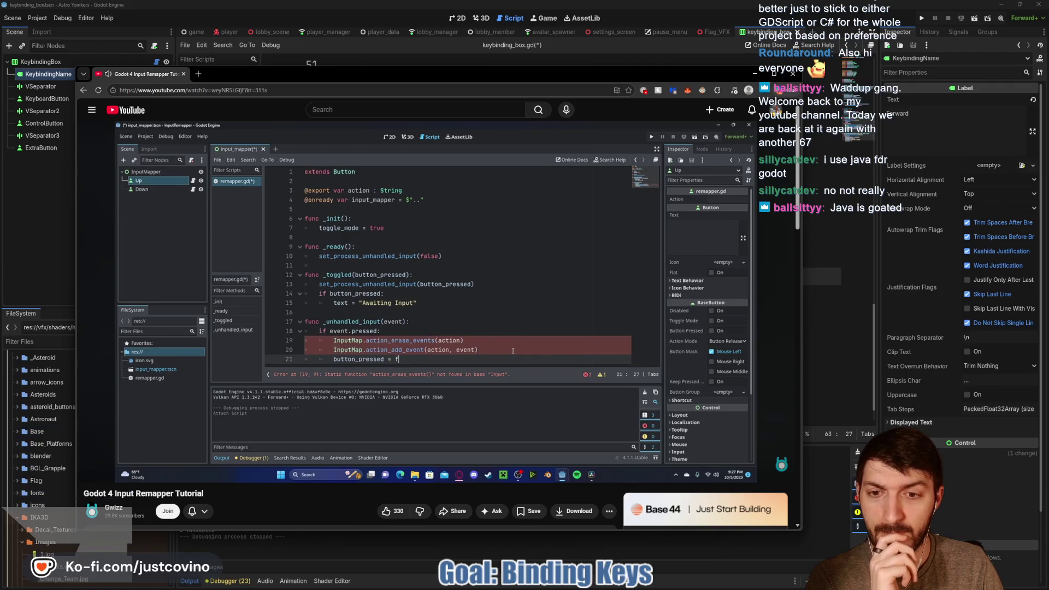
pyautogui.click(513, 351)
# Play the tutorial on to its release_focus() line, pause it, and return to the Godot script.
pyautogui.click(824, 303)
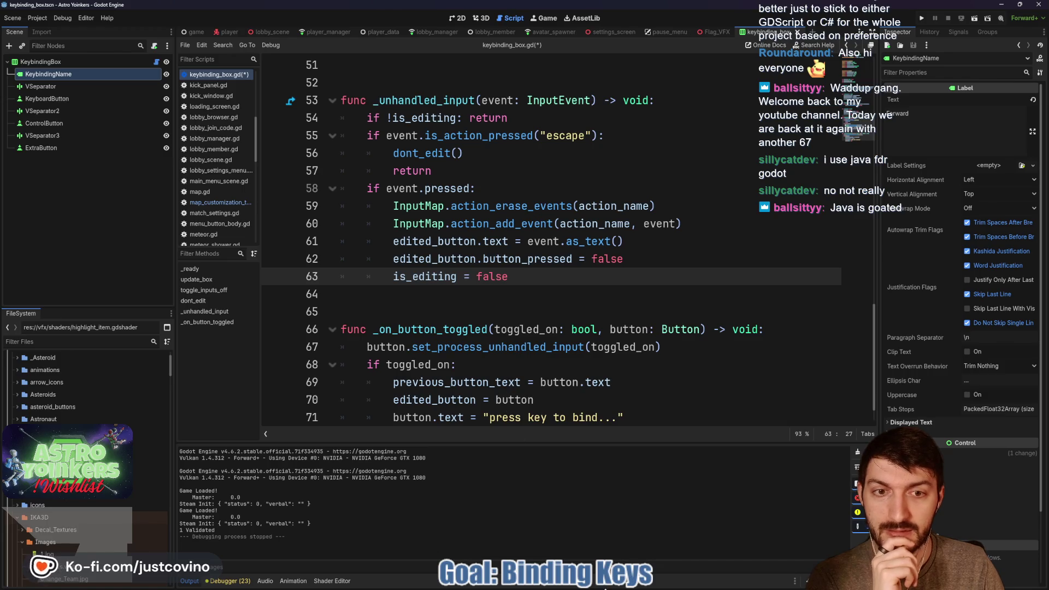
pyautogui.click(564, 586)
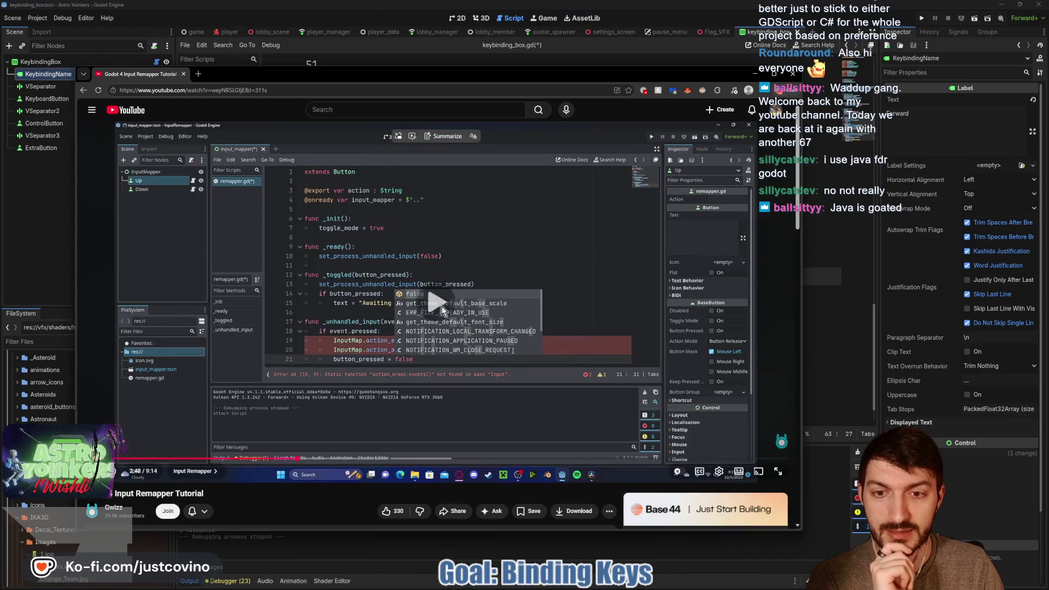
pyautogui.click(503, 446)
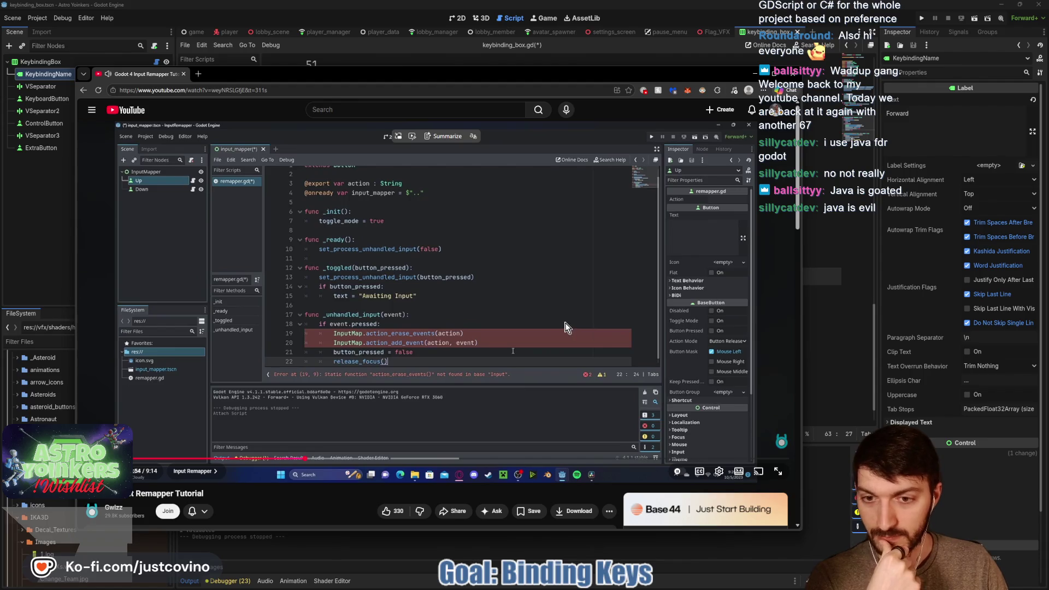
pyautogui.click(568, 328)
pyautogui.hotkey('alt', 'Tab')
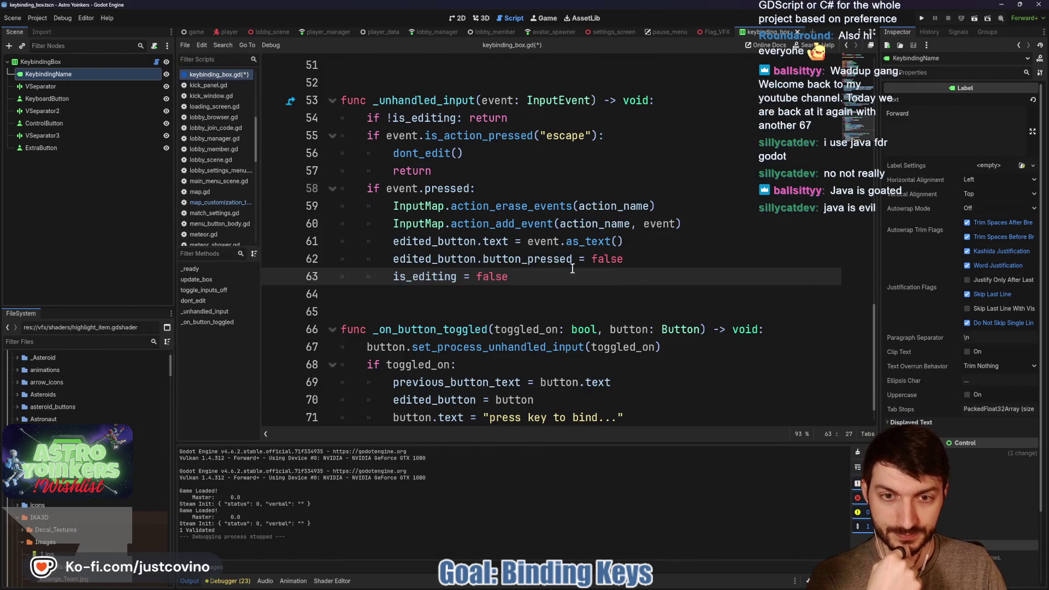
# Move the button-text line 61 below button_pressed = false.
pyautogui.moveTo(622, 241); pyautogui.dragTo(386, 241)
pyautogui.moveTo(623, 259); pyautogui.dragTo(432, 261)
pyautogui.moveTo(653, 241); pyautogui.dragTo(353, 246)
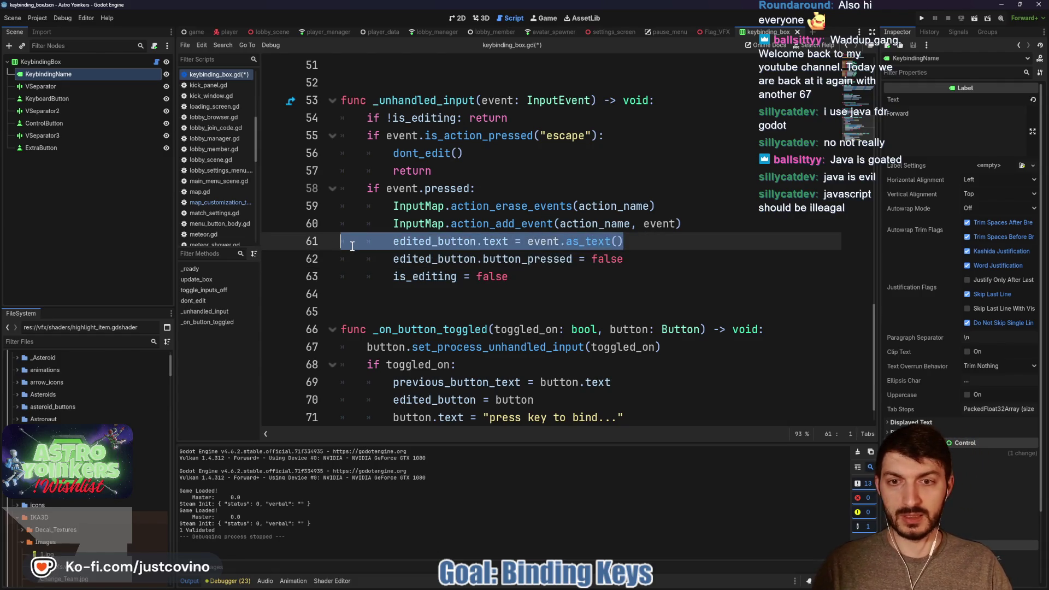
pyautogui.hotkey('alt', 'Down')
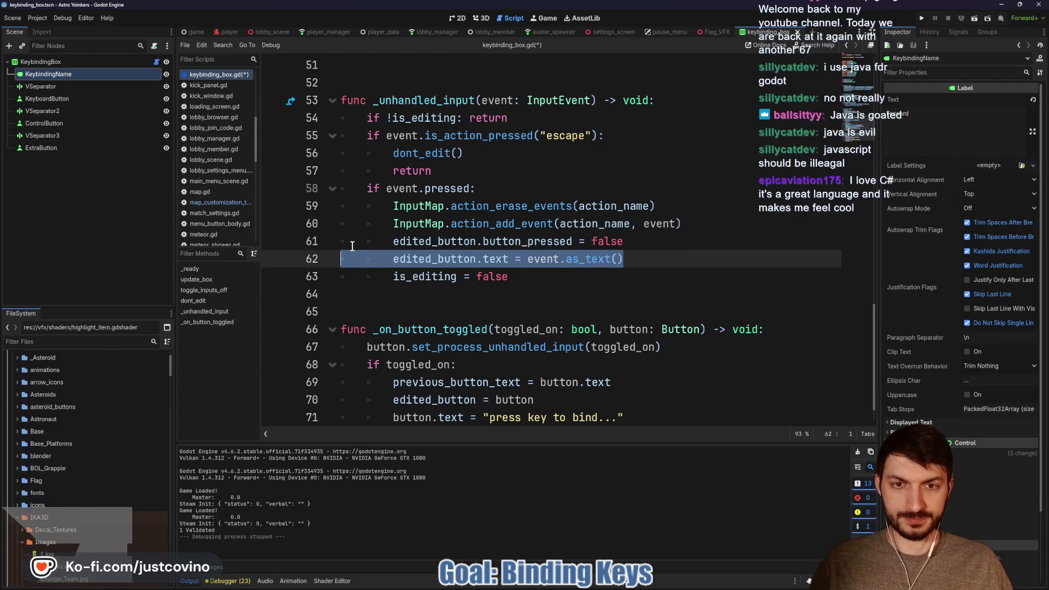
pyautogui.click(681, 261)
# Add edited_button.release_focus() on line 64 and save the script.
pyautogui.click(563, 288)
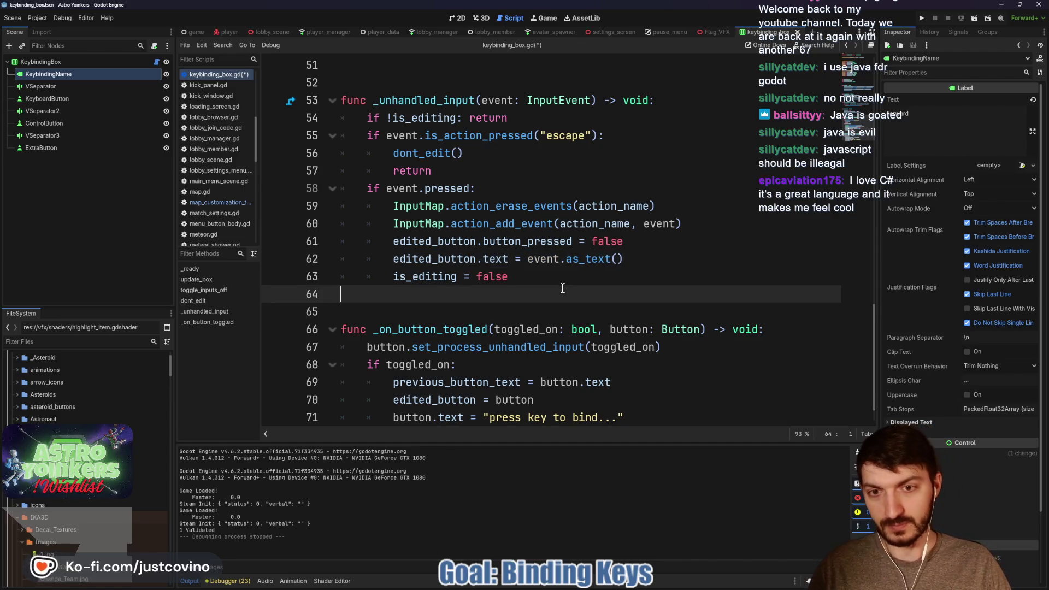
pyautogui.write('edited_button.rele')
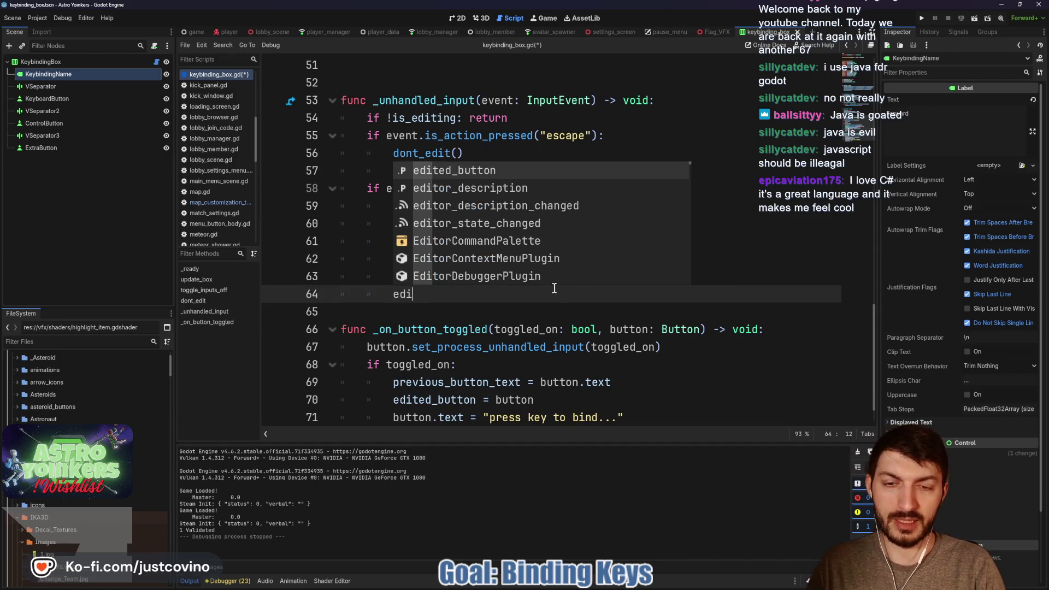
pyautogui.press('Return')
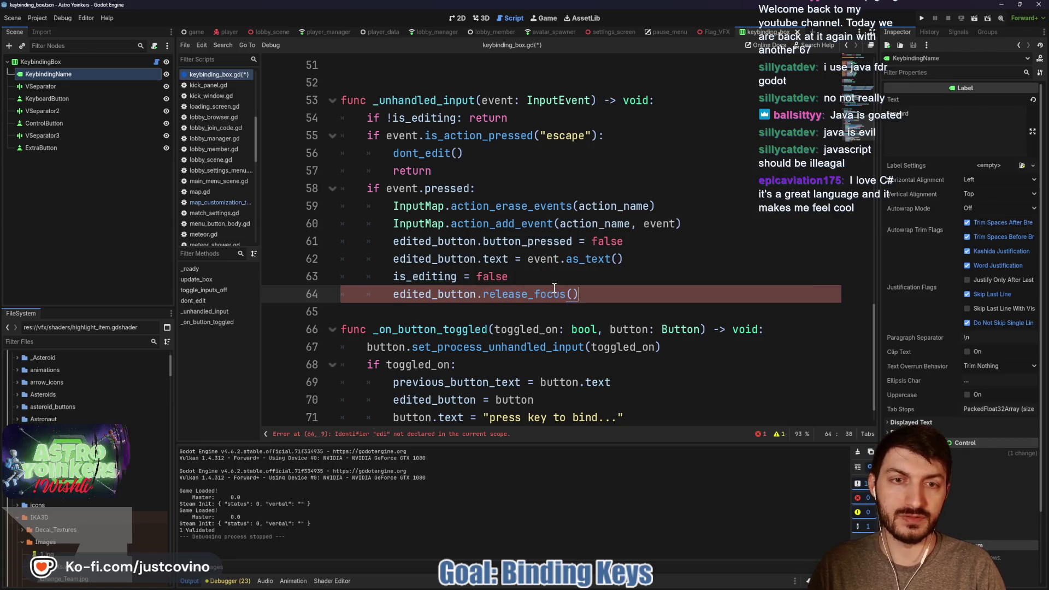
pyautogui.click(612, 309)
pyautogui.press('Return')
pyautogui.hotkey('ctrl', 's')
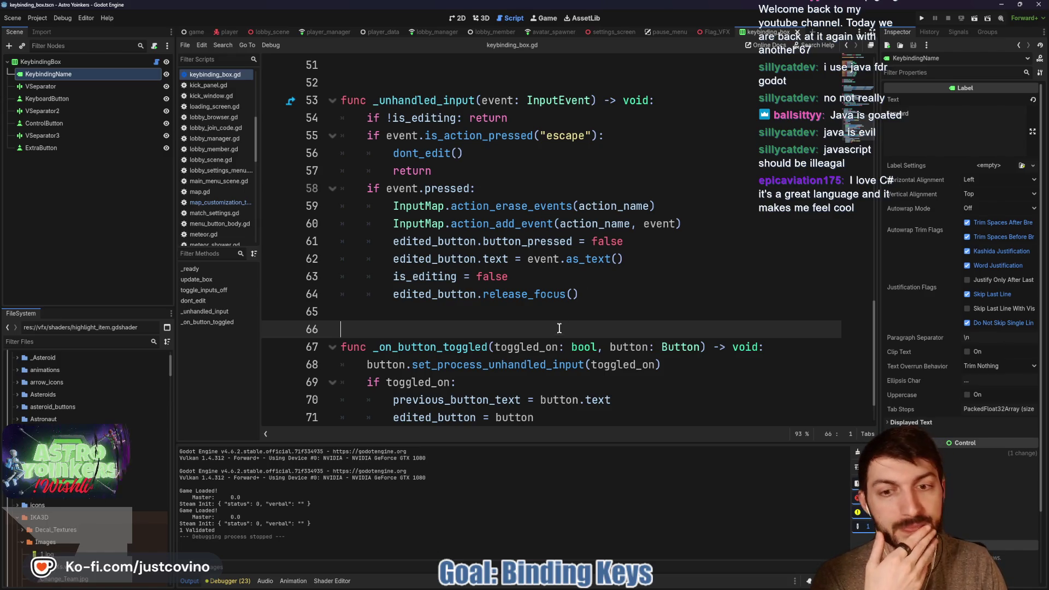
pyautogui.moveTo(536, 586)
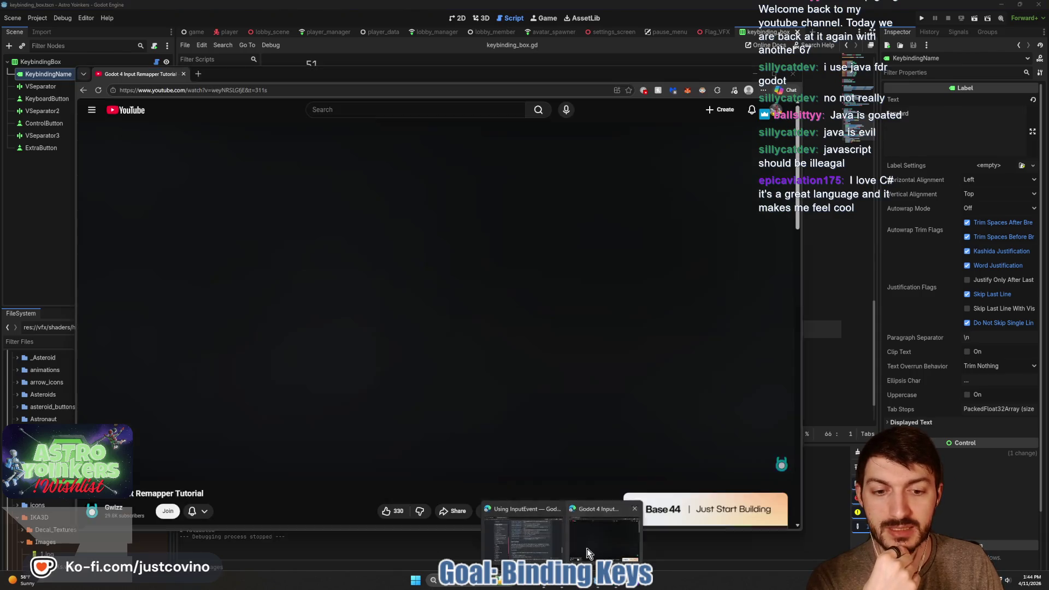
pyautogui.click(587, 549)
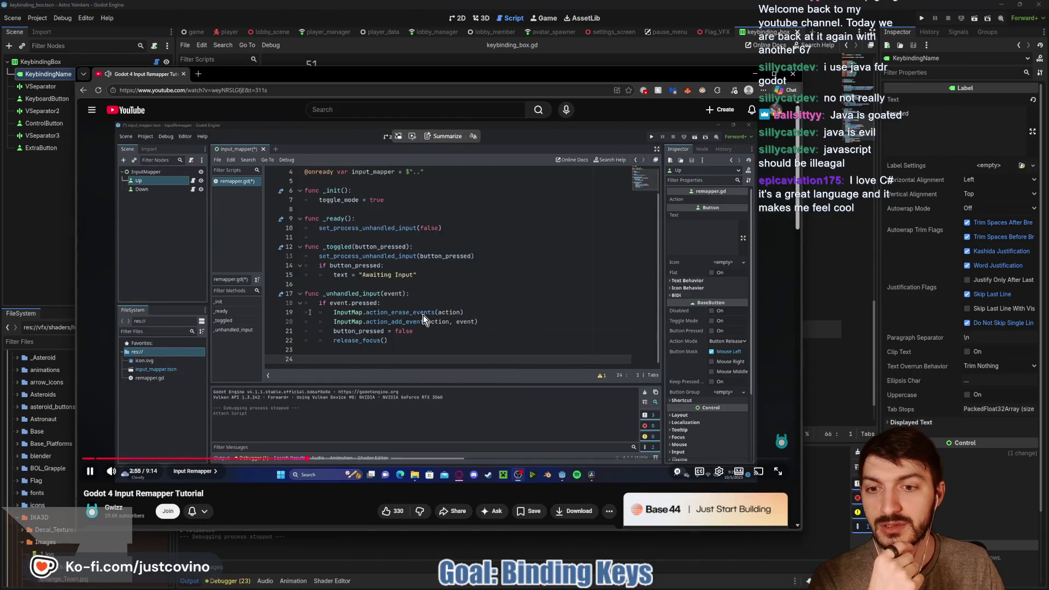
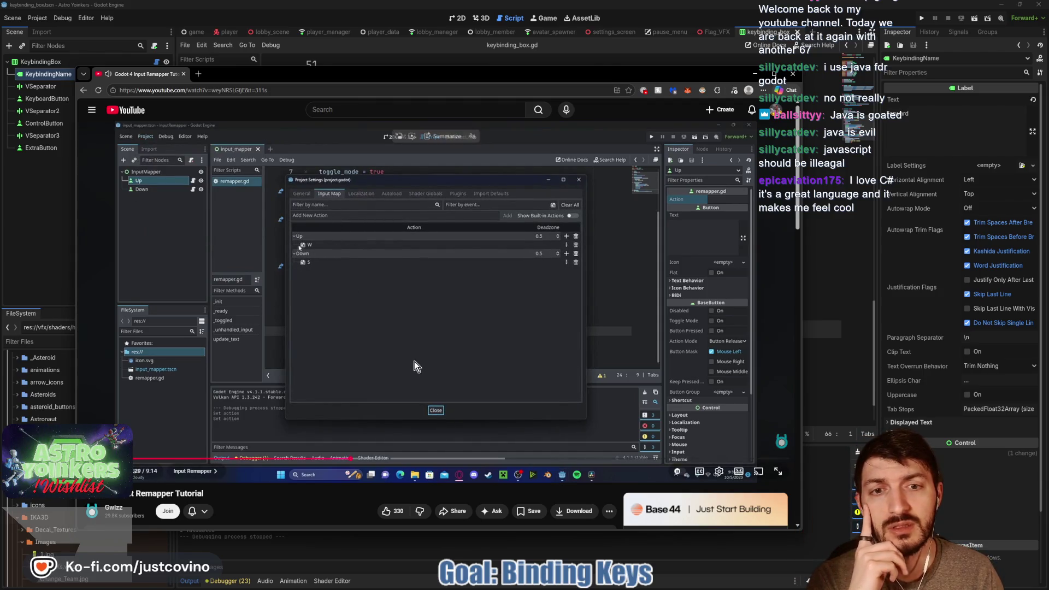
# Pause the tutorial video and return to keybinding_box.gd in the Godot script editor.
pyautogui.click(410, 355)
pyautogui.click(844, 307)
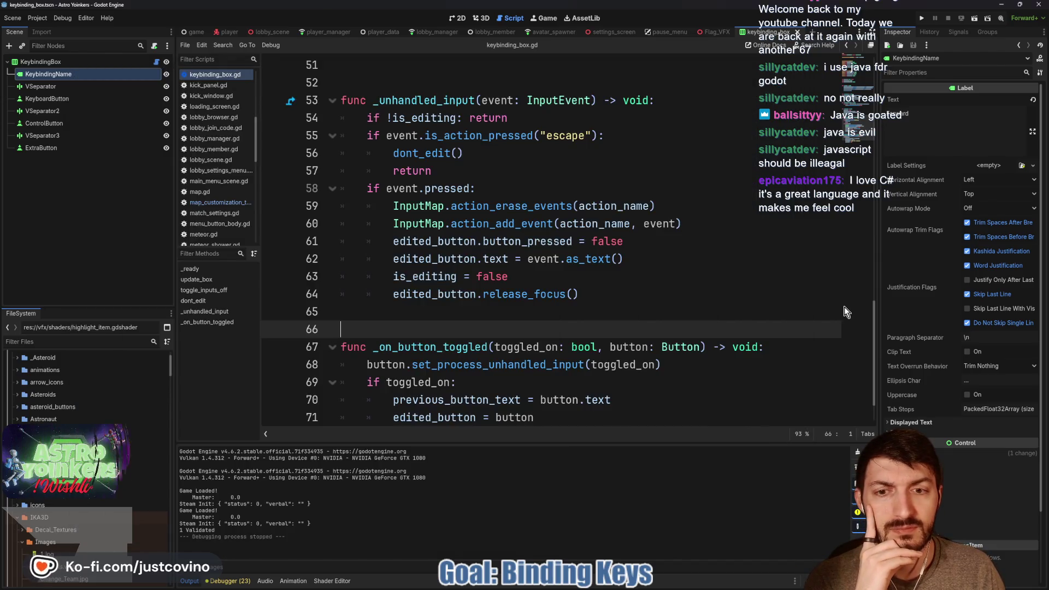
pyautogui.scroll(-1, 634, 319)
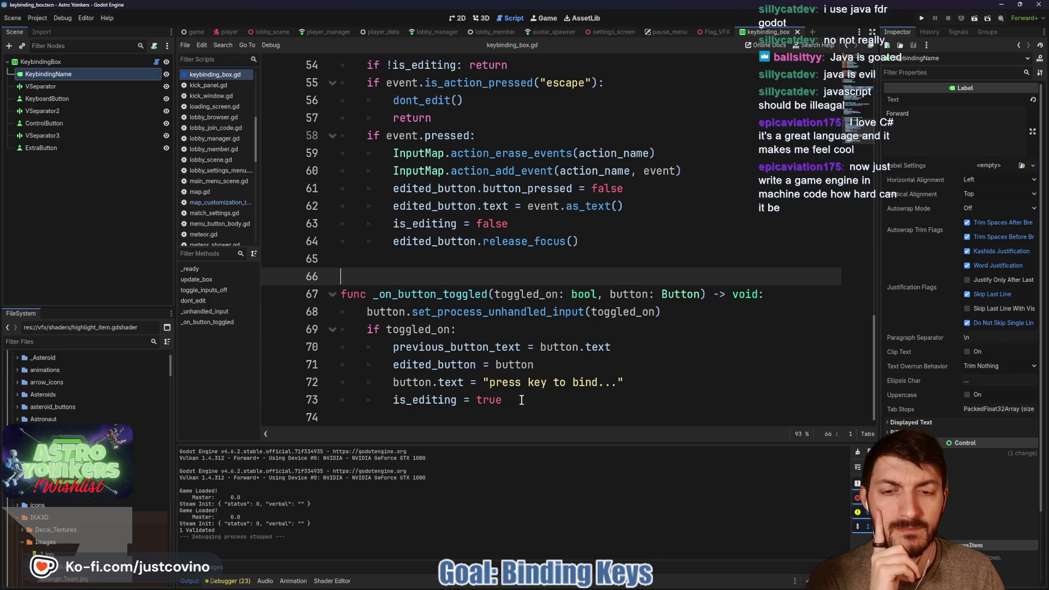
# Select the is_editing = true line in _on_button_toggled.
pyautogui.moveTo(520, 401); pyautogui.dragTo(304, 397)
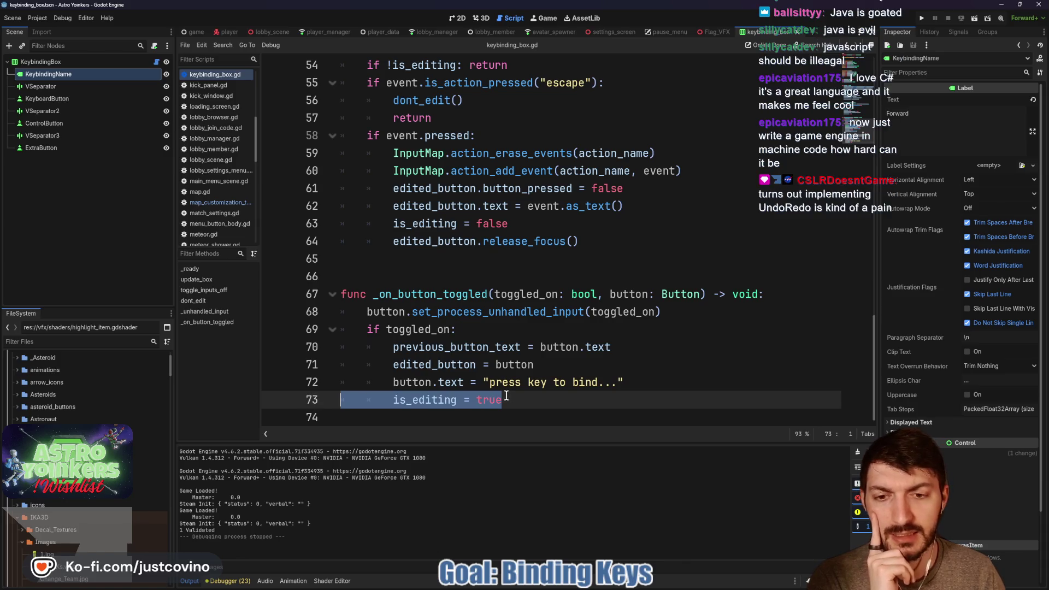
pyautogui.scroll(3, 505, 396)
pyautogui.scroll(-3, 505, 391)
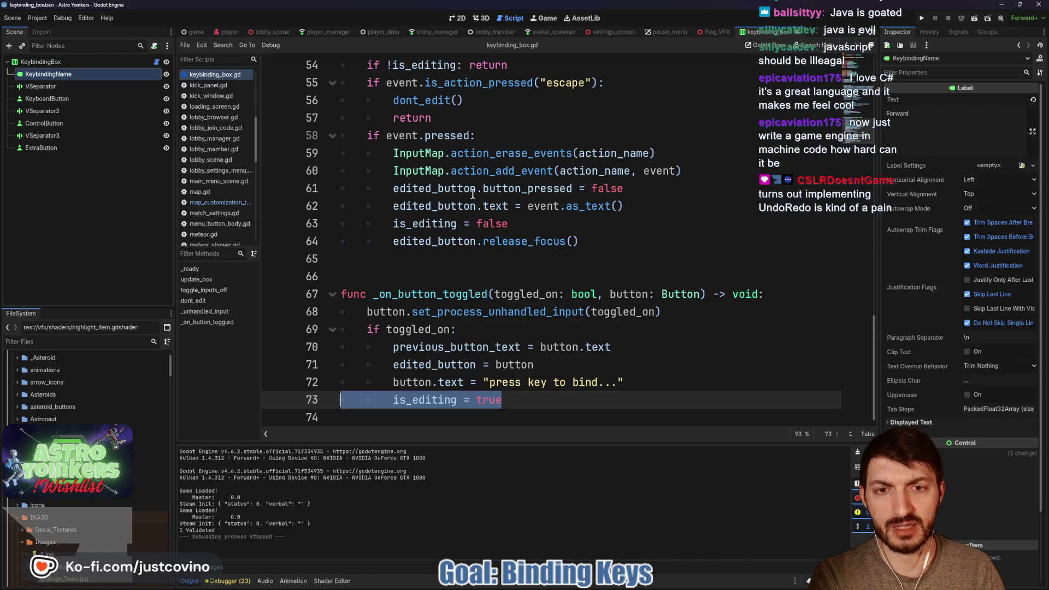
pyautogui.scroll(3, 619, 261)
pyautogui.scroll(-3, 601, 251)
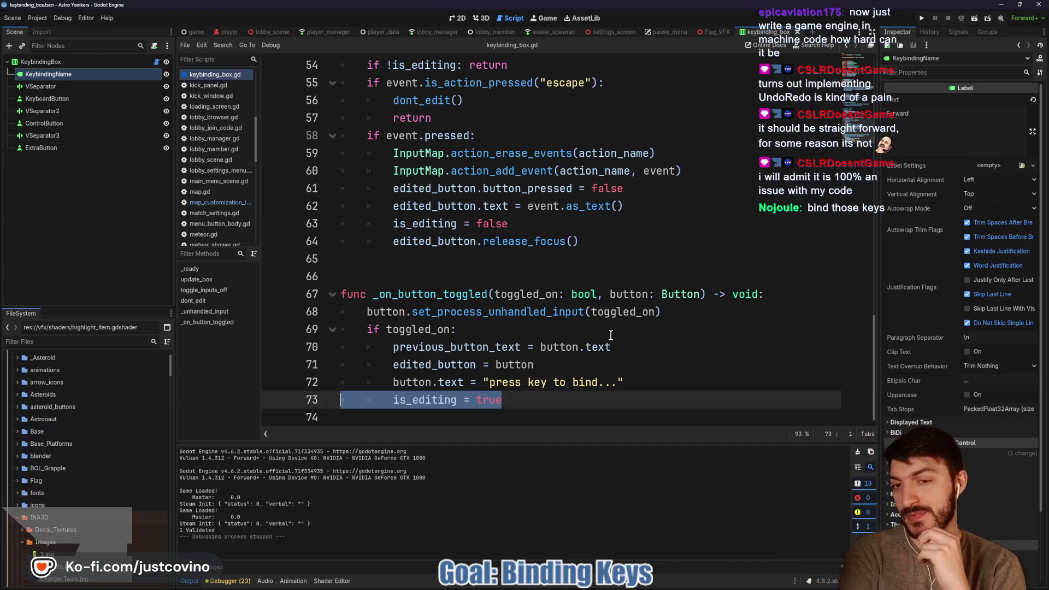
# Delete the is_editing = true and is_editing = false lines and the is_editing variable declaration.
pyautogui.press('BackSpace')
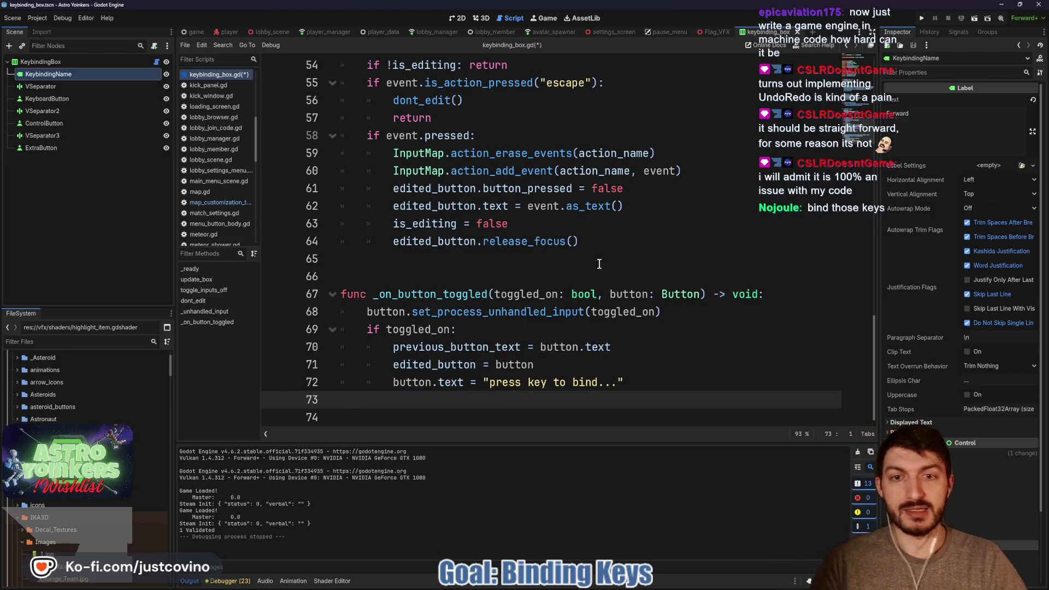
pyautogui.tripleClick(534, 224)
pyautogui.press('BackSpace')
pyautogui.press('BackSpace')
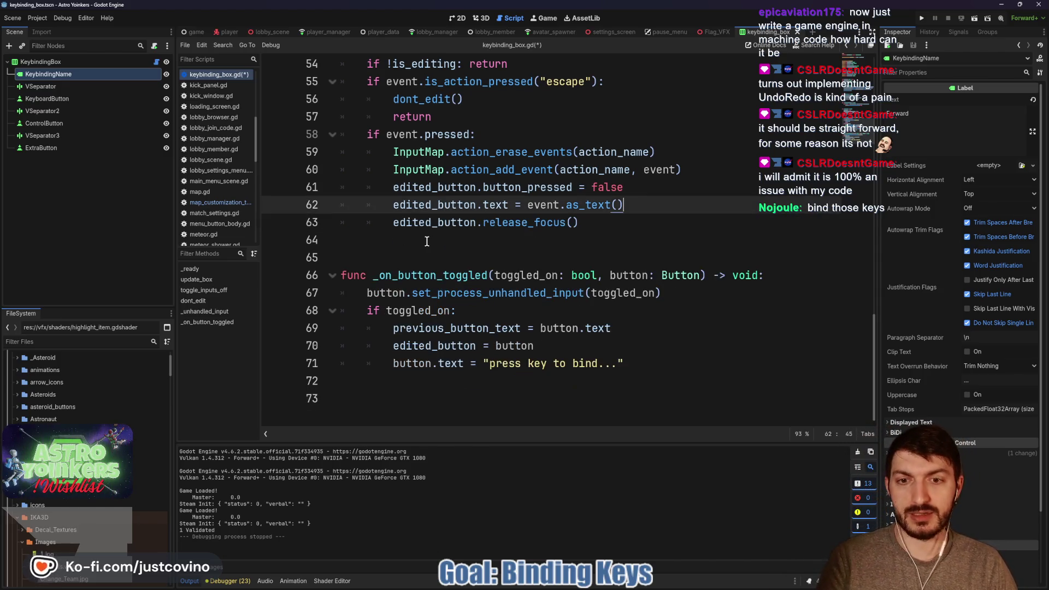
pyautogui.scroll(8, 519, 261)
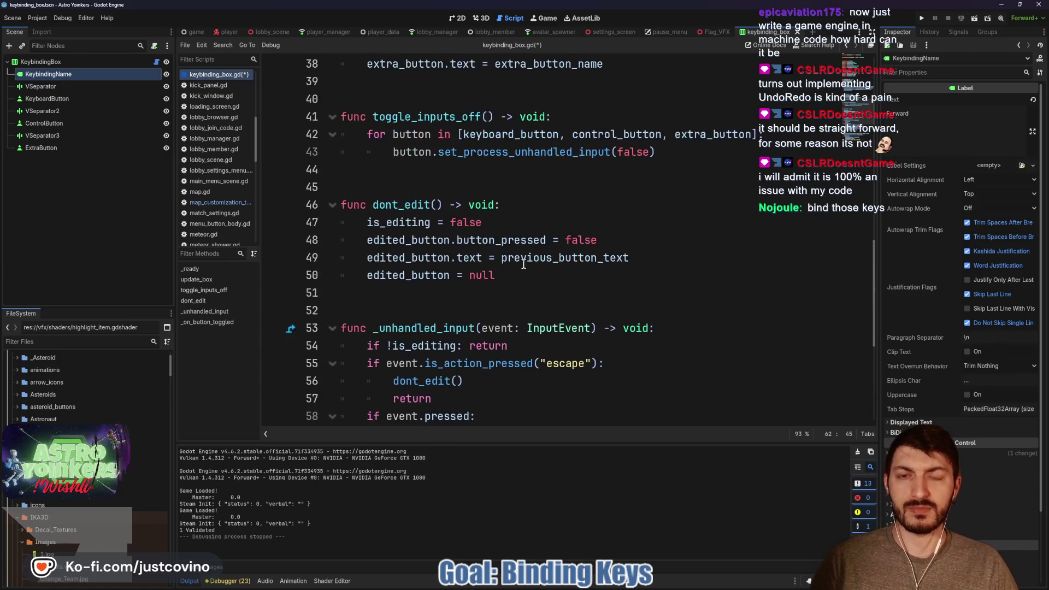
pyautogui.scroll(4, 523, 264)
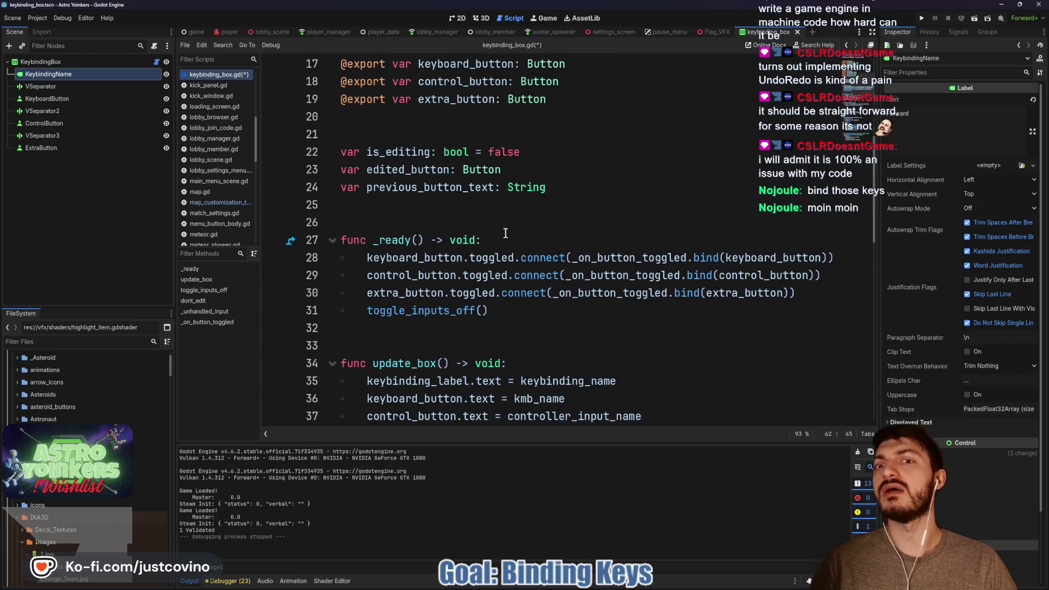
pyautogui.click(545, 146)
pyautogui.tripleClick(545, 146)
pyautogui.press('BackSpace')
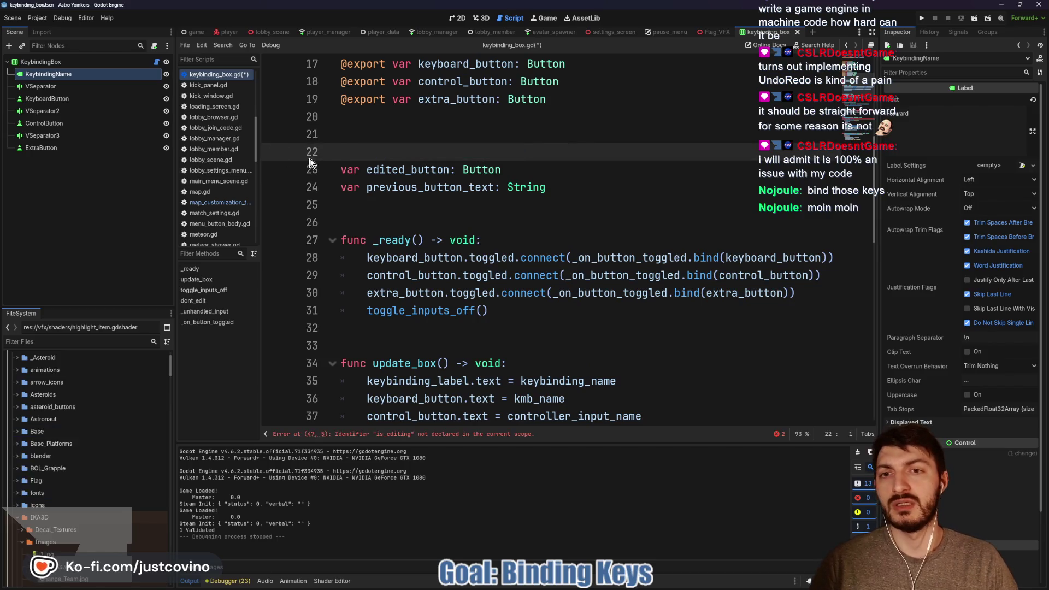
pyautogui.press('BackSpace')
# Delete the two remaining lines that reference is_editing, including 'if !is_editing: return'.
pyautogui.click(431, 435)
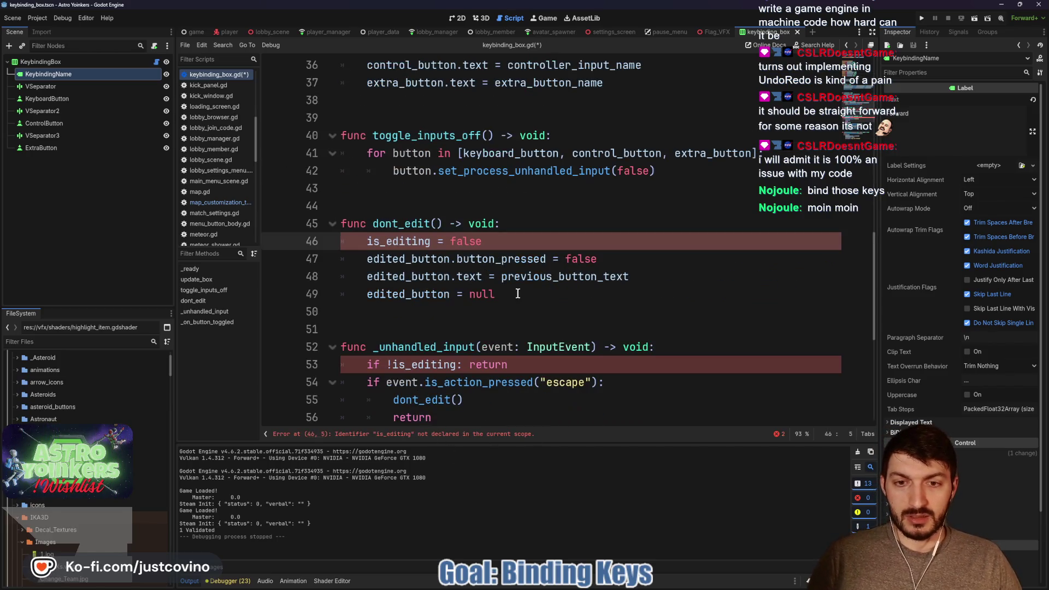
pyautogui.moveTo(547, 361); pyautogui.dragTo(291, 365)
pyautogui.keyDown('alt'); pyautogui.moveTo(499, 248); pyautogui.dragTo(262, 243); pyautogui.keyUp('alt')
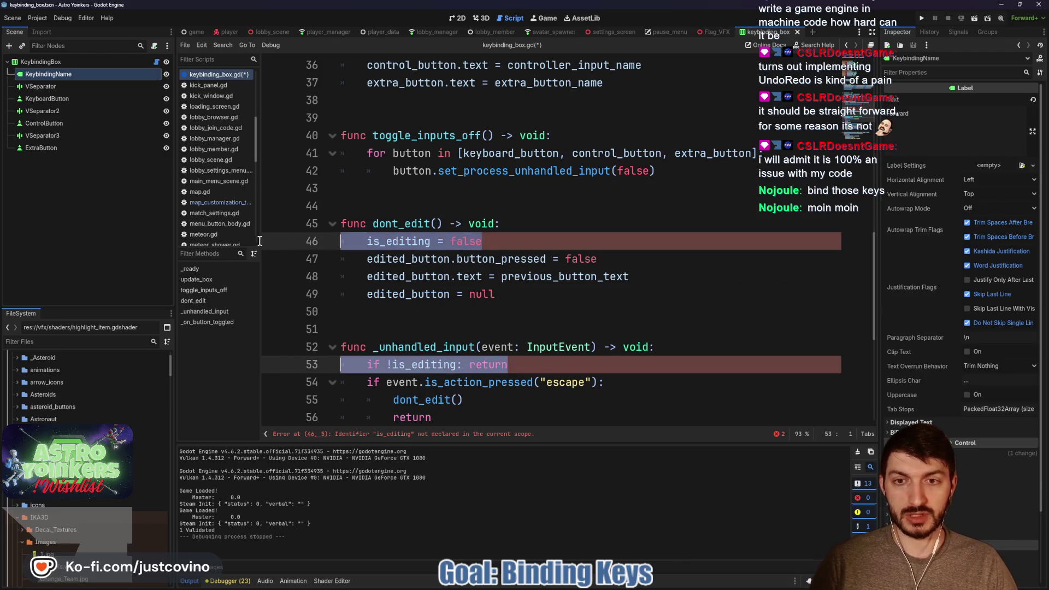
pyautogui.press('BackSpace')
pyautogui.press('BackSpace')
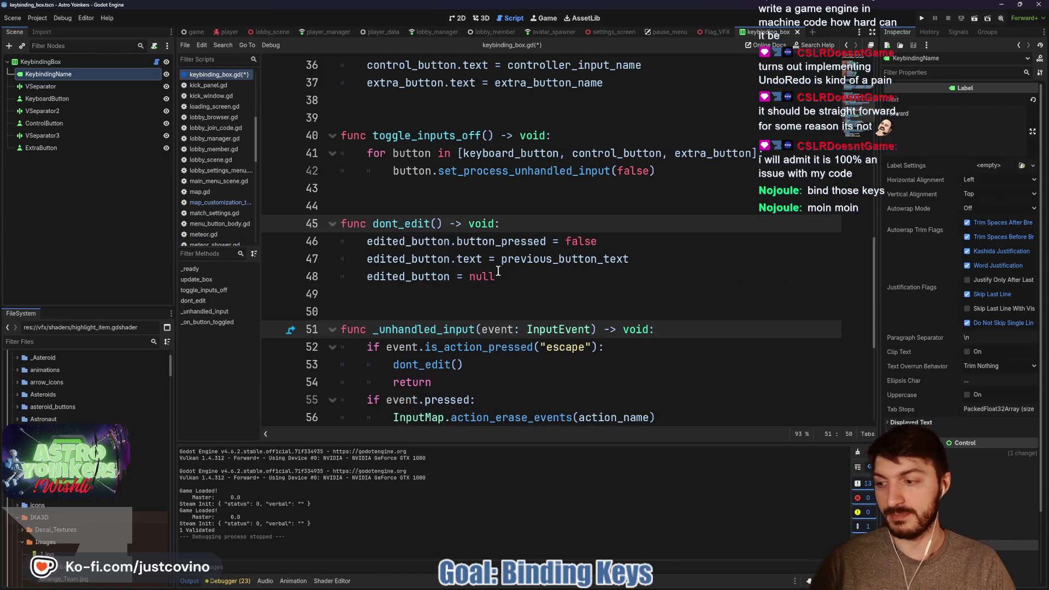
# Save the script and run the game with F5.
pyautogui.hotkey('ctrl', 's')
pyautogui.click(540, 277)
pyautogui.press('F5')
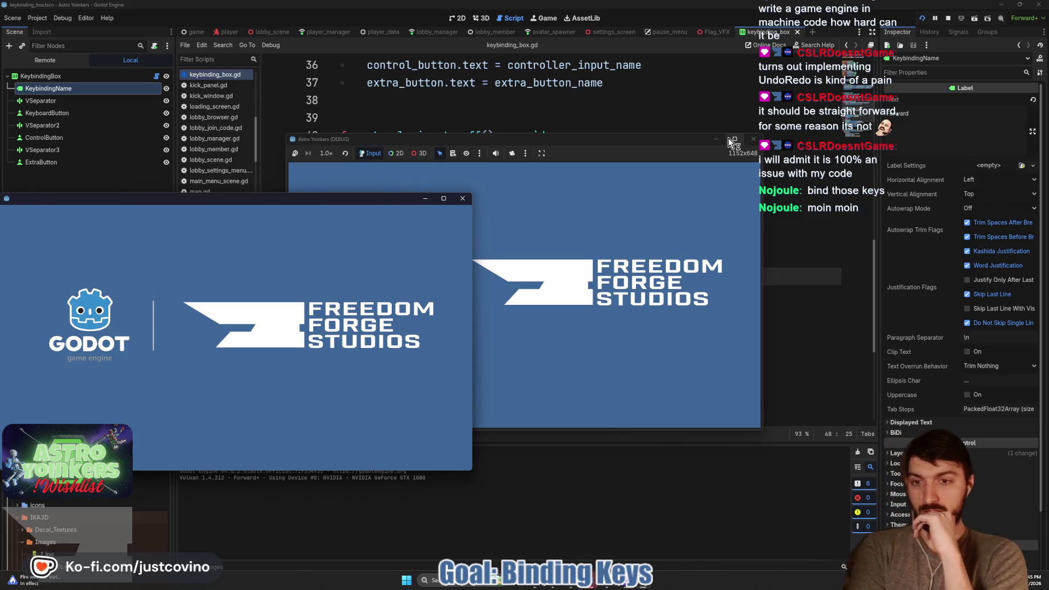
# Move toggle_inputs_off() to the first line of _ready() with Alt+Up, then relaunch the game.
pyautogui.moveTo(729, 137)
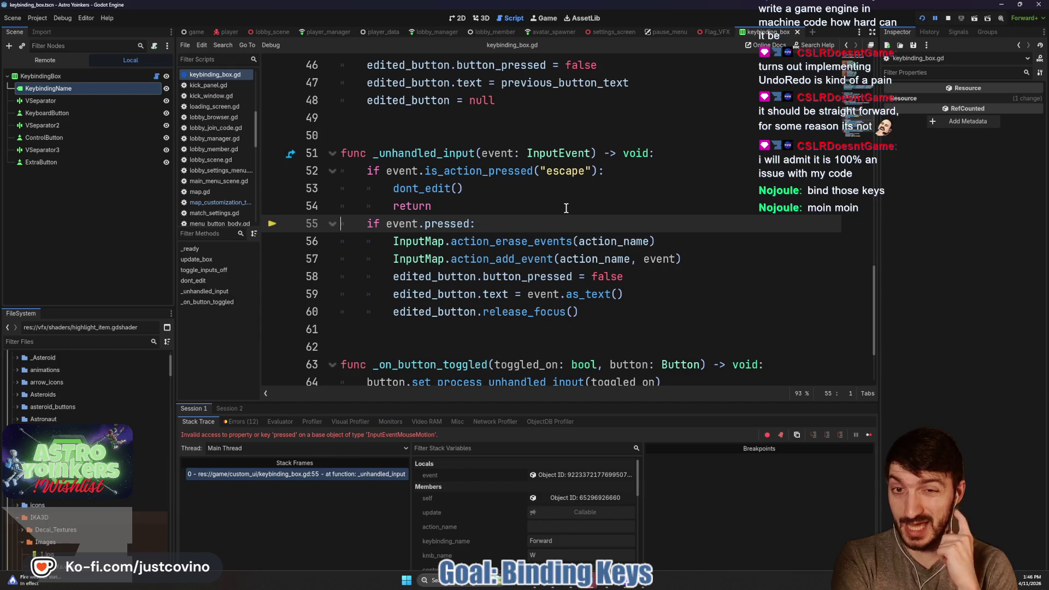
pyautogui.scroll(3, 566, 208)
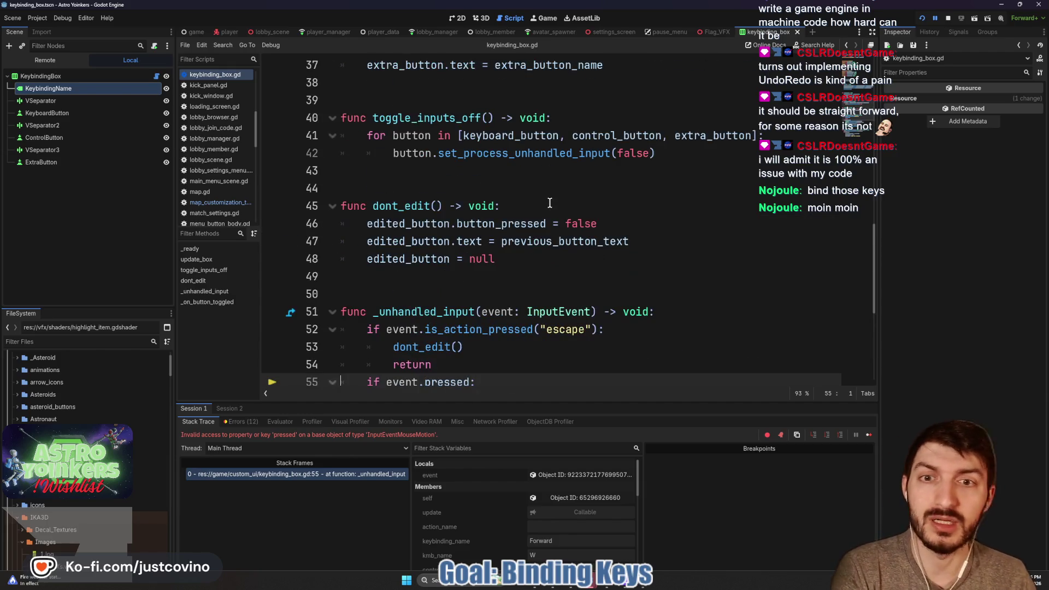
pyautogui.scroll(4, 399, 139)
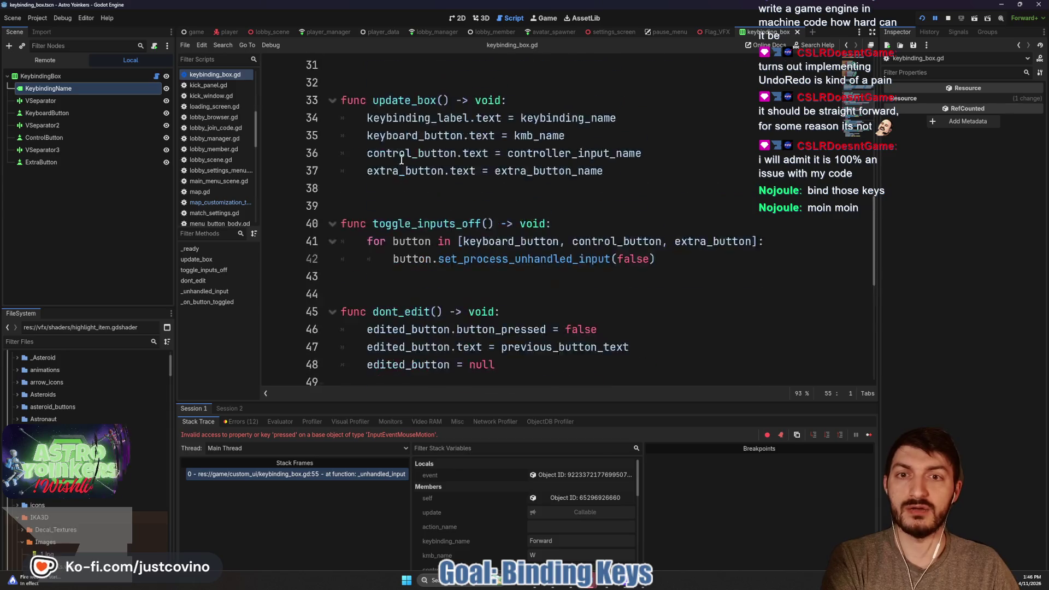
pyautogui.scroll(-7, 484, 205)
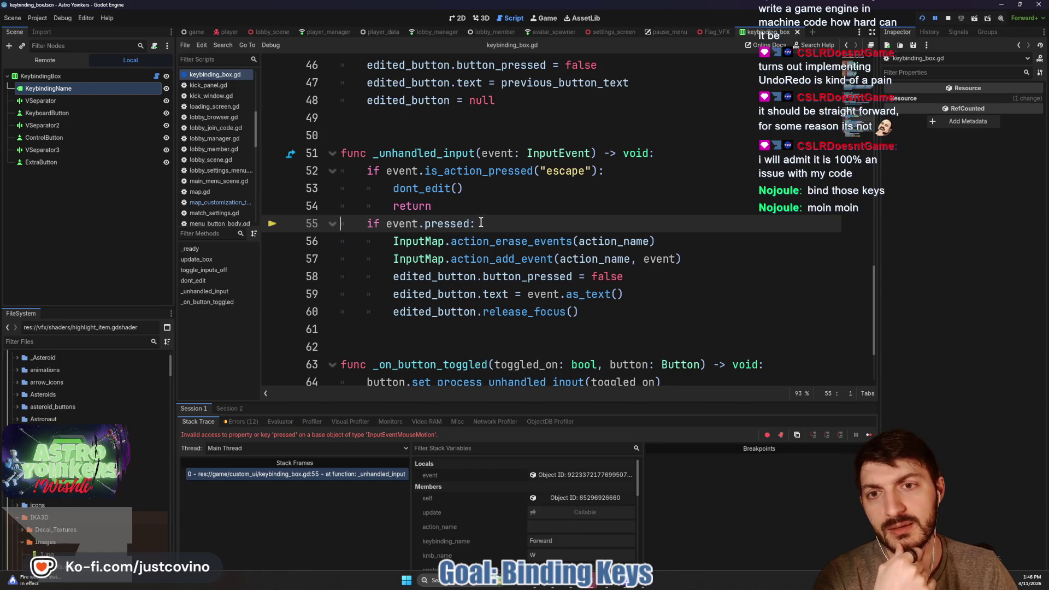
pyautogui.scroll(1, 481, 222)
pyautogui.scroll(6, 481, 223)
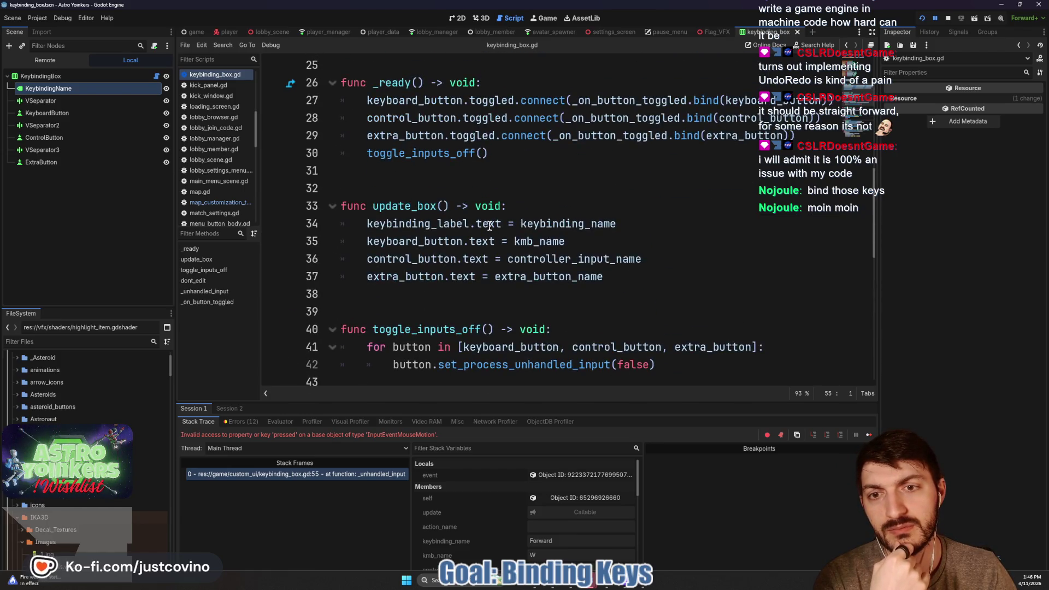
pyautogui.scroll(2, 587, 269)
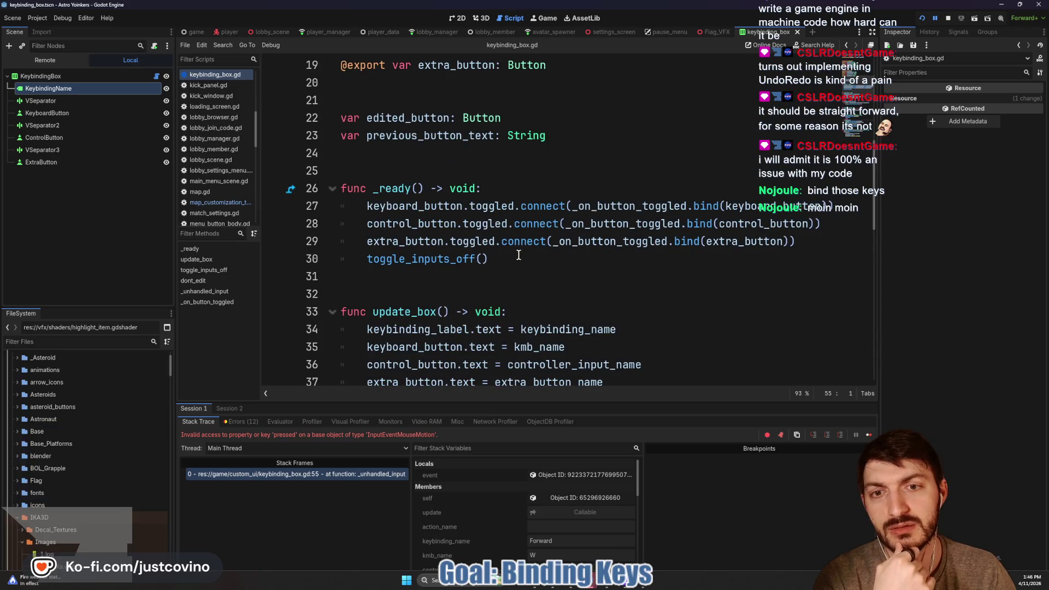
pyautogui.moveTo(585, 258); pyautogui.dragTo(311, 257)
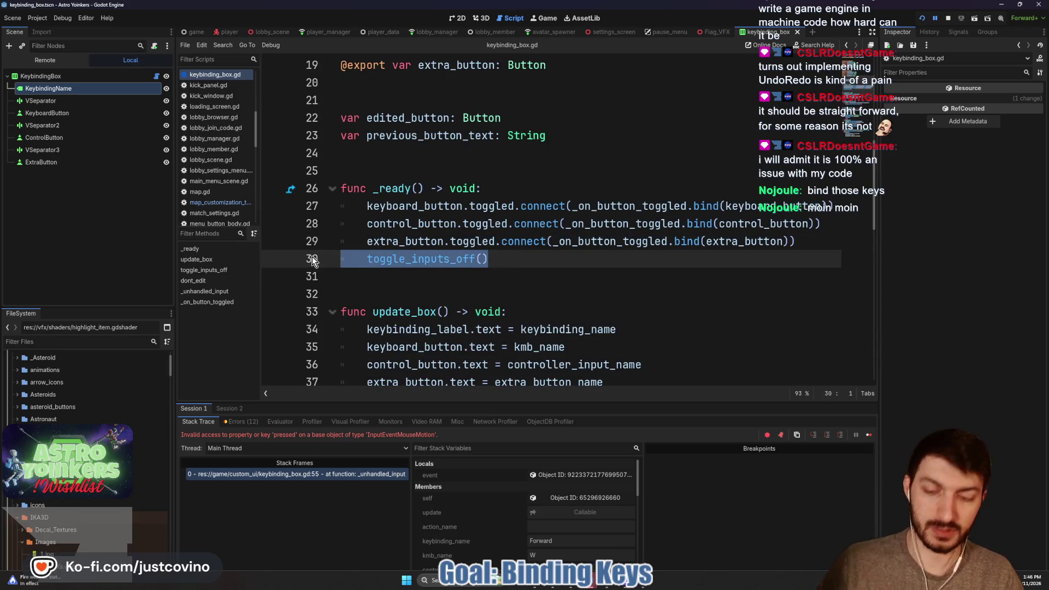
pyautogui.hotkey('alt', 'Up')
pyautogui.hotkey('alt', 'Up')
pyautogui.hotkey('alt', 'Up')
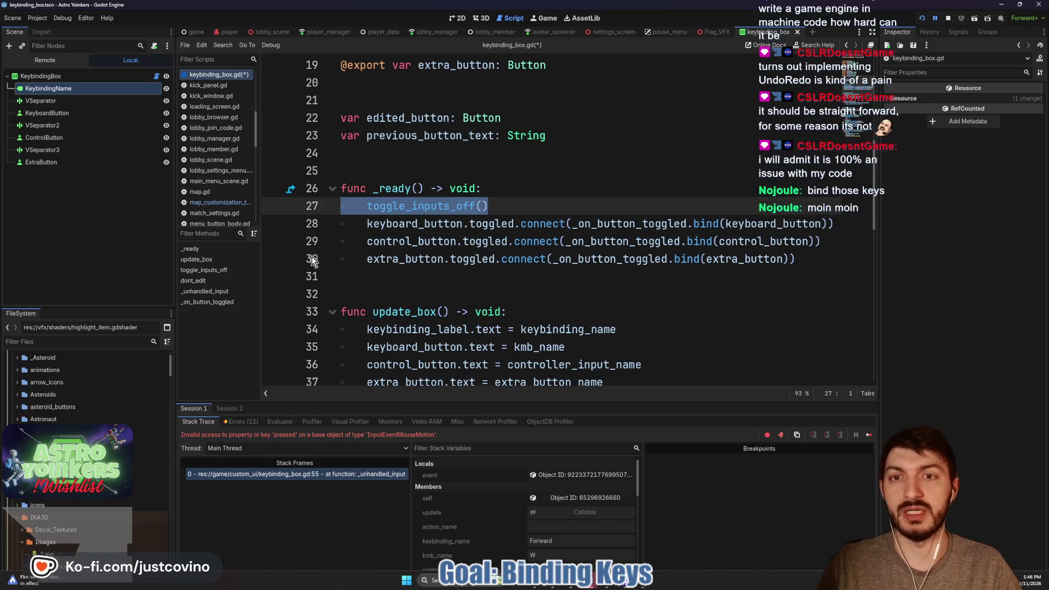
pyautogui.click(540, 200)
pyautogui.press('F5')
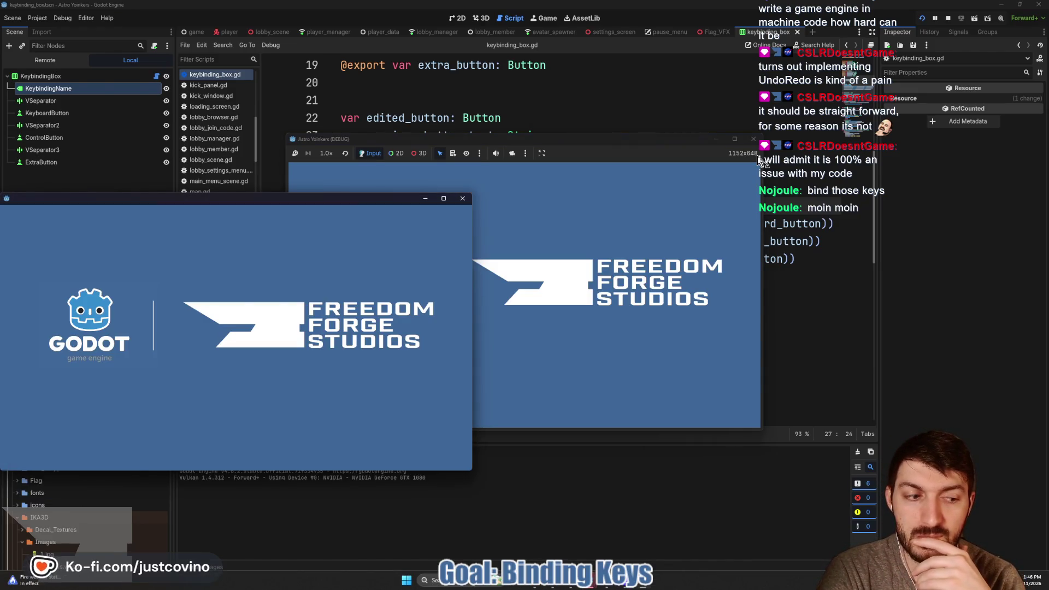
pyautogui.click(637, 584)
pyautogui.click(611, 96)
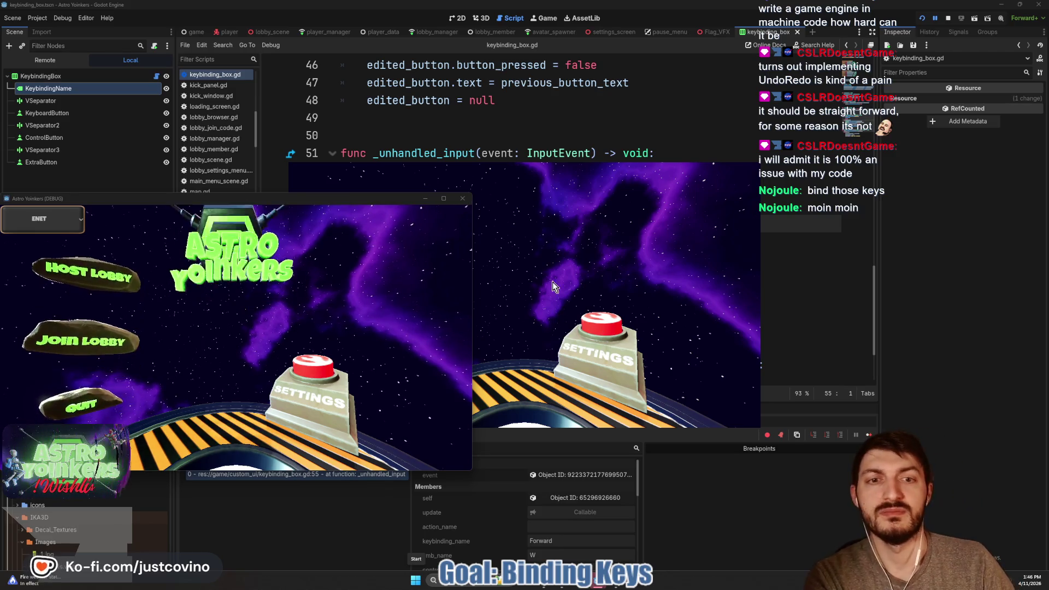
pyautogui.click(329, 253)
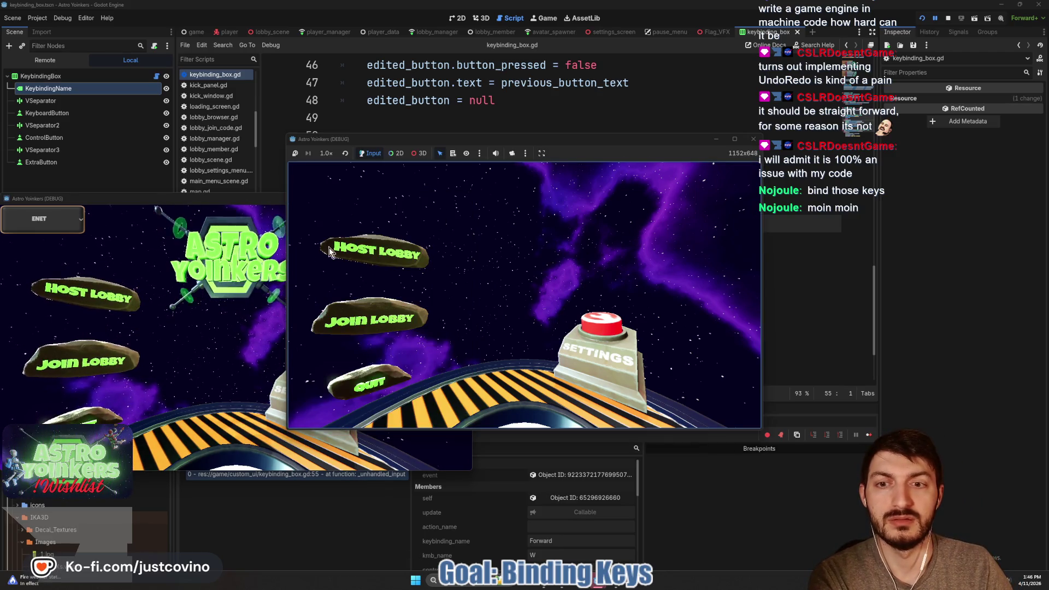
pyautogui.click(550, 115)
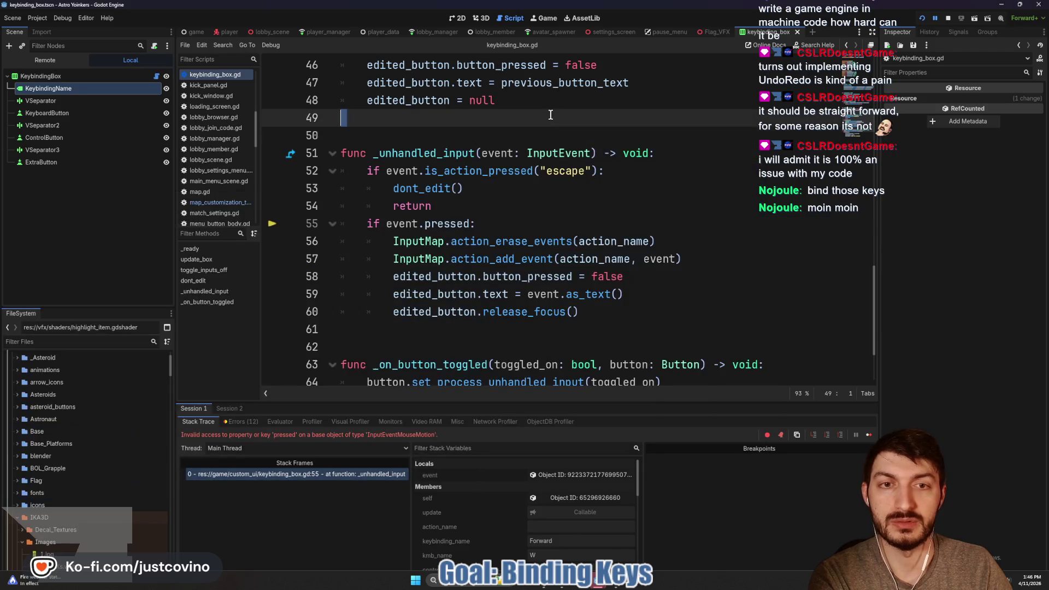
pyautogui.click(481, 223)
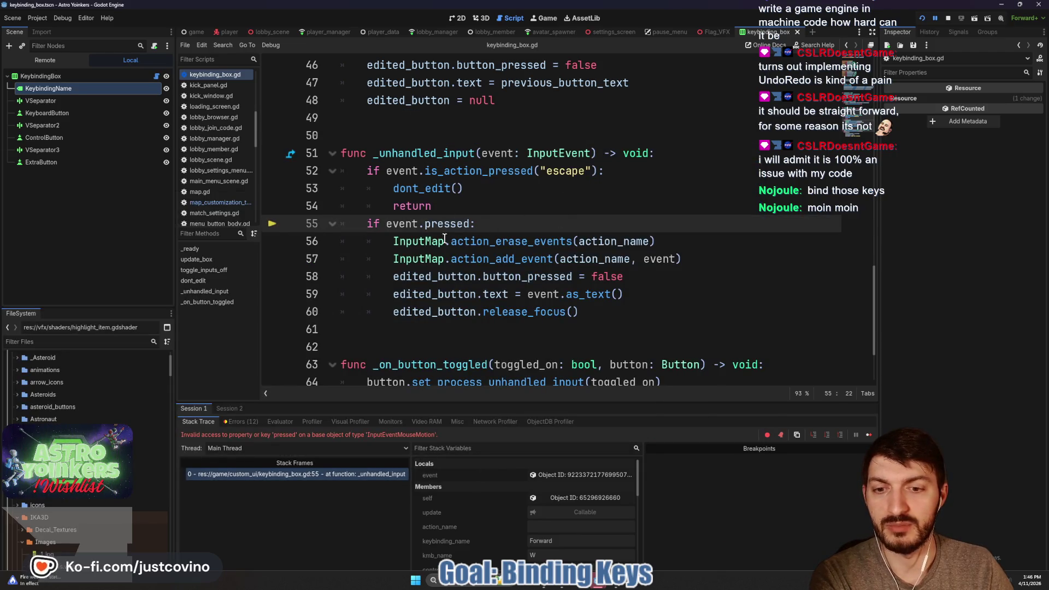
pyautogui.click(951, 17)
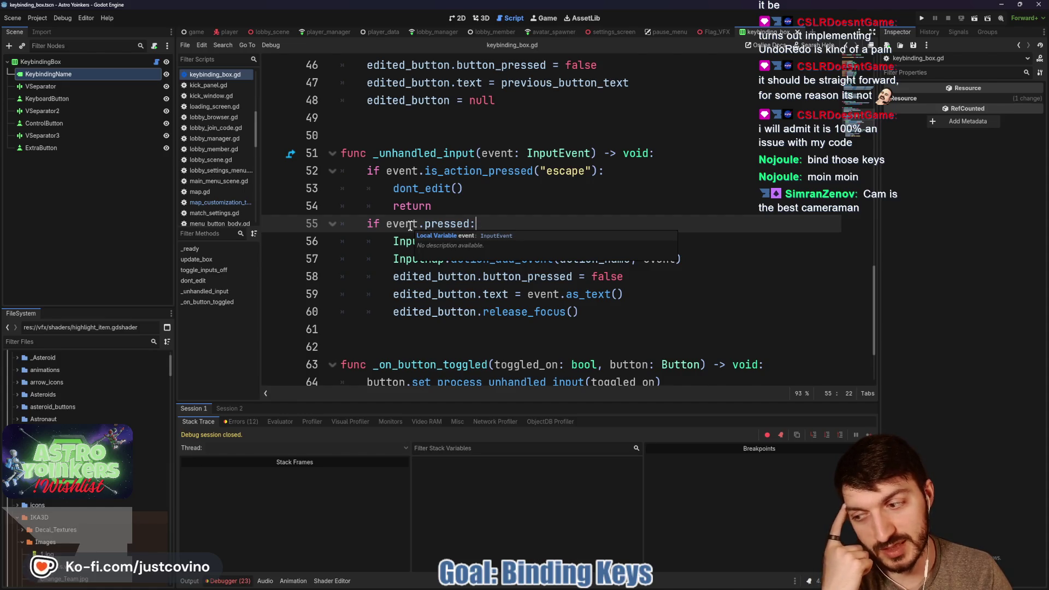
pyautogui.scroll(-2, 410, 225)
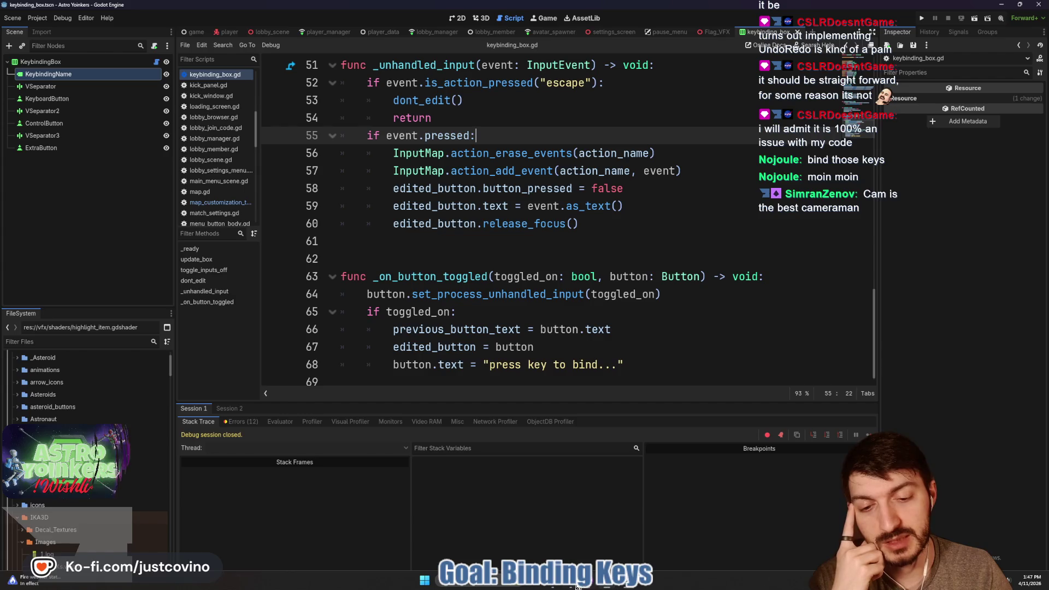
pyautogui.click(574, 533)
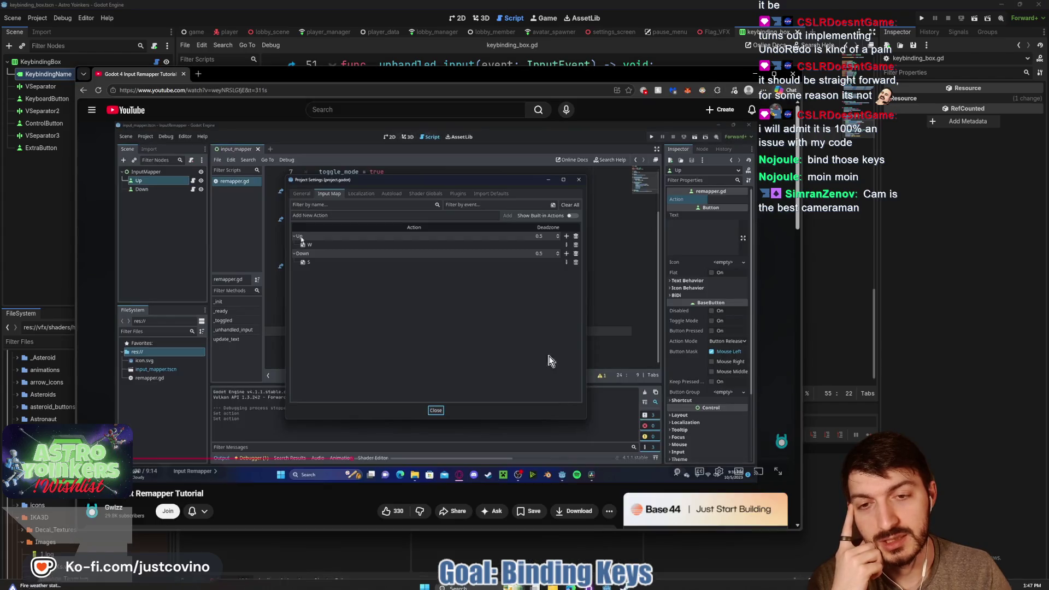
pyautogui.click(412, 267)
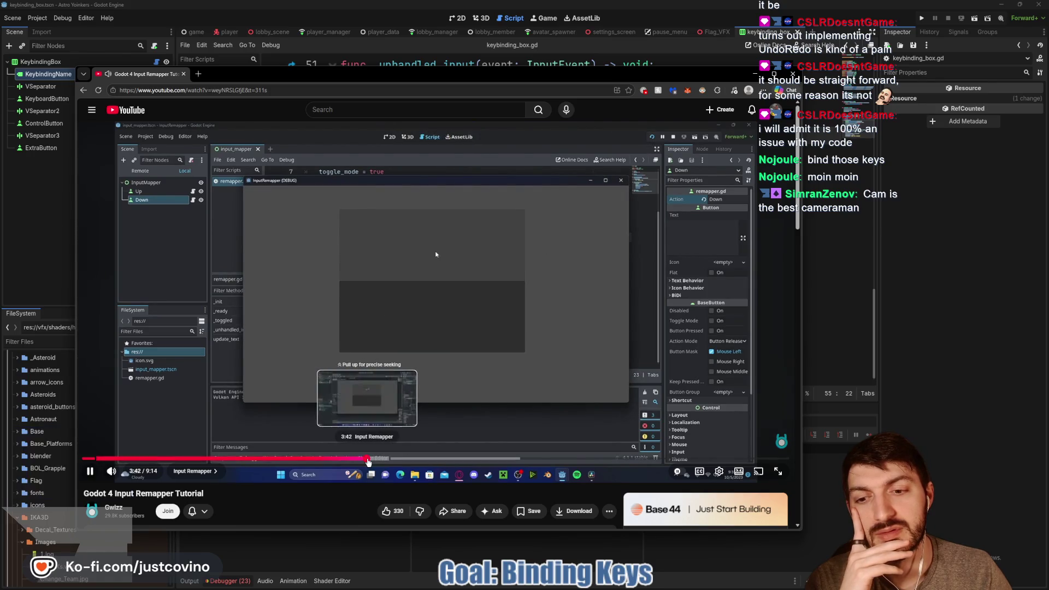
pyautogui.press('Left')
pyautogui.click(330, 209)
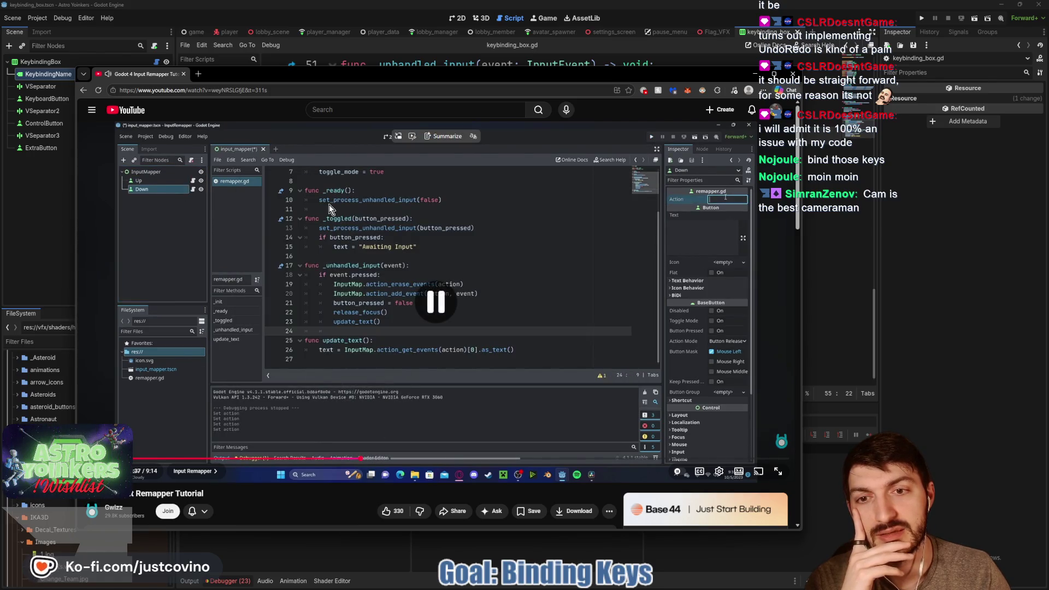
pyautogui.click(352, 304)
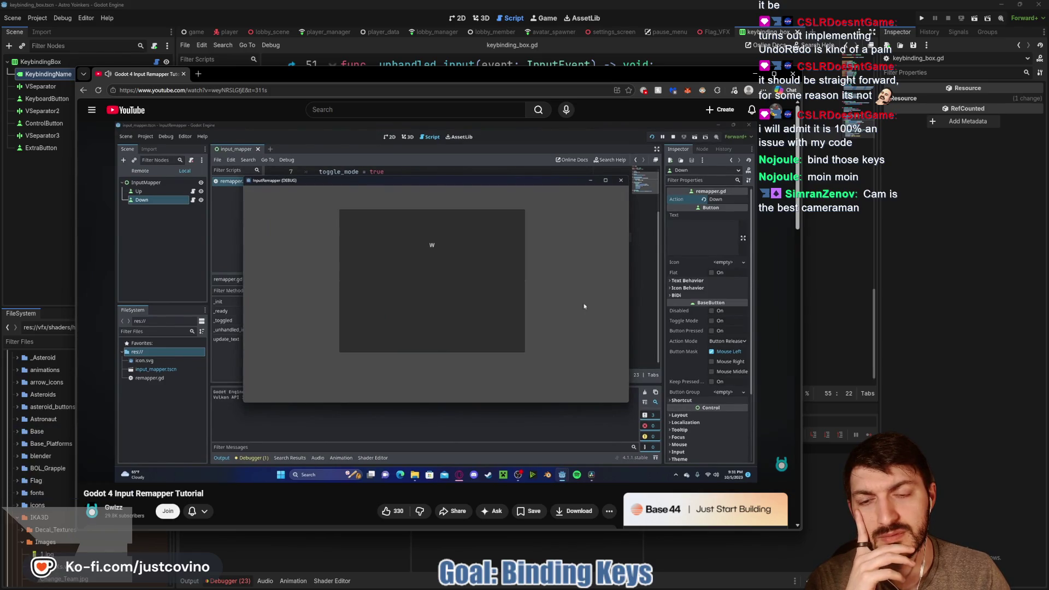
pyautogui.click(314, 312)
pyautogui.hotkey('alt', 'Tab')
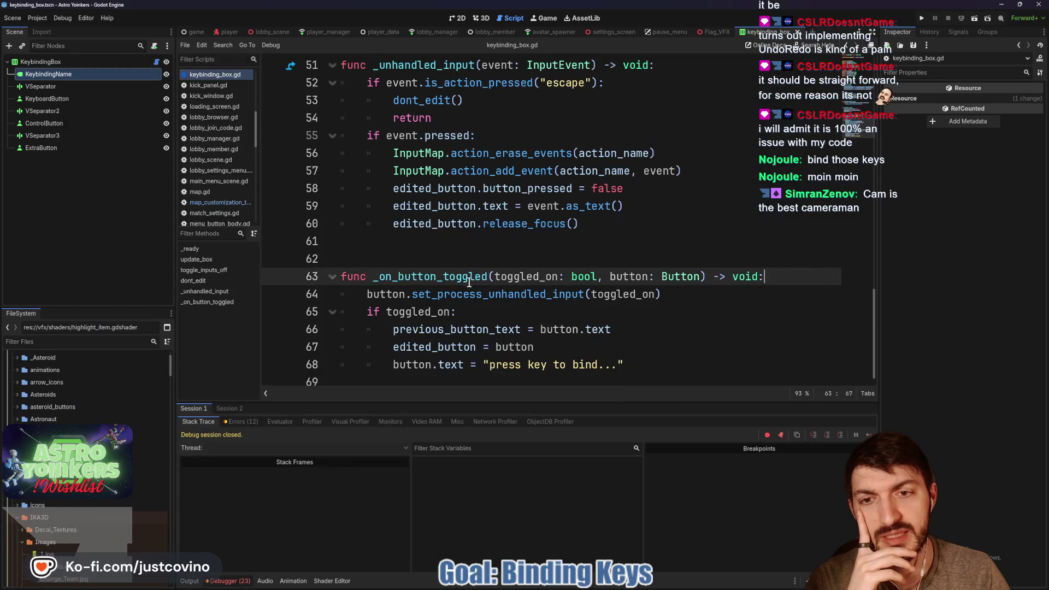
# Add the variable 'is_editing: bool = false' above edited_button near line 22.
pyautogui.scroll(3, 584, 287)
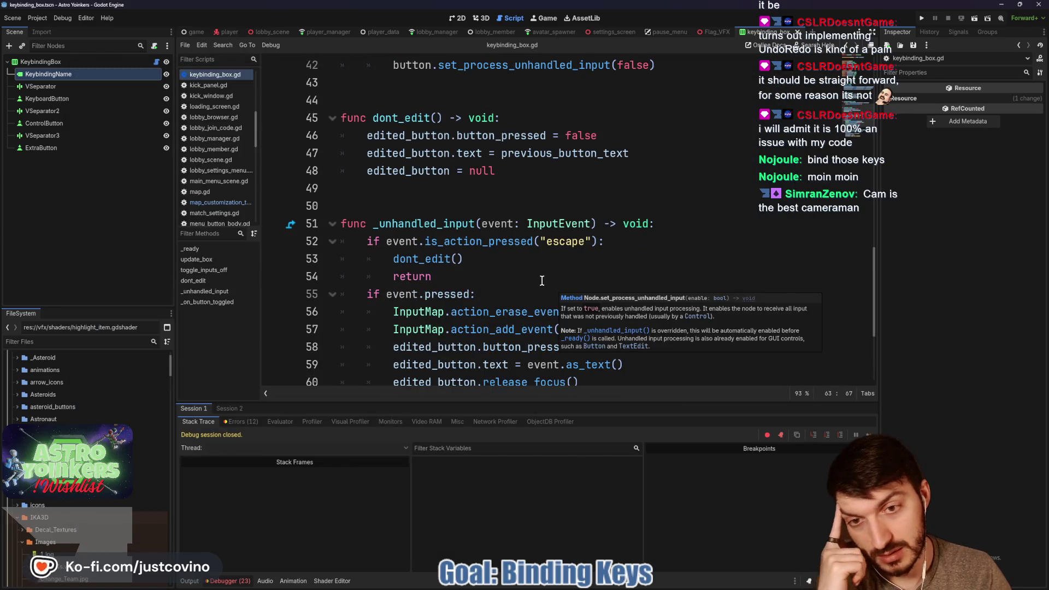
pyautogui.scroll(-2, 542, 280)
pyautogui.scroll(7, 535, 280)
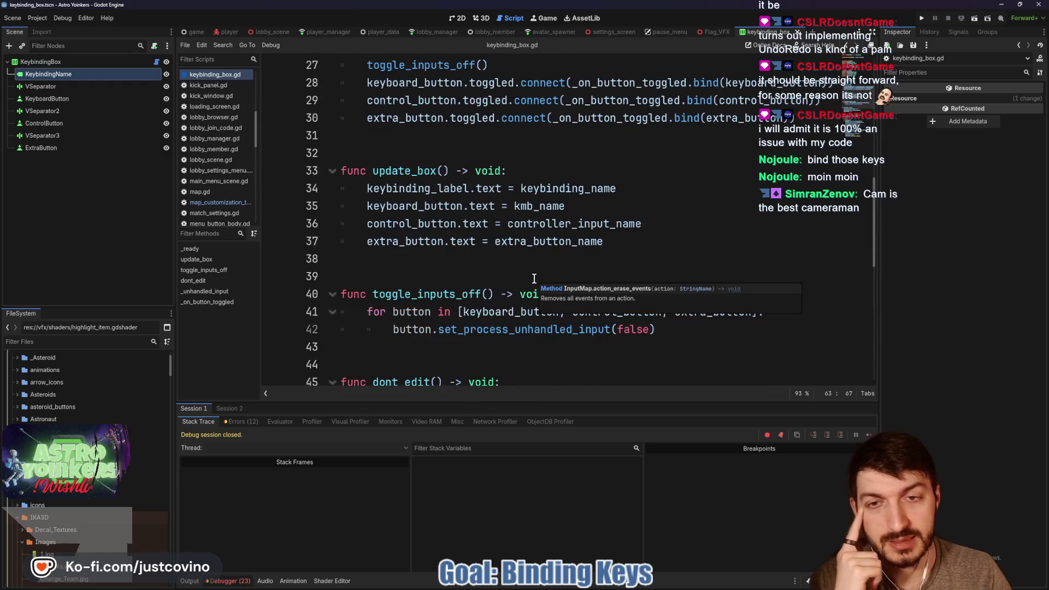
pyautogui.scroll(4, 534, 279)
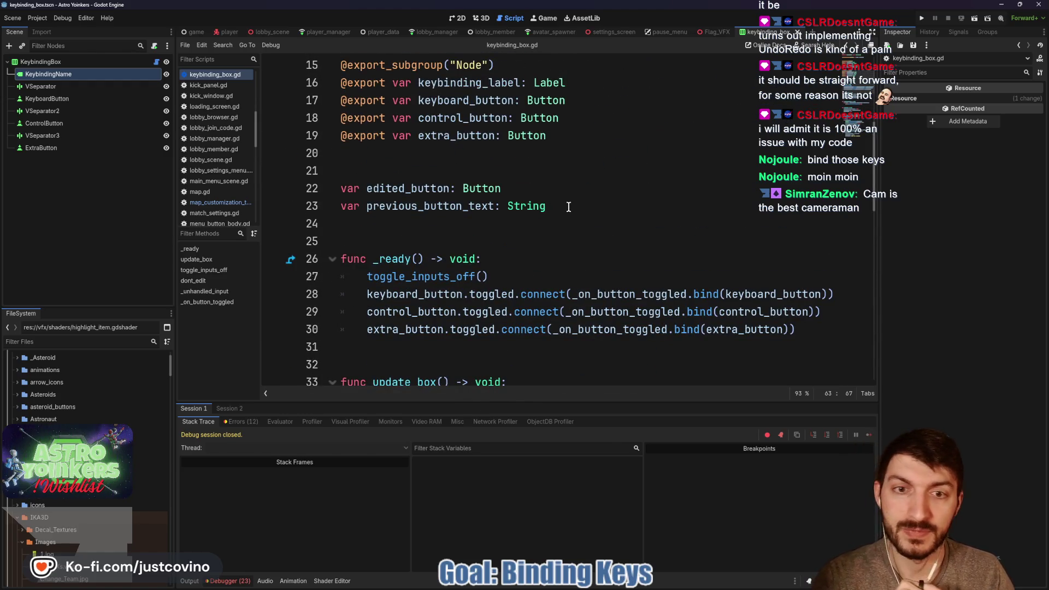
pyautogui.moveTo(546, 135); pyautogui.dragTo(358, 135)
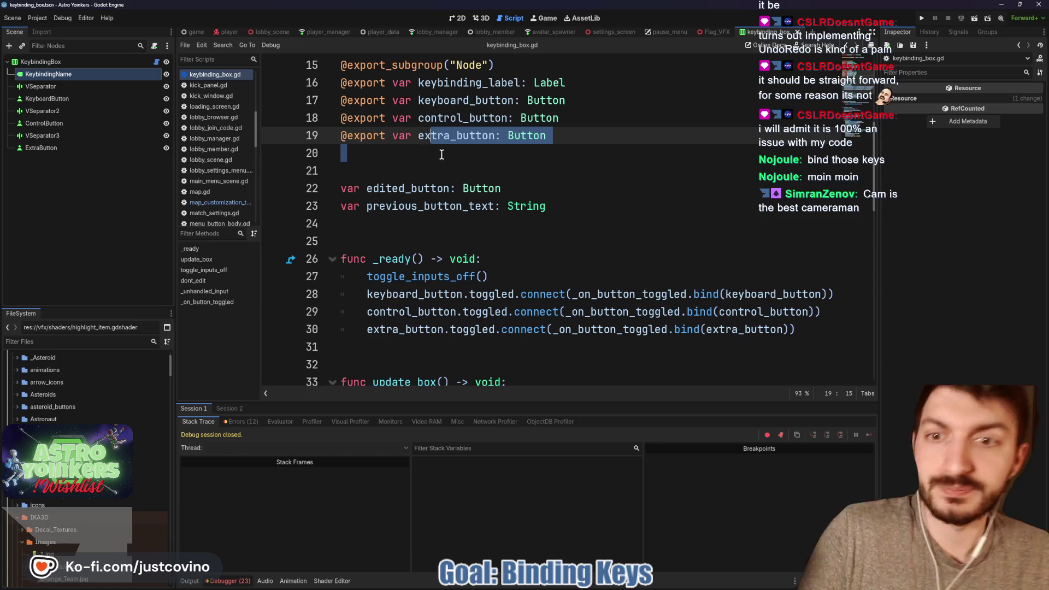
pyautogui.click(378, 169)
pyautogui.press('Return')
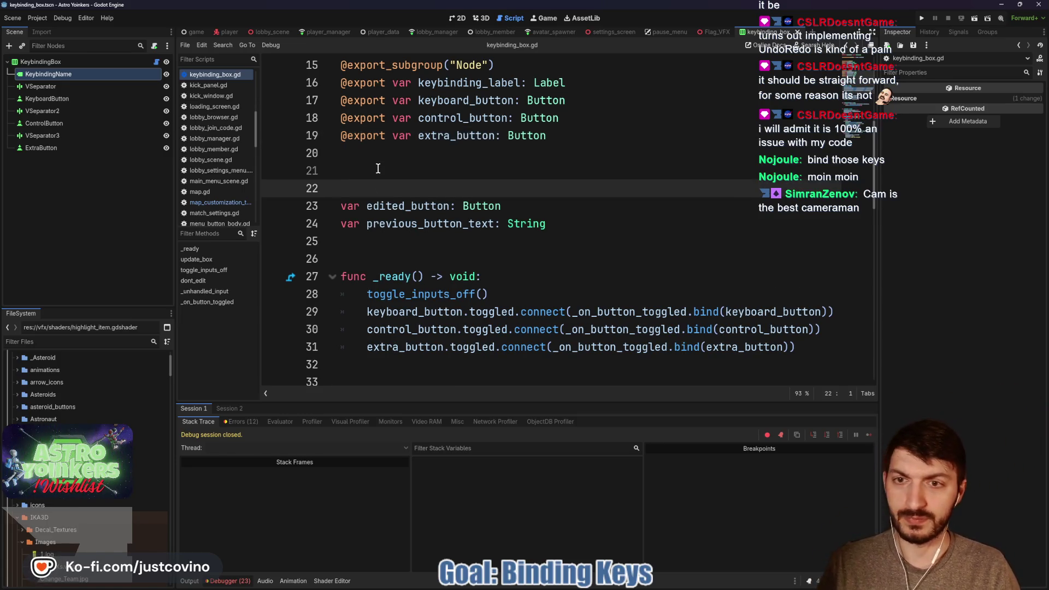
pyautogui.press('Return')
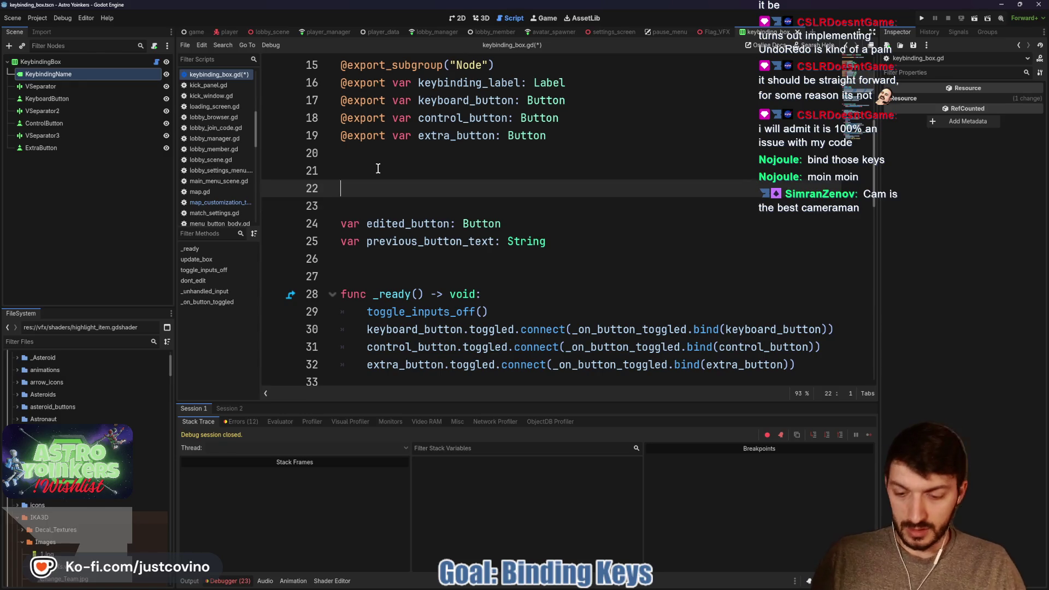
pyautogui.write('varis_editing')
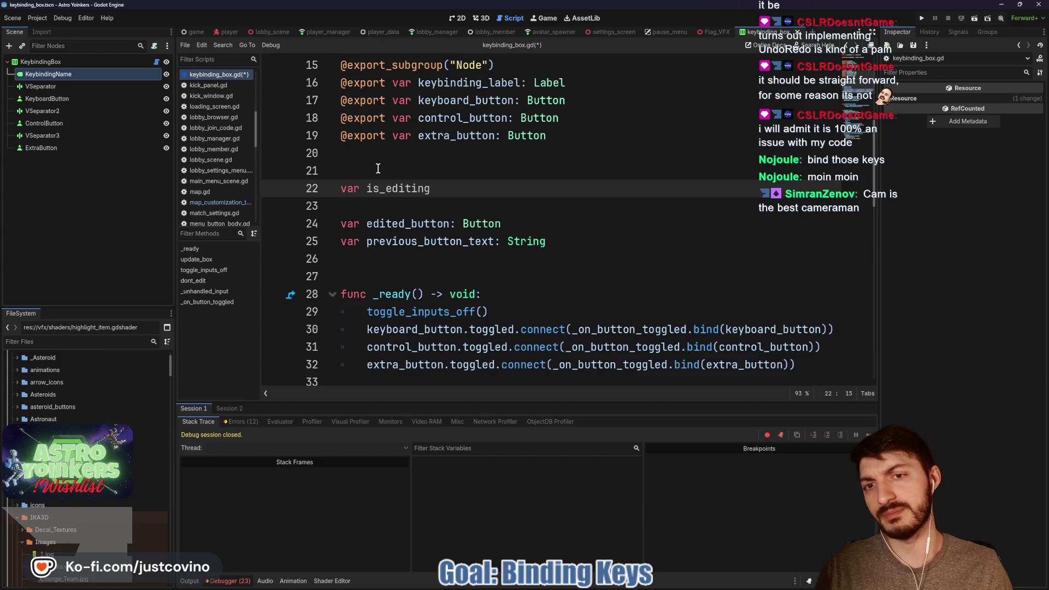
pyautogui.write('bool = false')
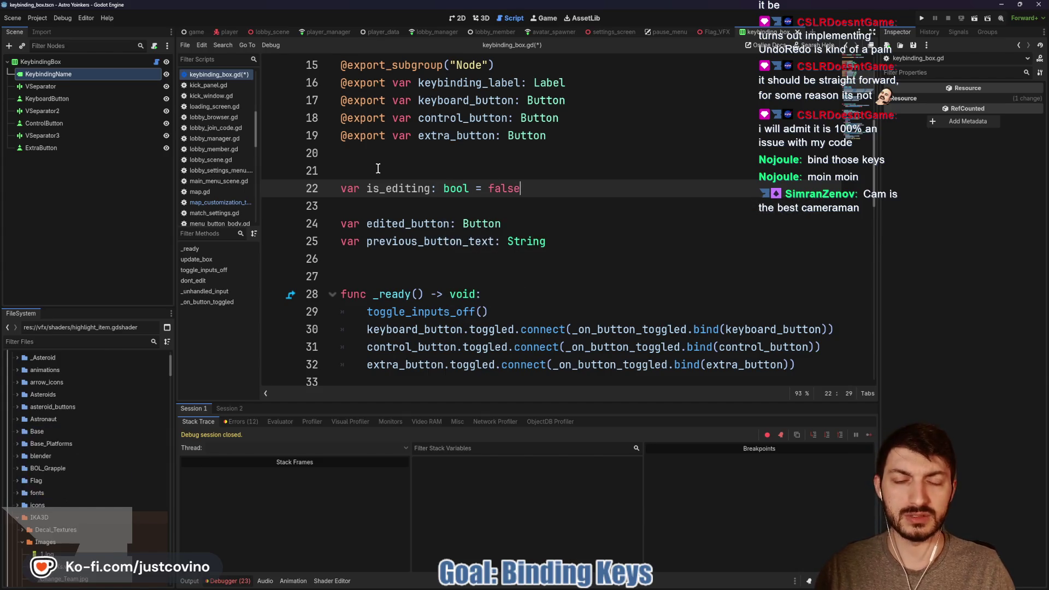
# Test-run the game with F5, then stop it with F8.
pyautogui.scroll(-3, 446, 234)
pyautogui.scroll(-7, 446, 233)
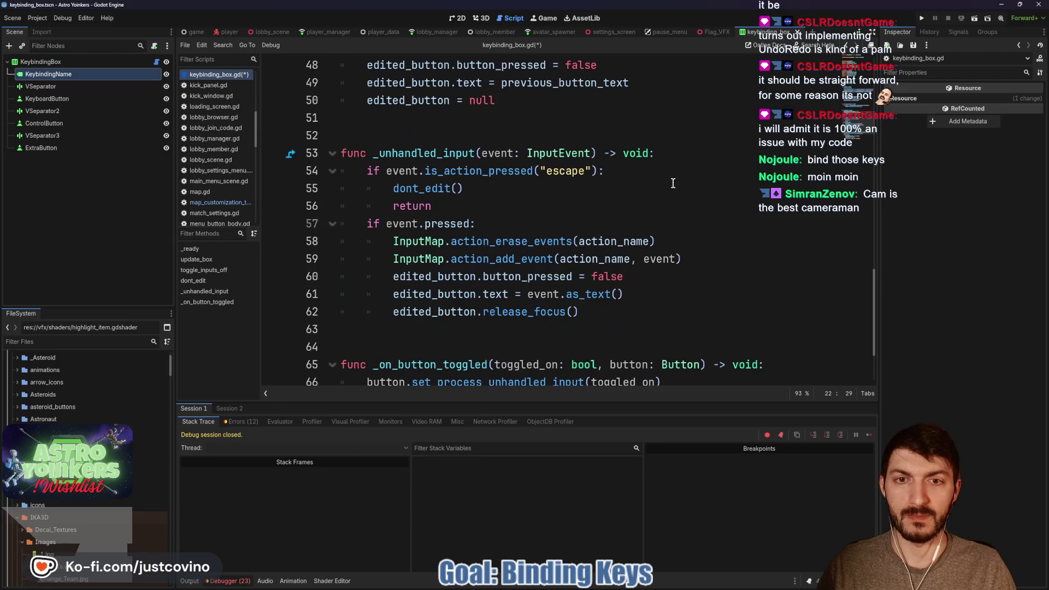
pyautogui.click(473, 206)
pyautogui.press('F5')
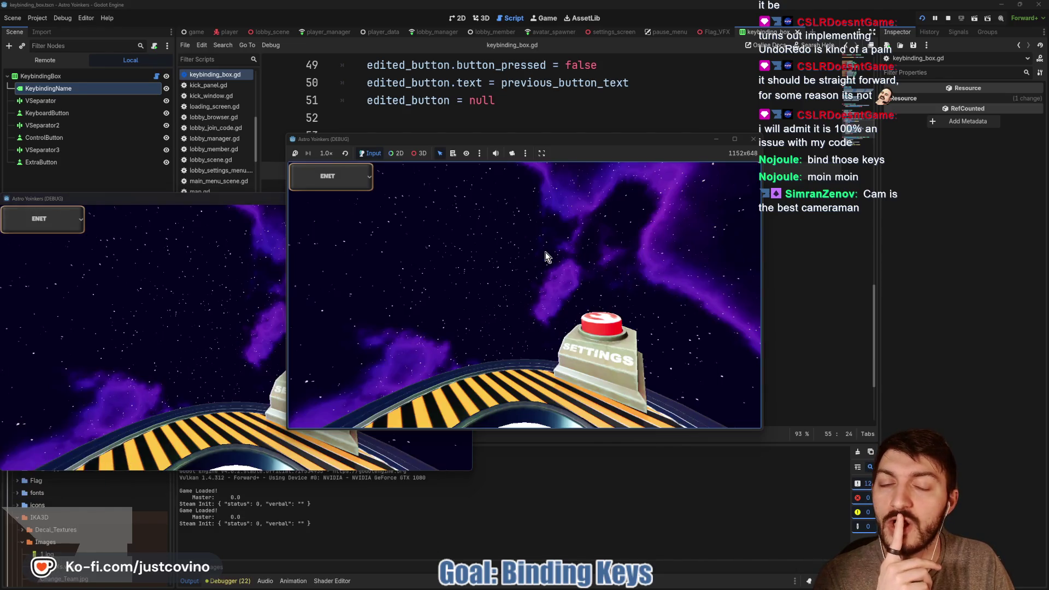
pyautogui.press('F8')
pyautogui.scroll(5, 588, 208)
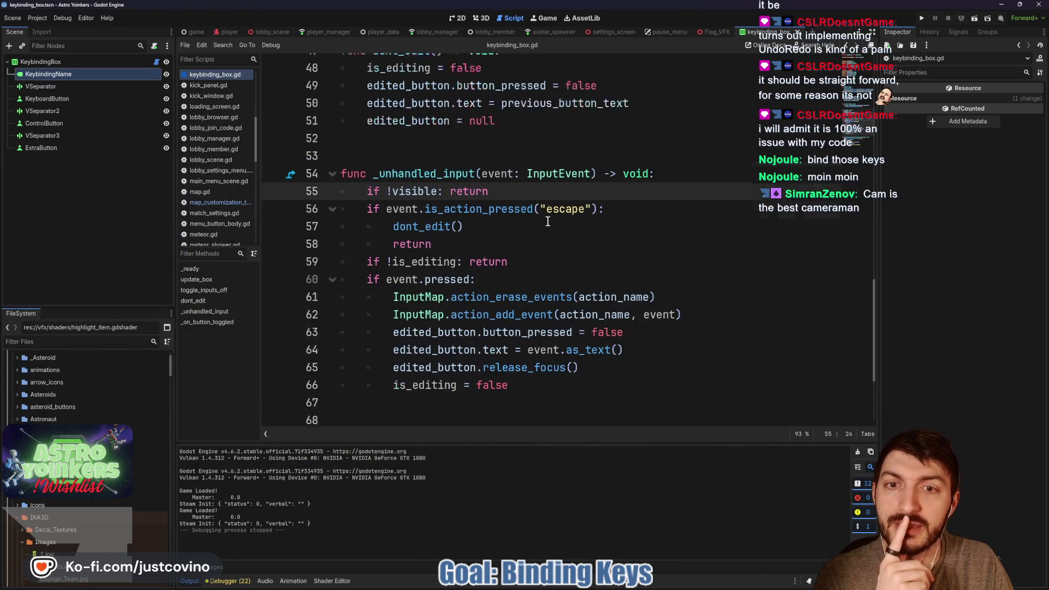
pyautogui.scroll(4, 515, 239)
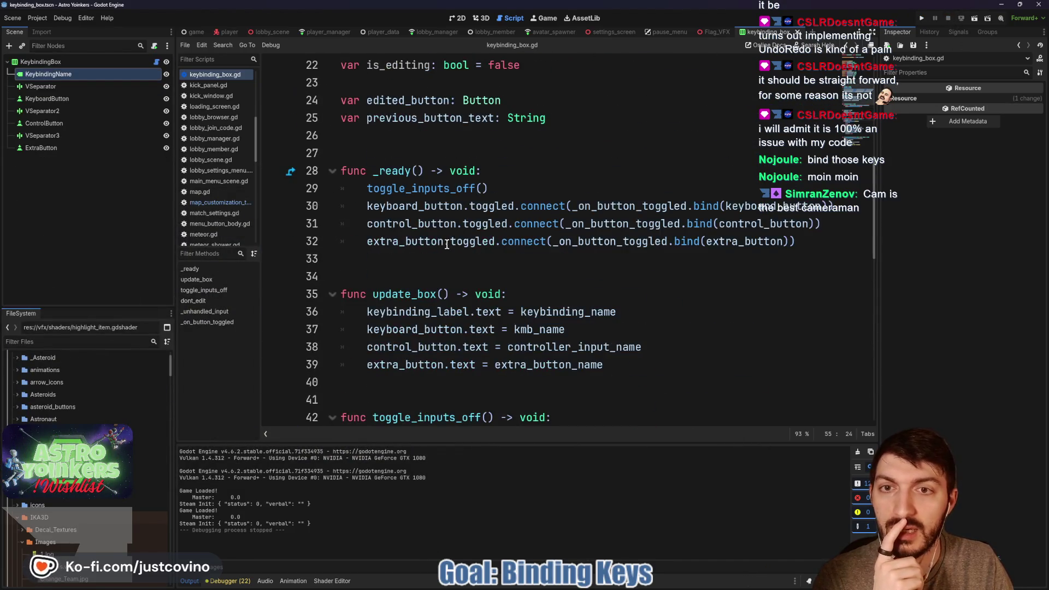
pyautogui.scroll(-5, 383, 242)
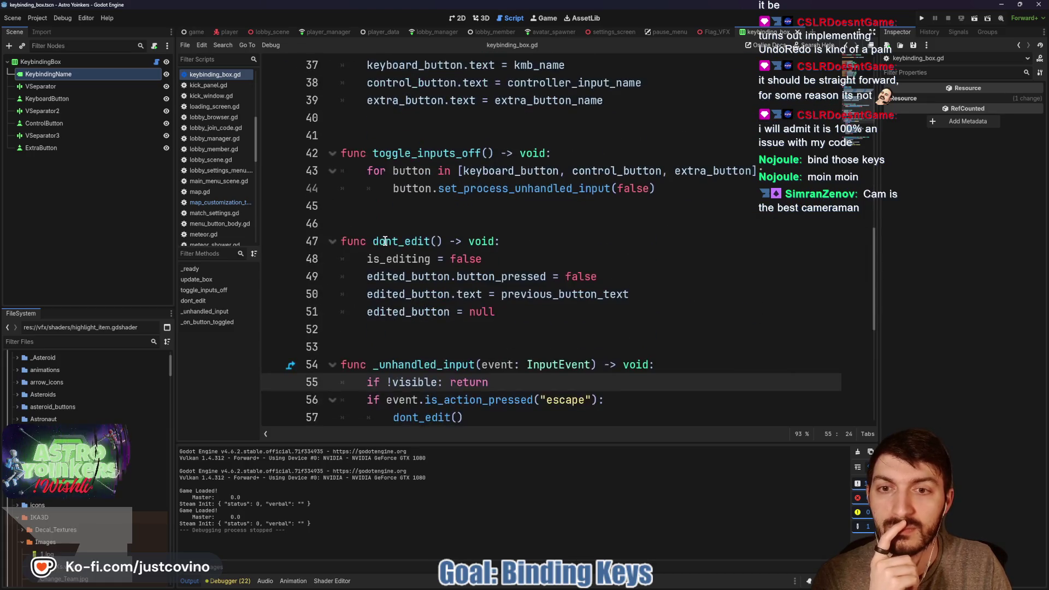
pyautogui.scroll(1, 385, 241)
# Add set_process_unhandled_input(false) as the first line of toggle_inputs_off(), save, and run the game.
pyautogui.click(598, 208)
pyautogui.press('Return')
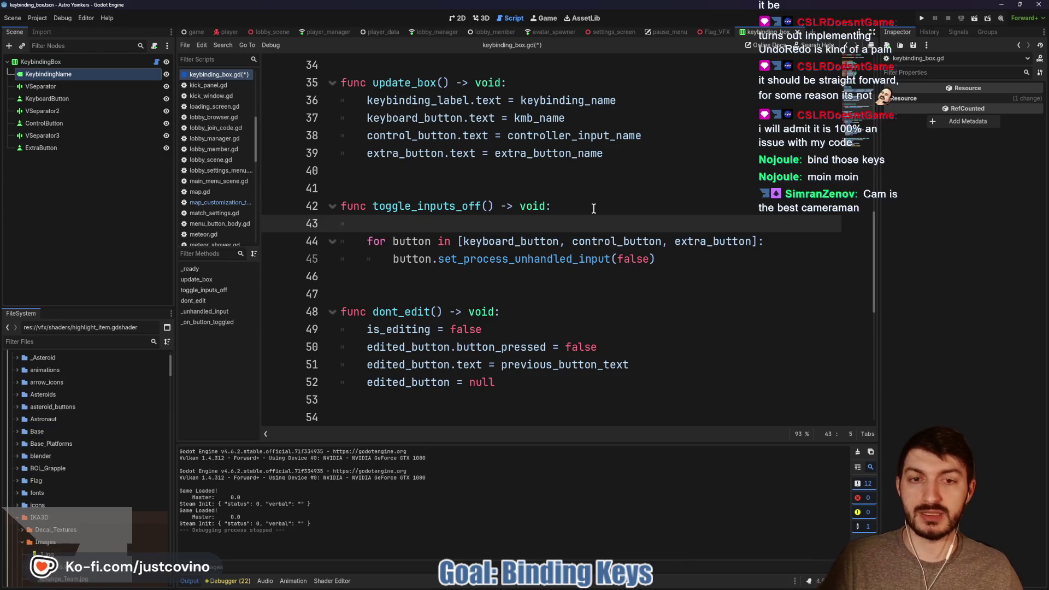
pyautogui.write('set_pr')
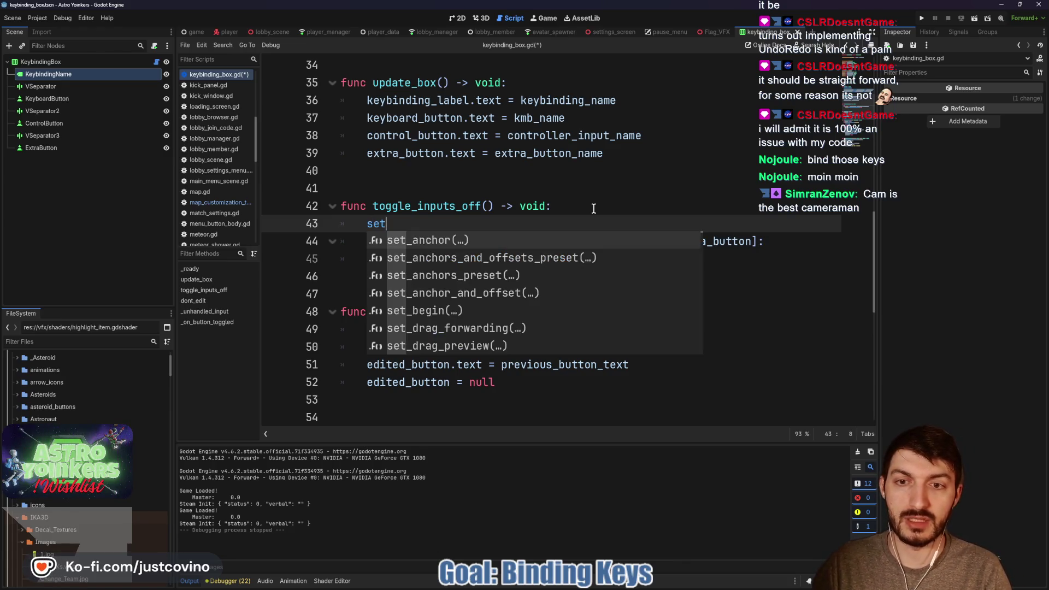
pyautogui.press('Return')
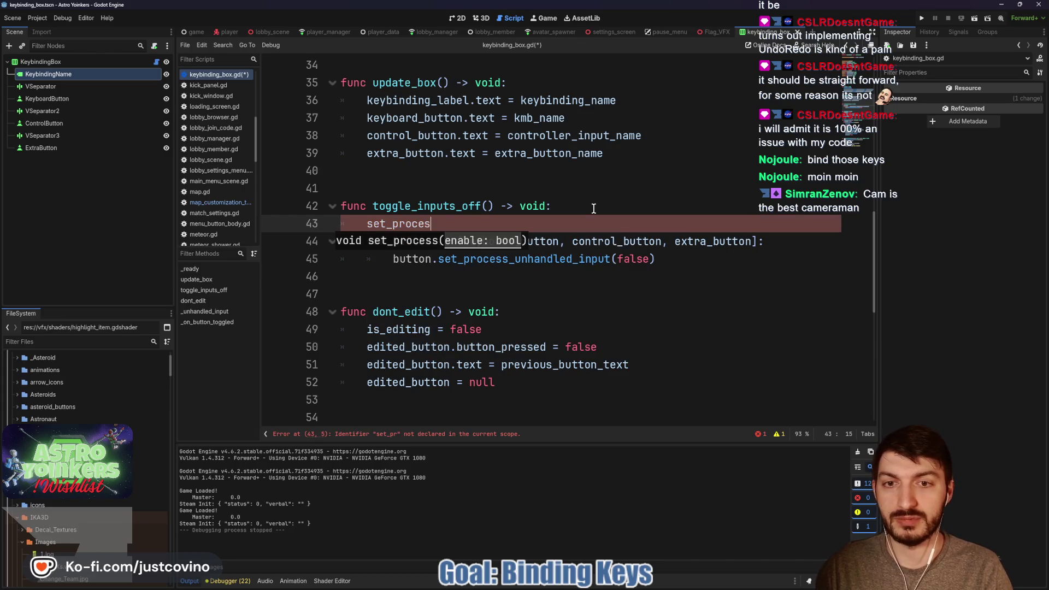
pyautogui.write('s_un')
pyautogui.press('Return')
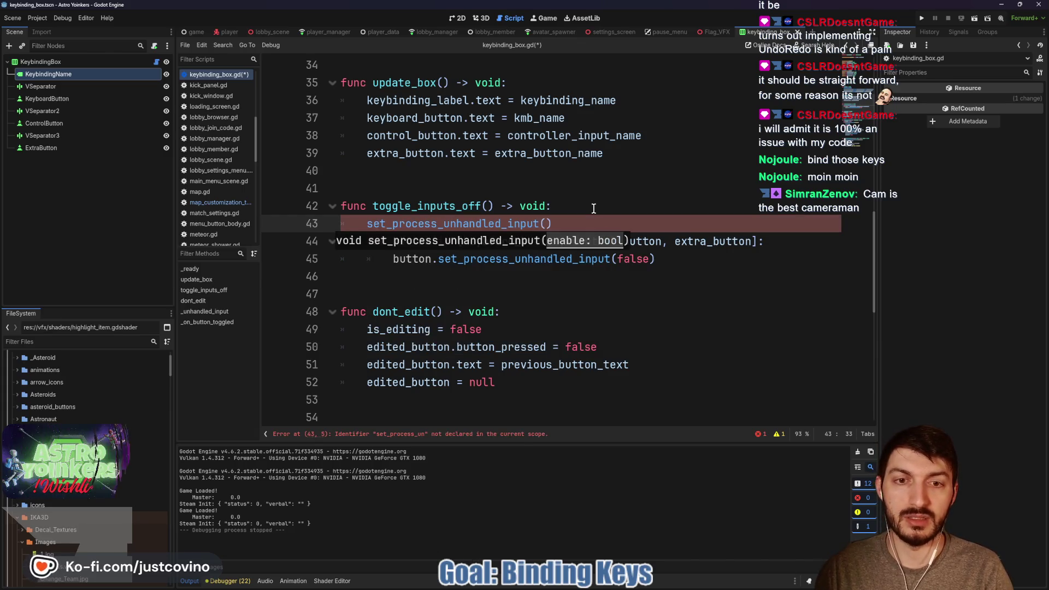
pyautogui.write('false)')
pyautogui.hotkey('ctrl', 's')
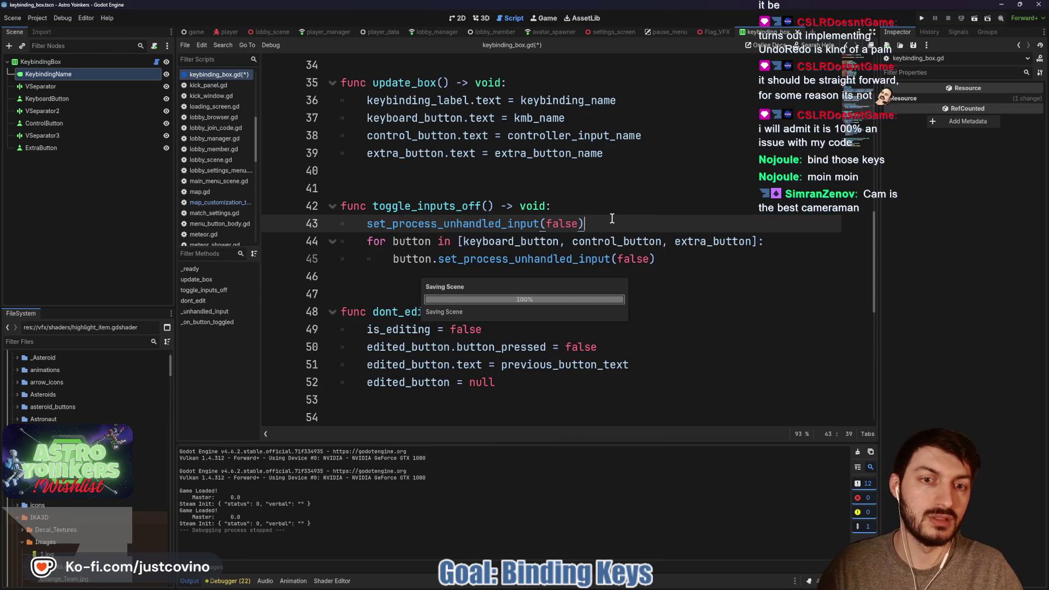
pyautogui.press('F5')
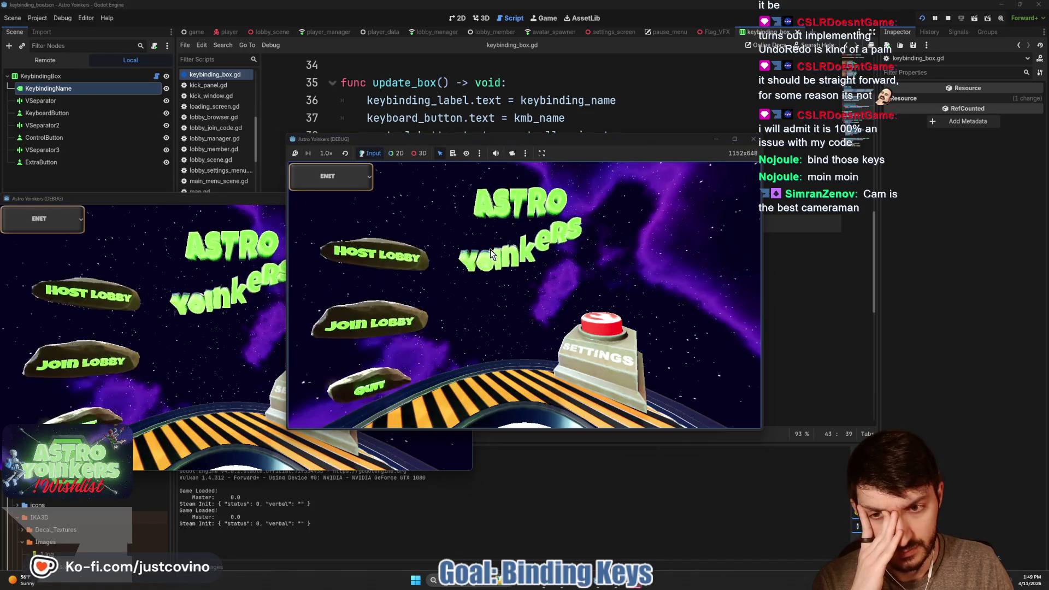
pyautogui.click(386, 229)
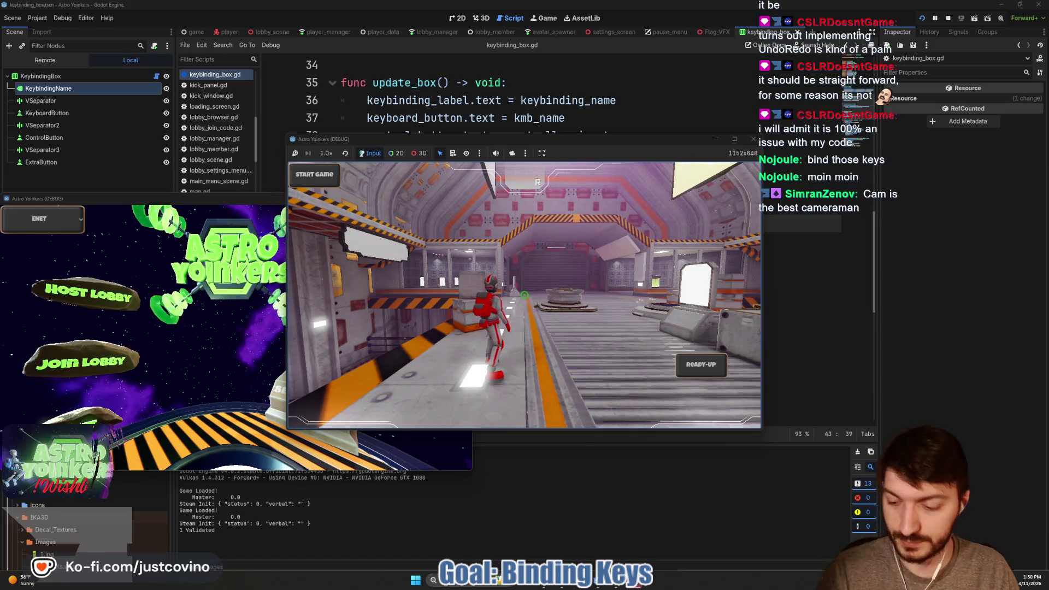
pyautogui.press('Escape')
pyautogui.press('Down')
pyautogui.press('Down')
pyautogui.press('Down')
pyautogui.press('Return')
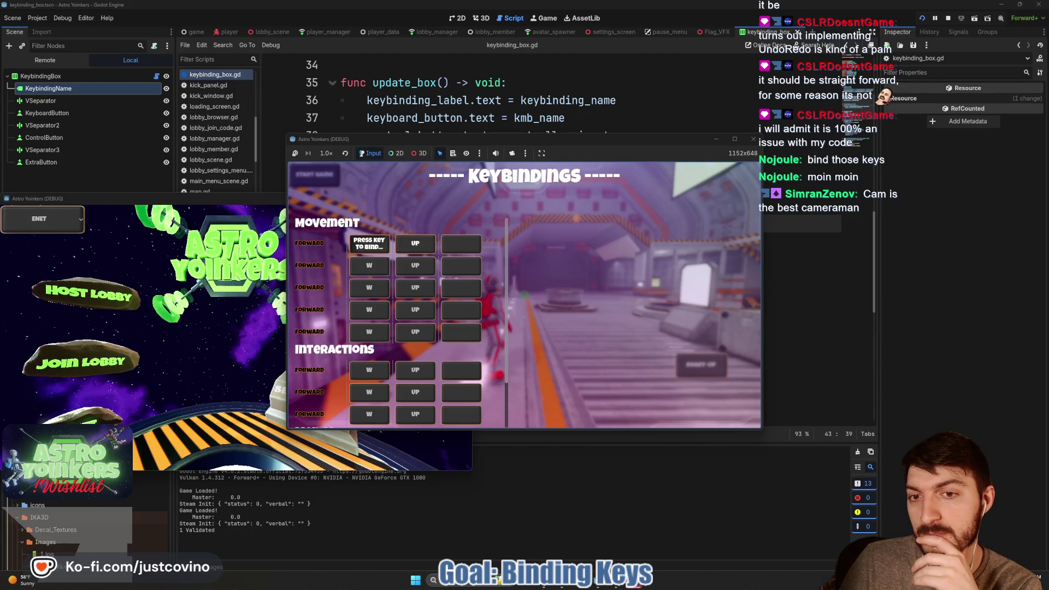
pyautogui.press('Right')
pyautogui.press('Return')
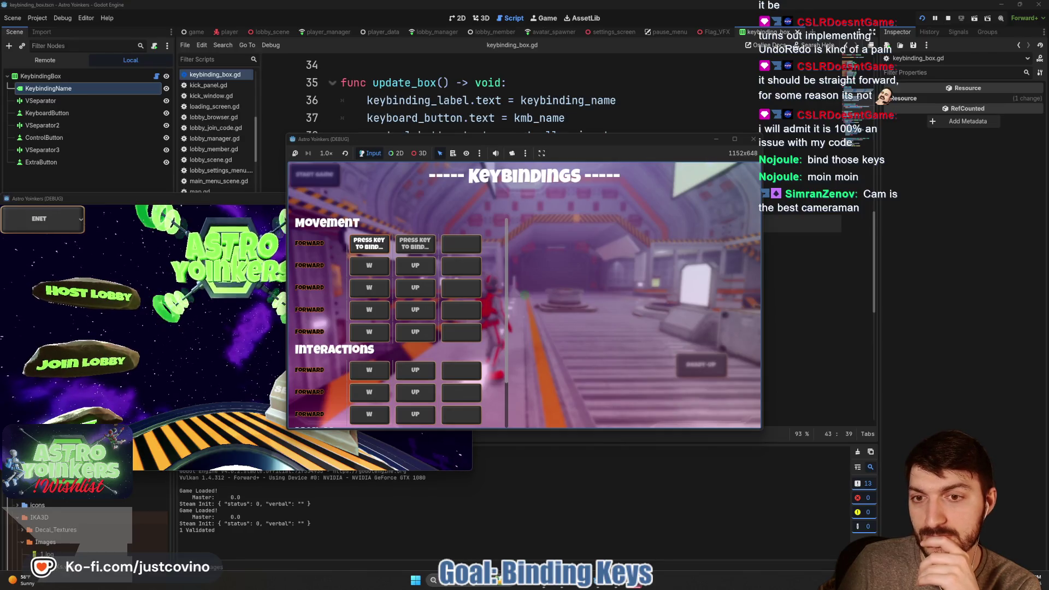
pyautogui.press('F8')
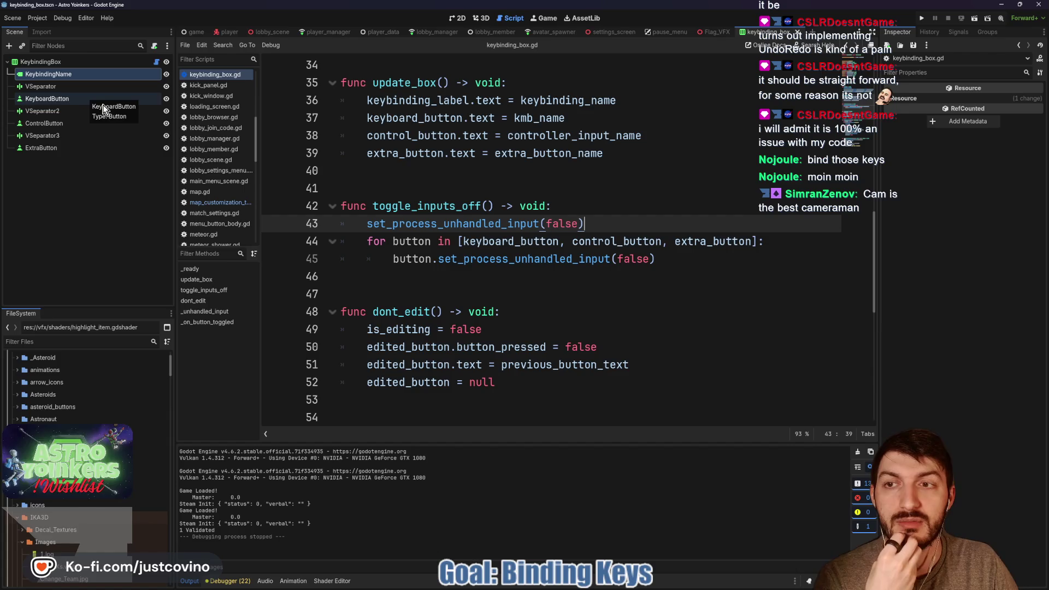
# Delete the 'if !is_editing: return' and 'if !visible: return' lines from _unhandled_input.
pyautogui.scroll(5, 453, 235)
pyautogui.scroll(2, 453, 235)
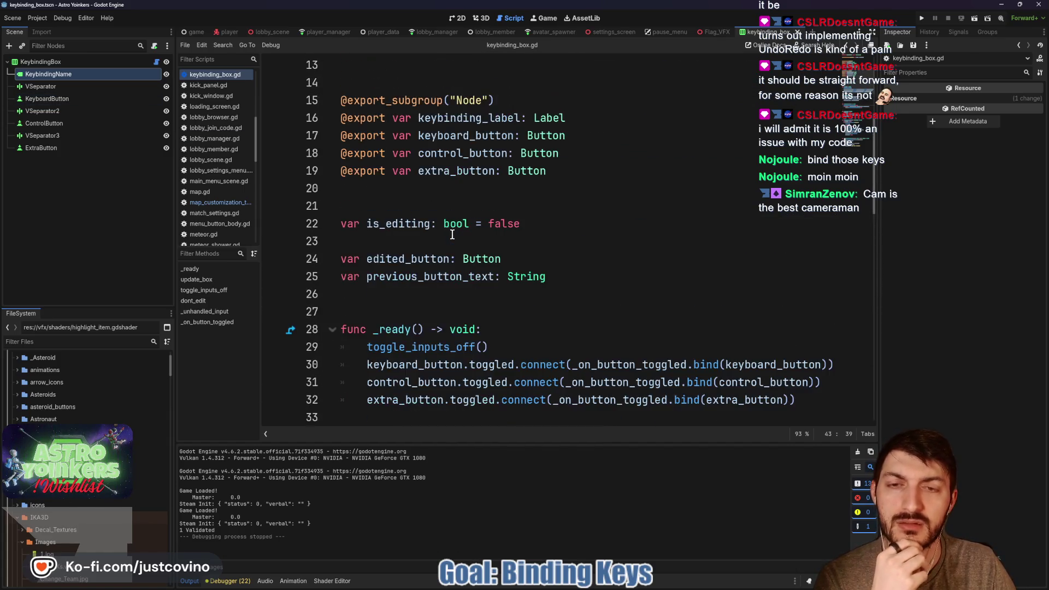
pyautogui.scroll(3, 452, 234)
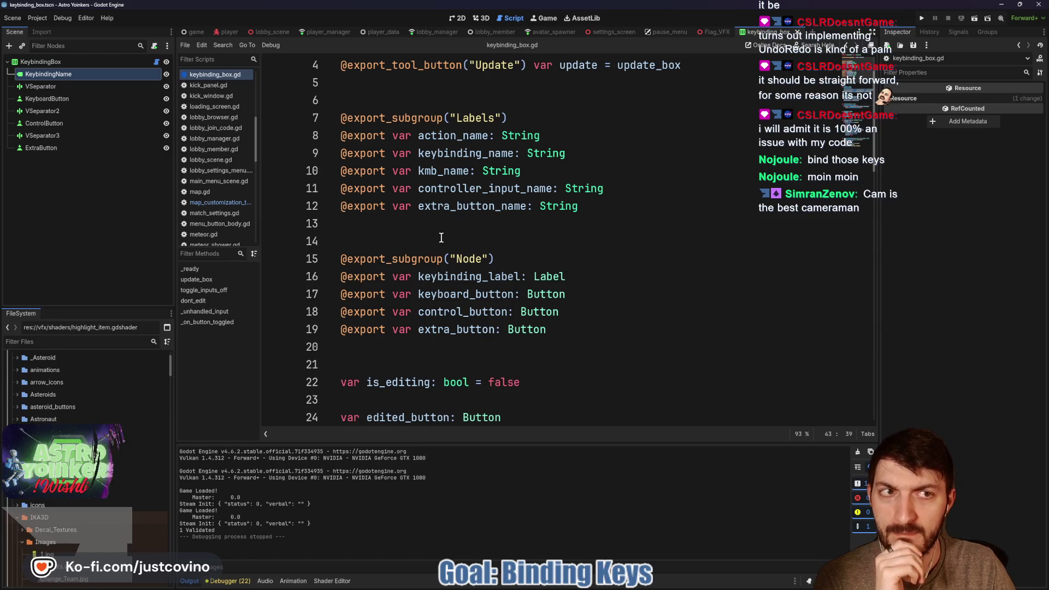
pyautogui.scroll(-7, 442, 238)
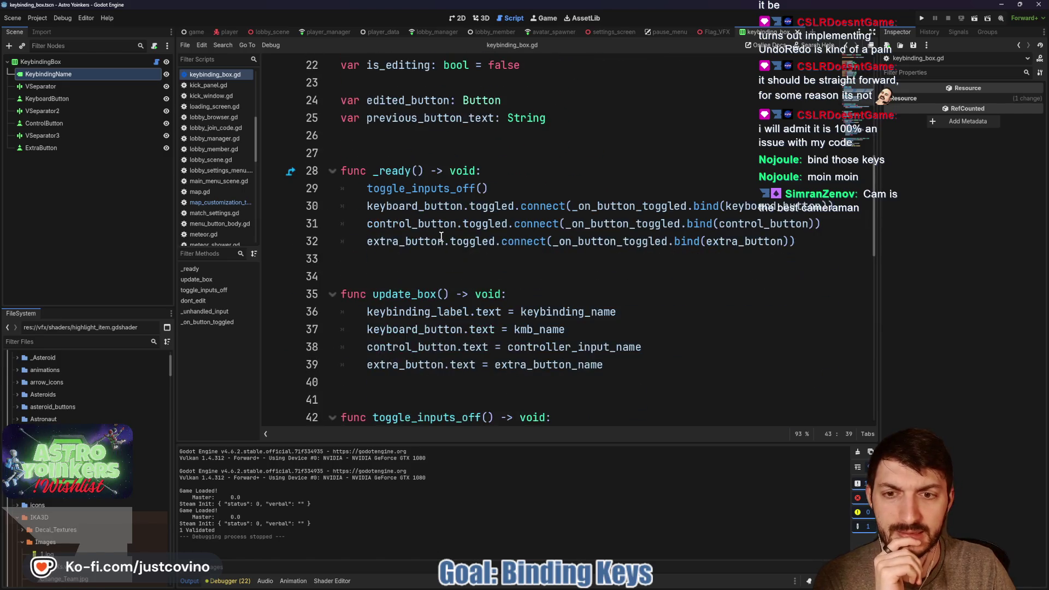
pyautogui.scroll(-3, 442, 238)
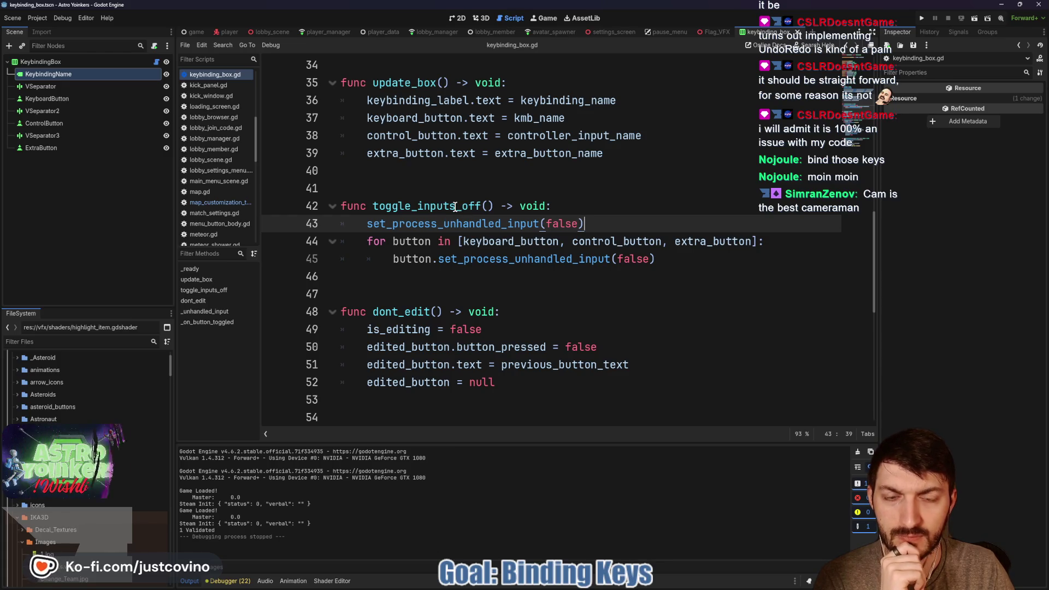
pyautogui.scroll(-2, 455, 207)
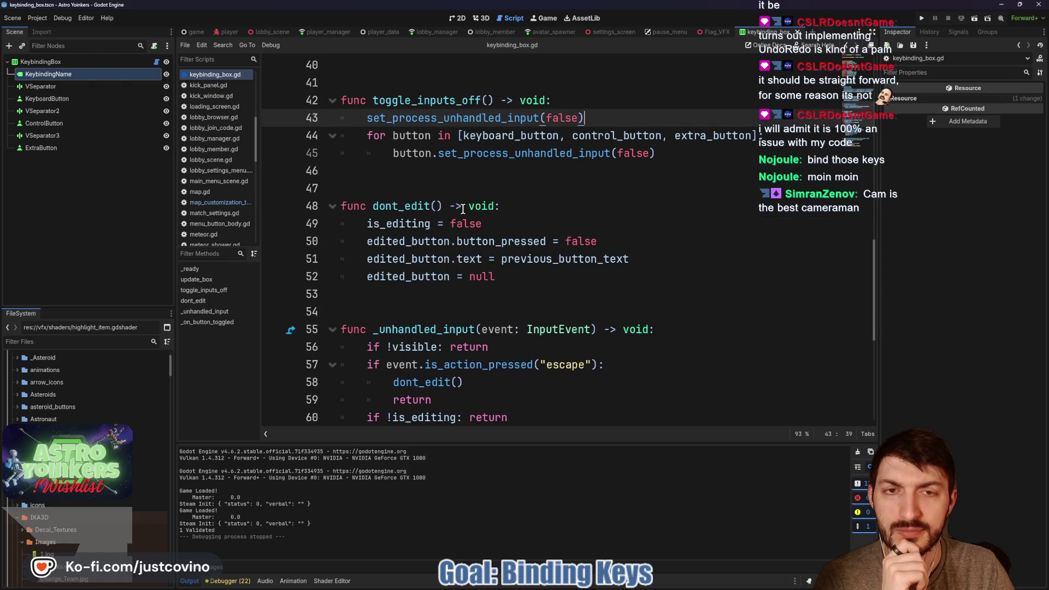
pyautogui.scroll(-3, 463, 209)
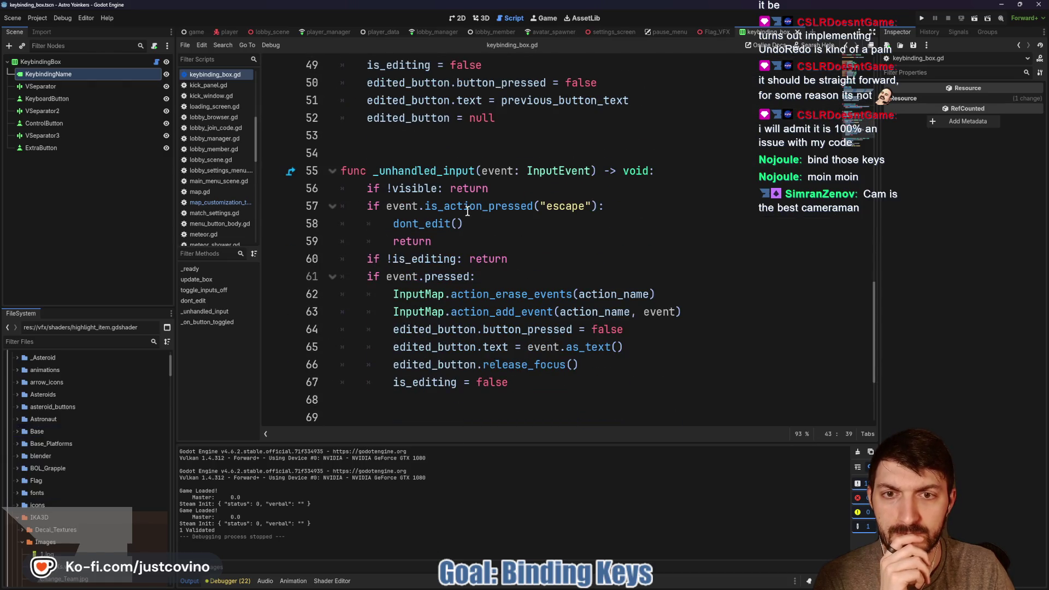
pyautogui.scroll(-2, 468, 210)
pyautogui.scroll(2, 468, 210)
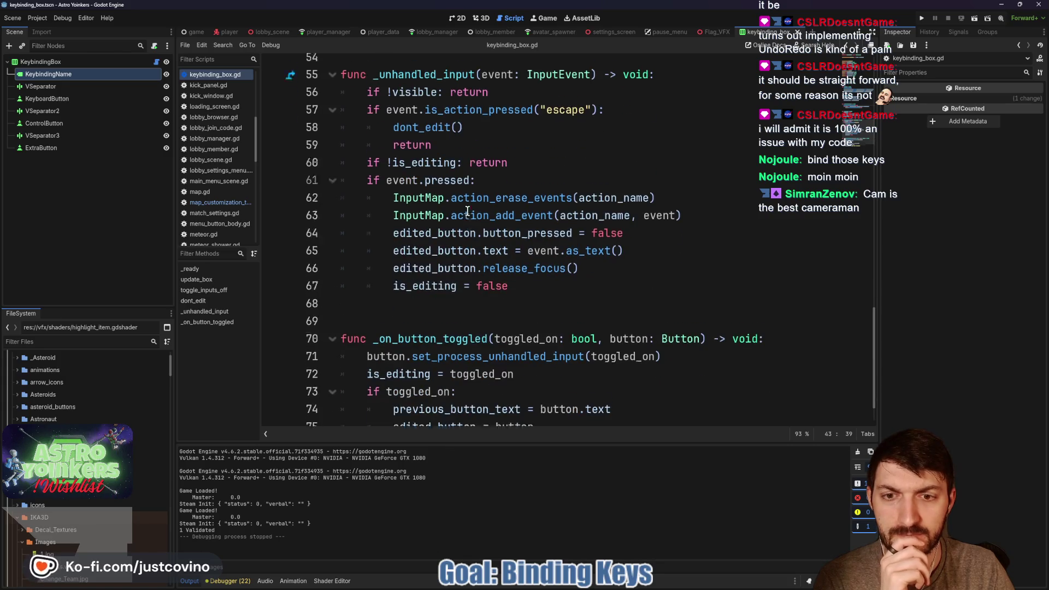
pyautogui.tripleClick(534, 260)
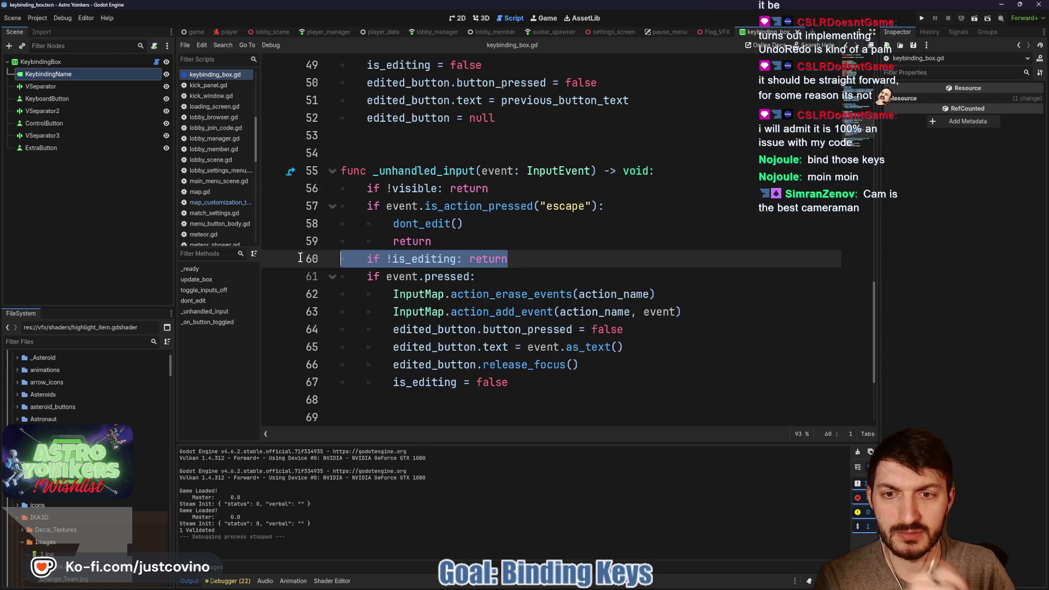
pyautogui.press('BackSpace')
pyautogui.press('BackSpace')
pyautogui.tripleClick(521, 188)
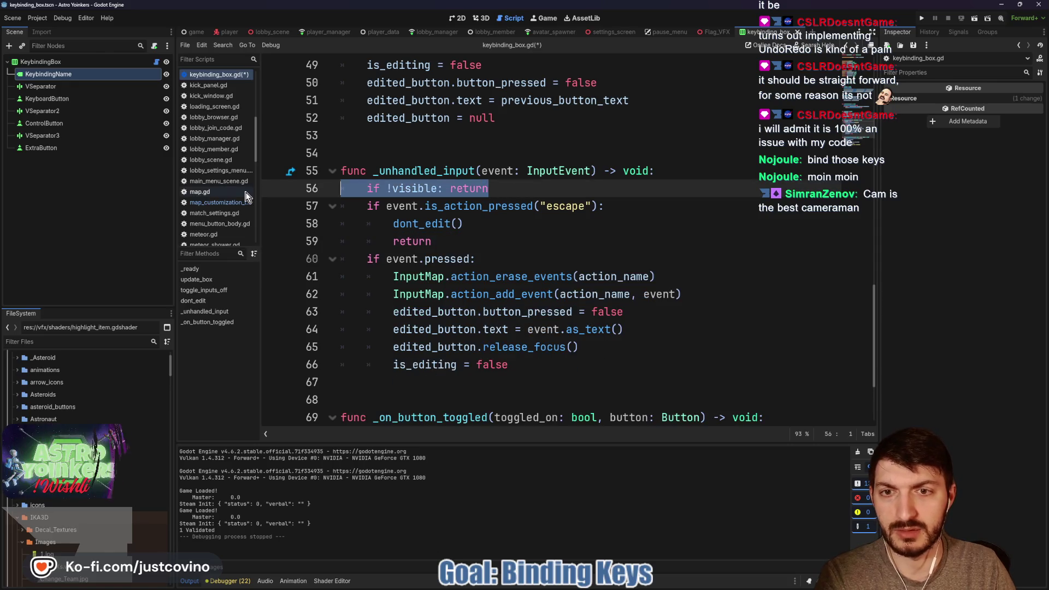
pyautogui.press('BackSpace')
pyautogui.press('BackSpace')
# Select the 'off' ending of the toggle_inputs_off function name.
pyautogui.scroll(-2, 527, 240)
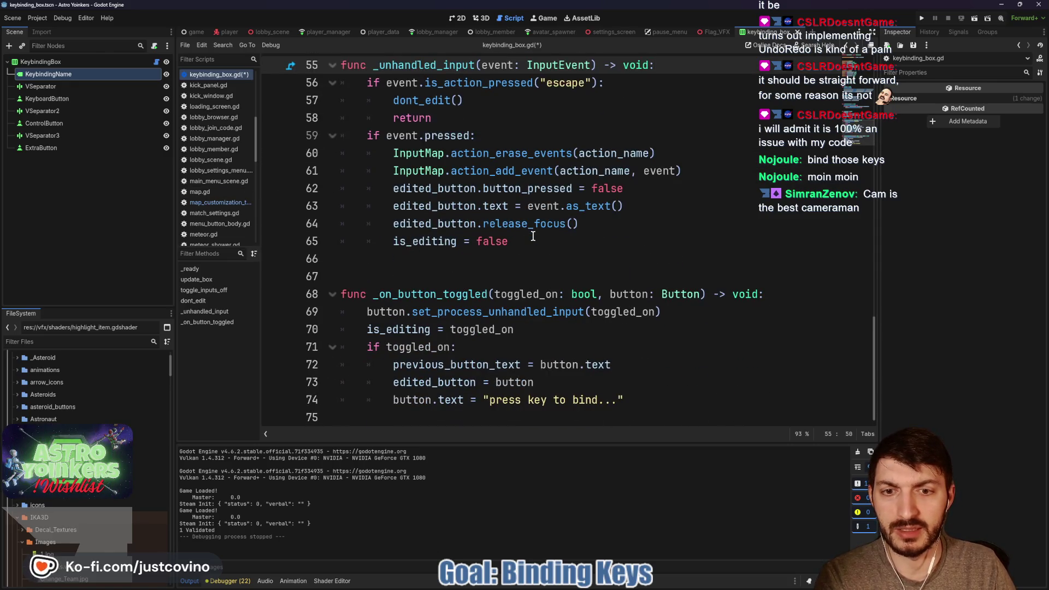
pyautogui.scroll(6, 534, 236)
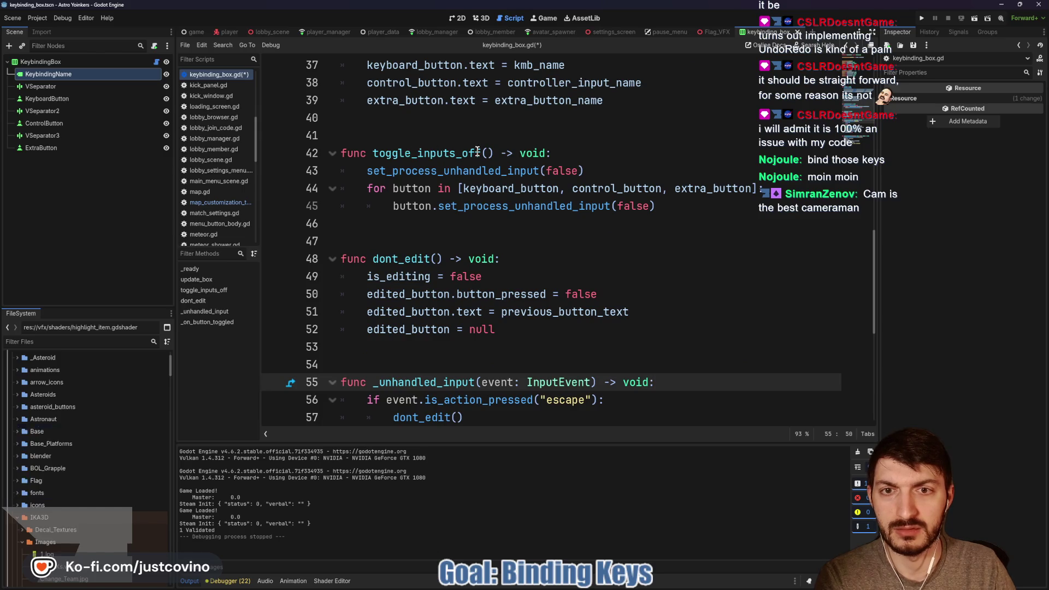
pyautogui.moveTo(456, 154); pyautogui.dragTo(481, 153)
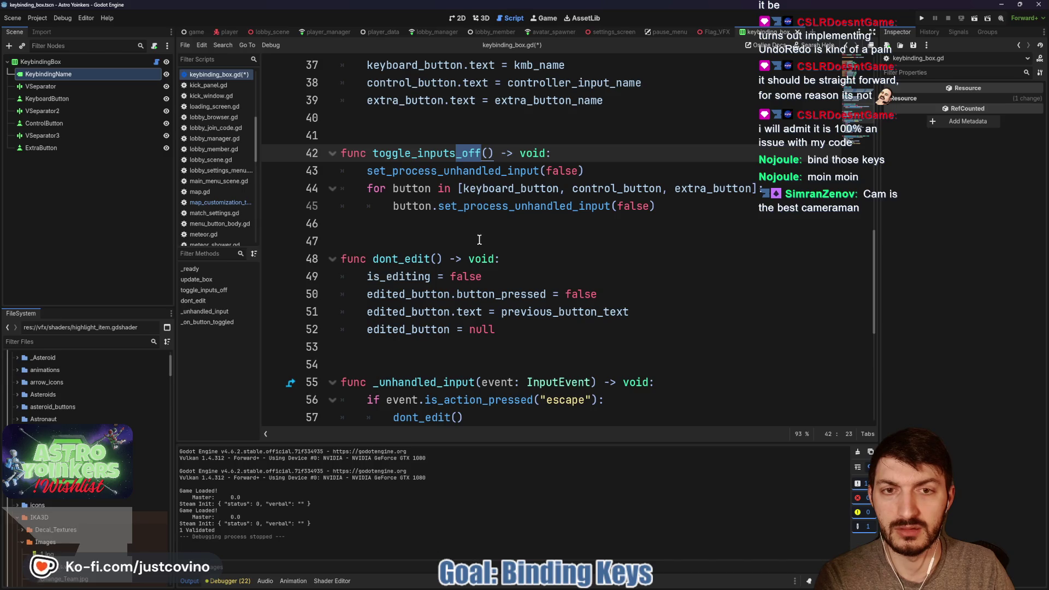
# Rename toggle_inputs_off to toggle_inputs with a toggle parameter replacing both false arguments, and save.
pyautogui.press('BackSpace')
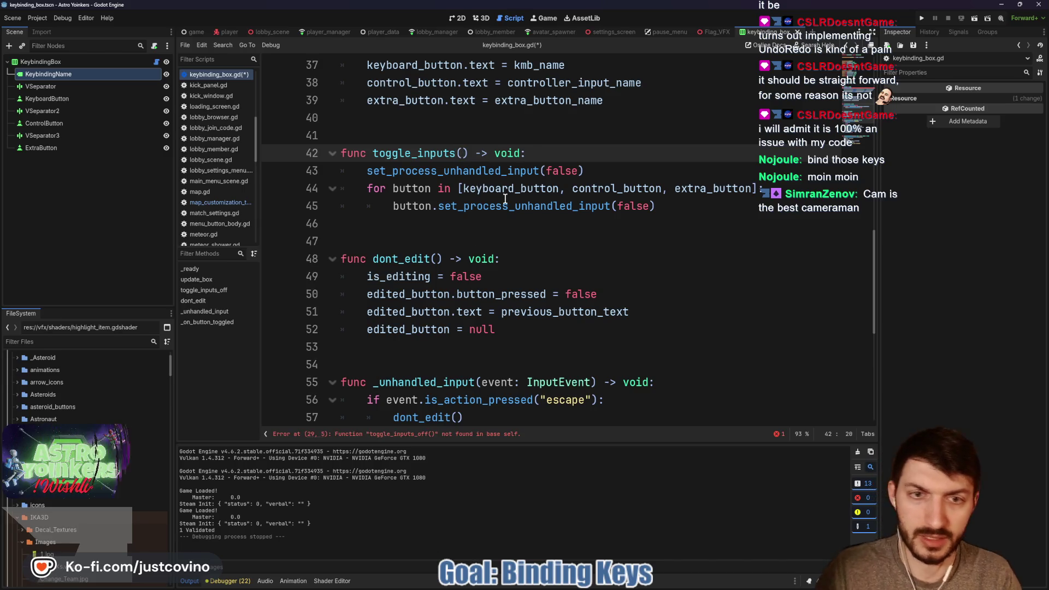
pyautogui.write('is_toggled')
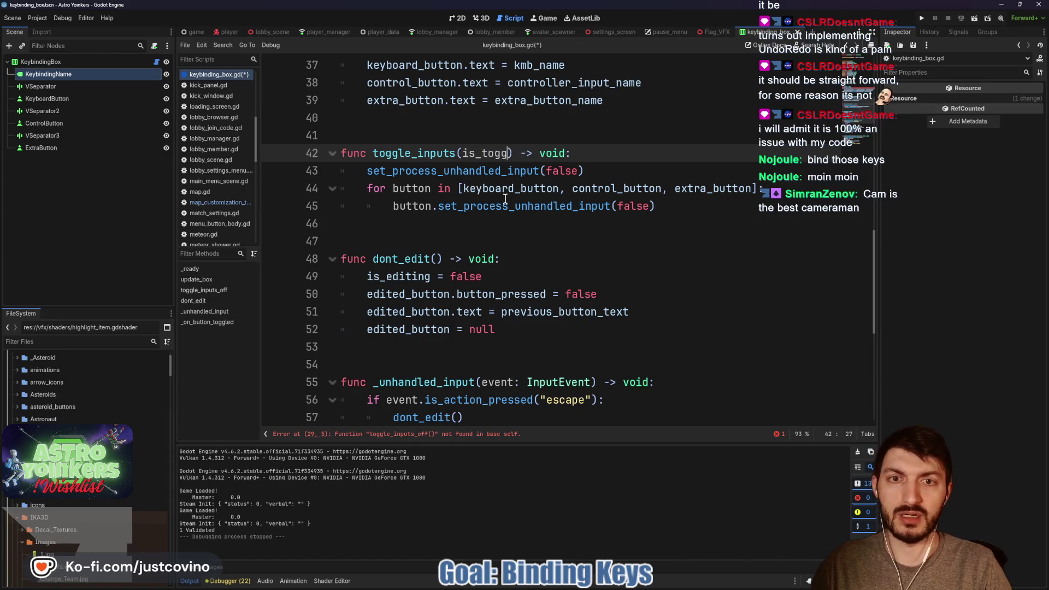
pyautogui.write('ol')
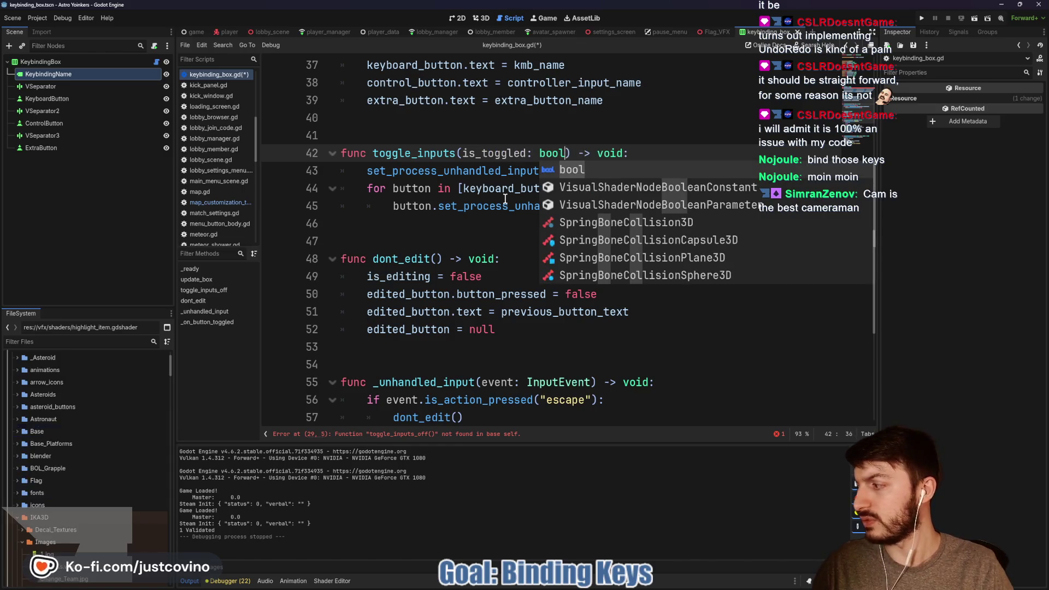
pyautogui.click(722, 135)
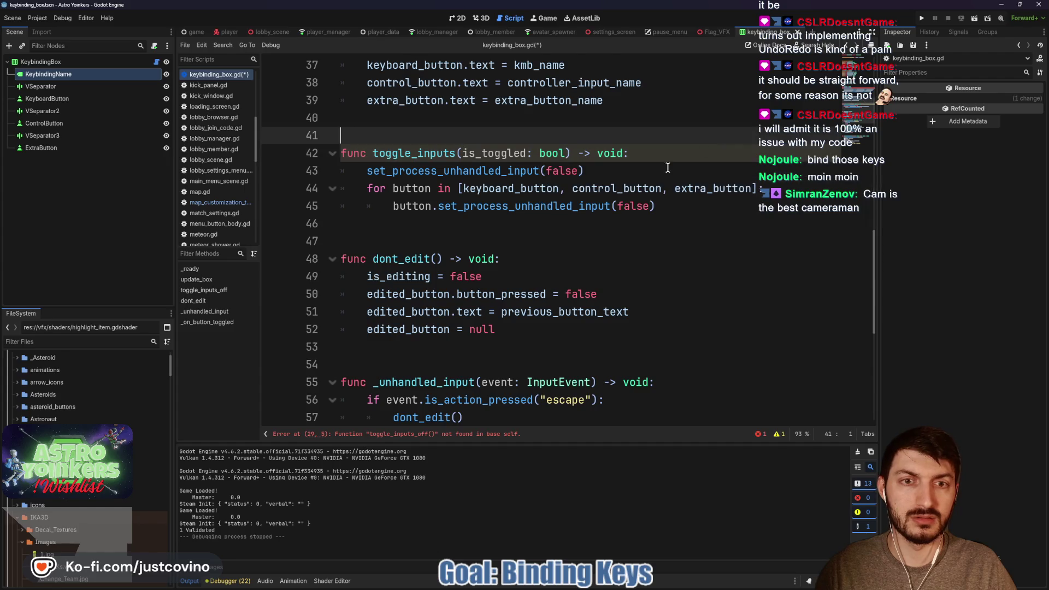
pyautogui.doubleClick(556, 170)
pyautogui.hotkey('ctrl', 'd')
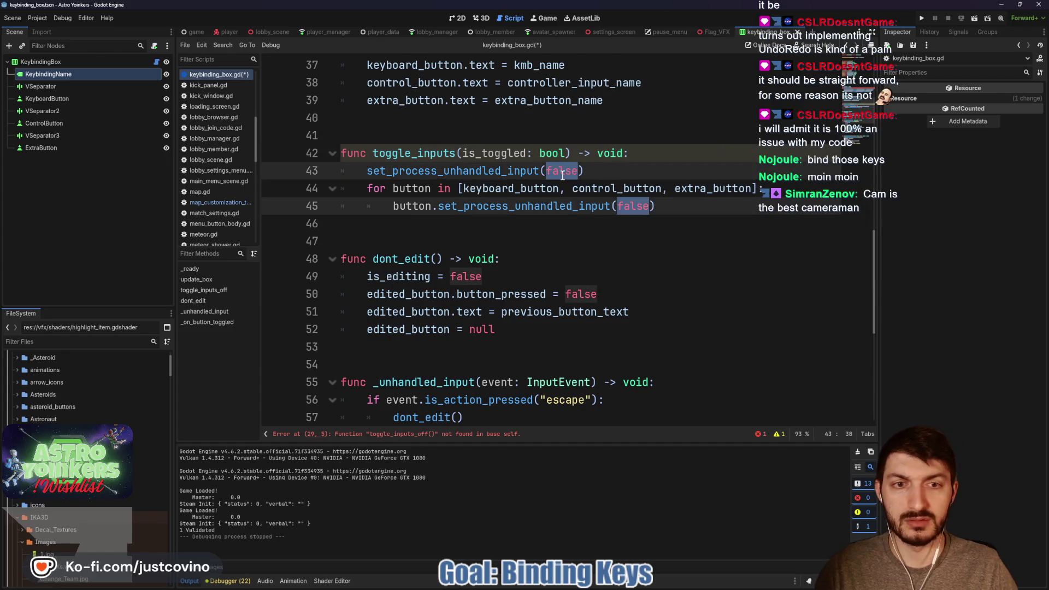
pyautogui.write('is_toggled')
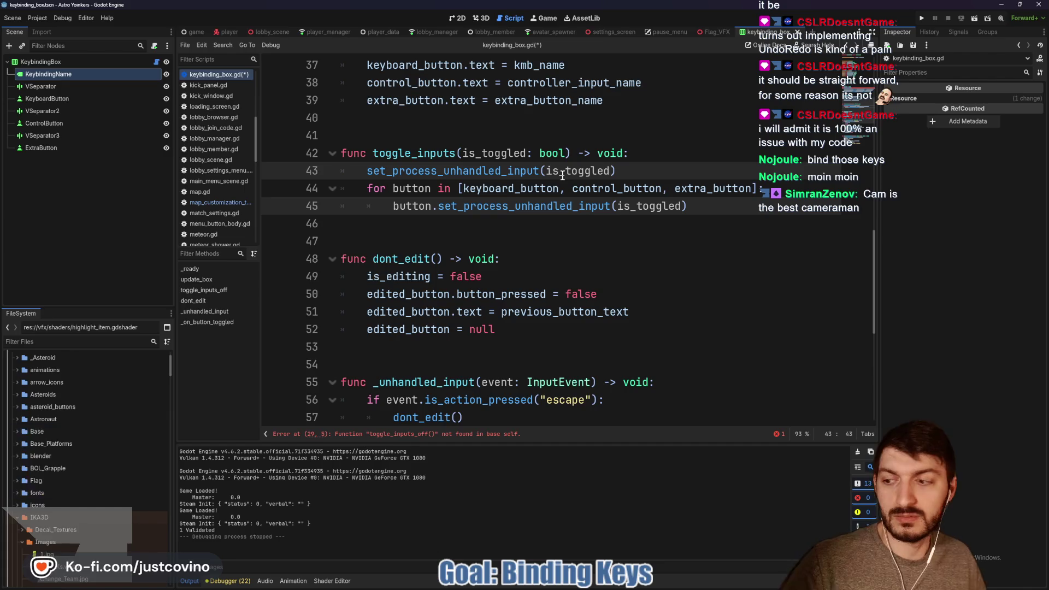
pyautogui.click(664, 169)
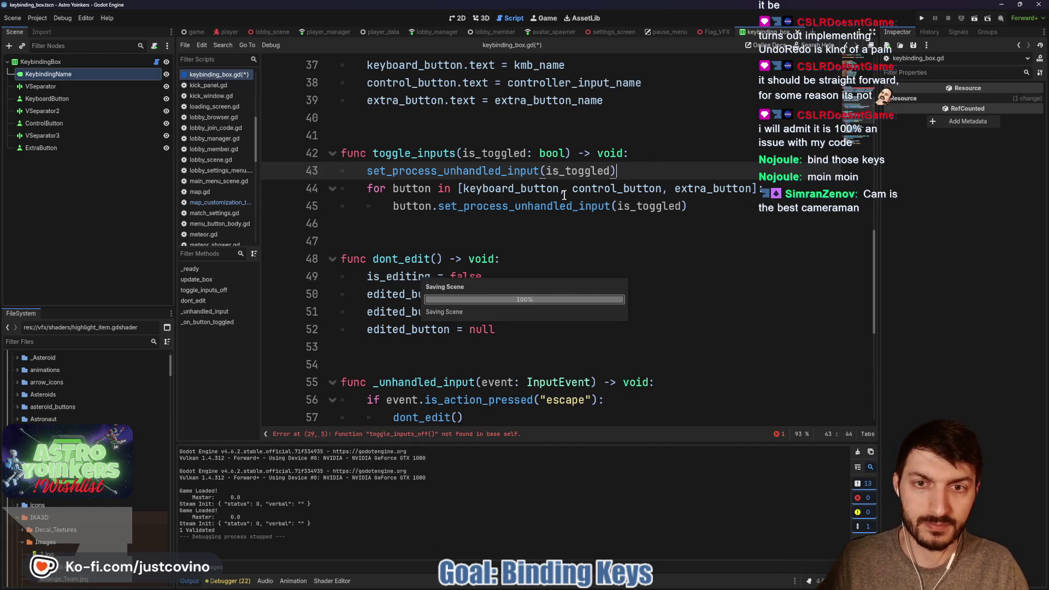
pyautogui.hotkey('ctrl', 's')
# Replace the set_process_unhandled_input call on line 69 with toggle_inputs(toggled_on), and save.
pyautogui.scroll(-2, 495, 197)
pyautogui.scroll(-4, 495, 198)
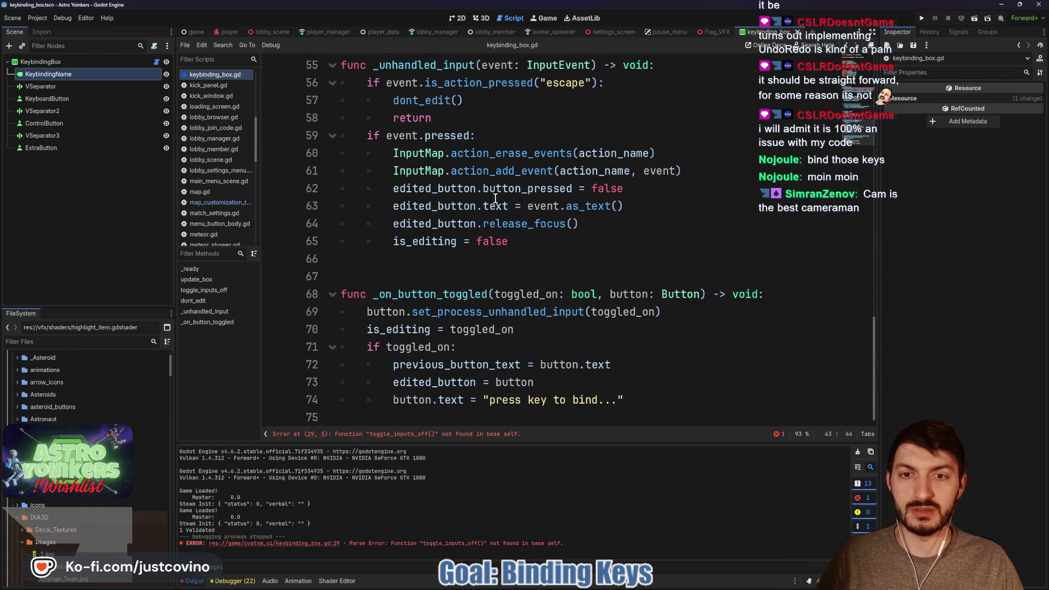
pyautogui.moveTo(662, 312); pyautogui.dragTo(363, 311)
pyautogui.write('toggled_o')
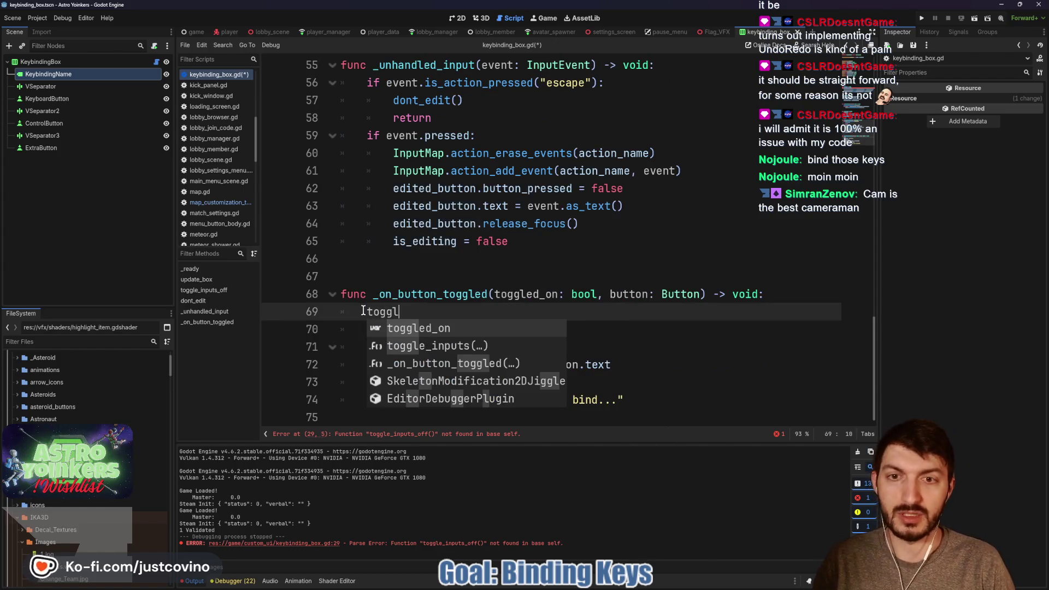
pyautogui.press('BackSpace')
pyautogui.press('BackSpace')
pyautogui.press('BackSpace')
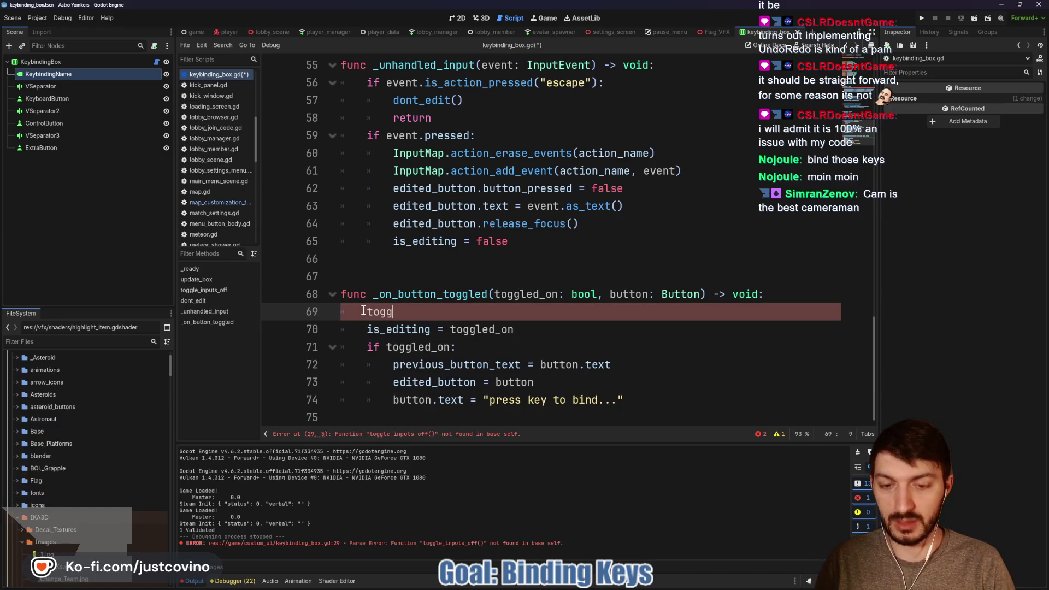
pyautogui.write('le_')
pyautogui.press('Return')
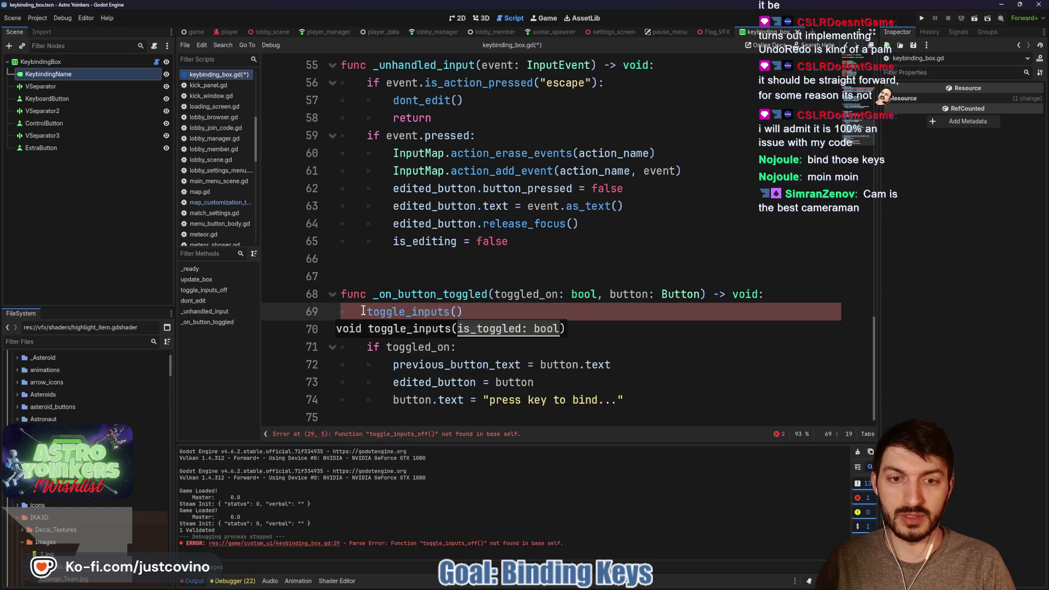
pyautogui.write('toggl')
pyautogui.press('Return')
pyautogui.hotkey('ctrl', 's')
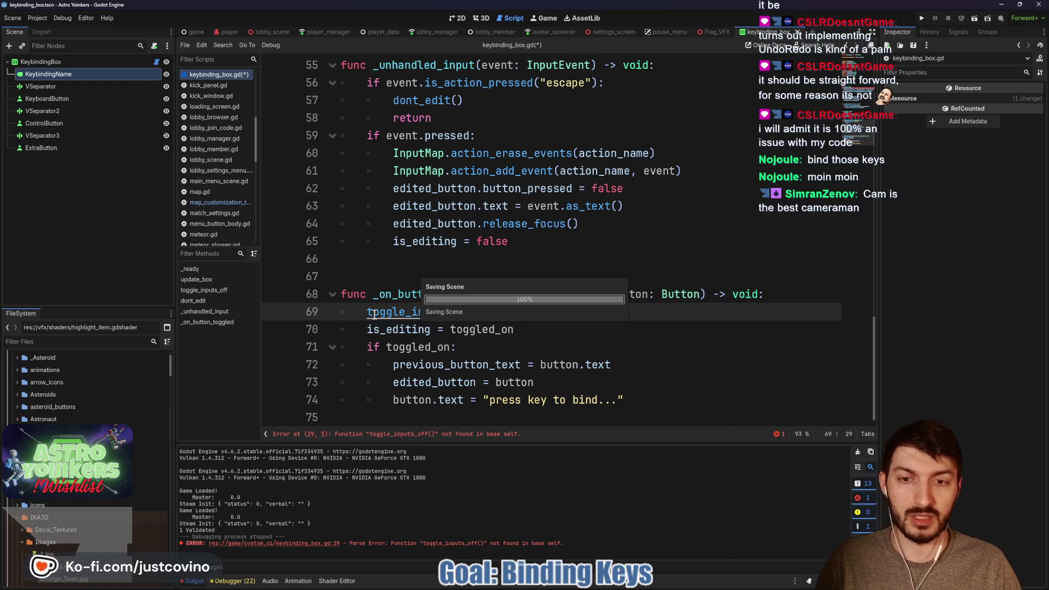
pyautogui.press('Down')
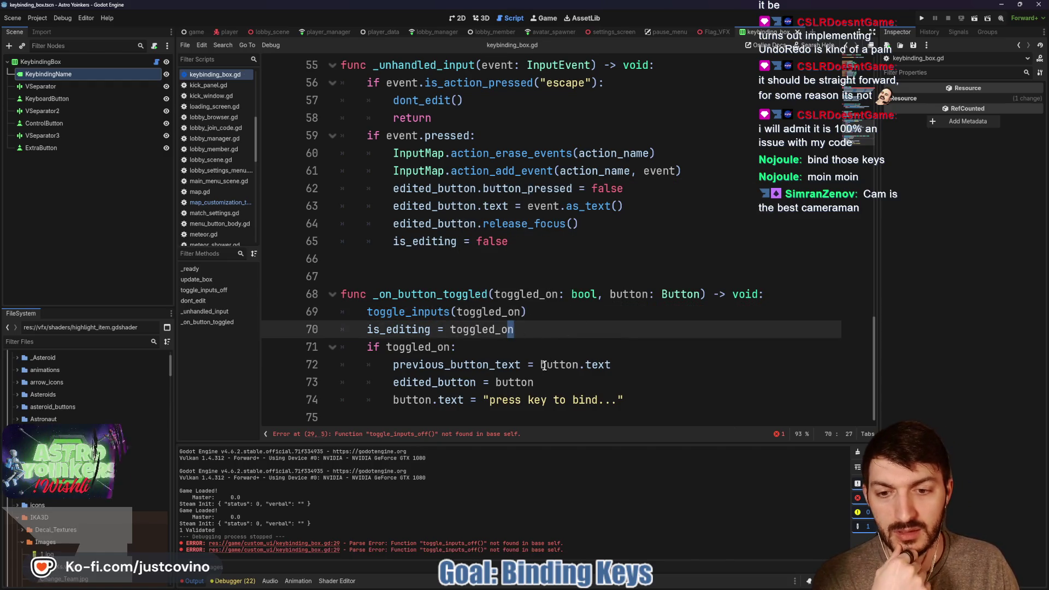
# Fix the line 29 error by changing off() to (false), save, and run the project.
pyautogui.scroll(3, 530, 328)
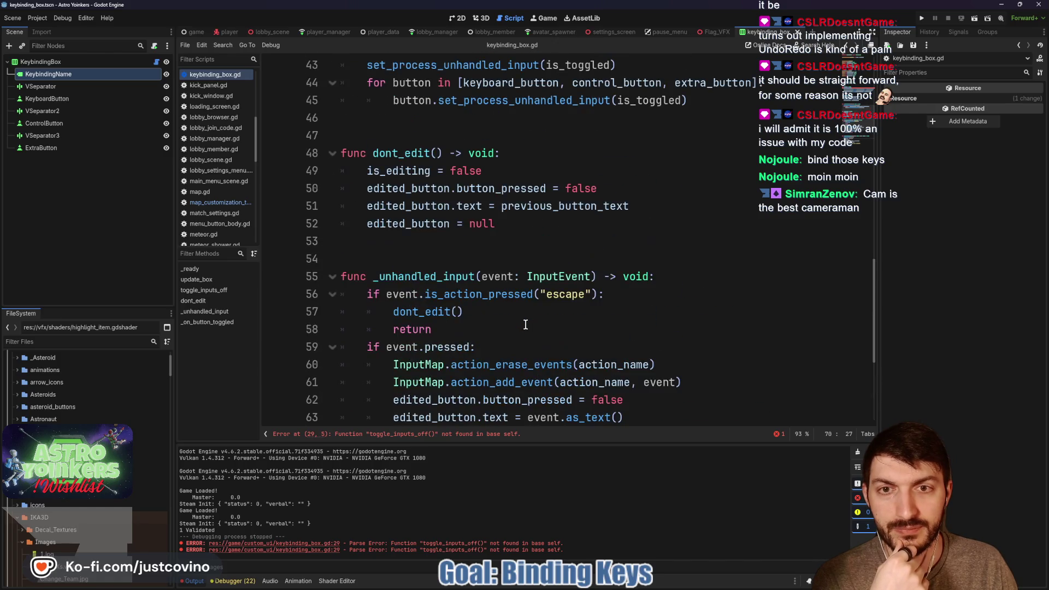
pyautogui.scroll(-2, 438, 404)
pyautogui.click(367, 435)
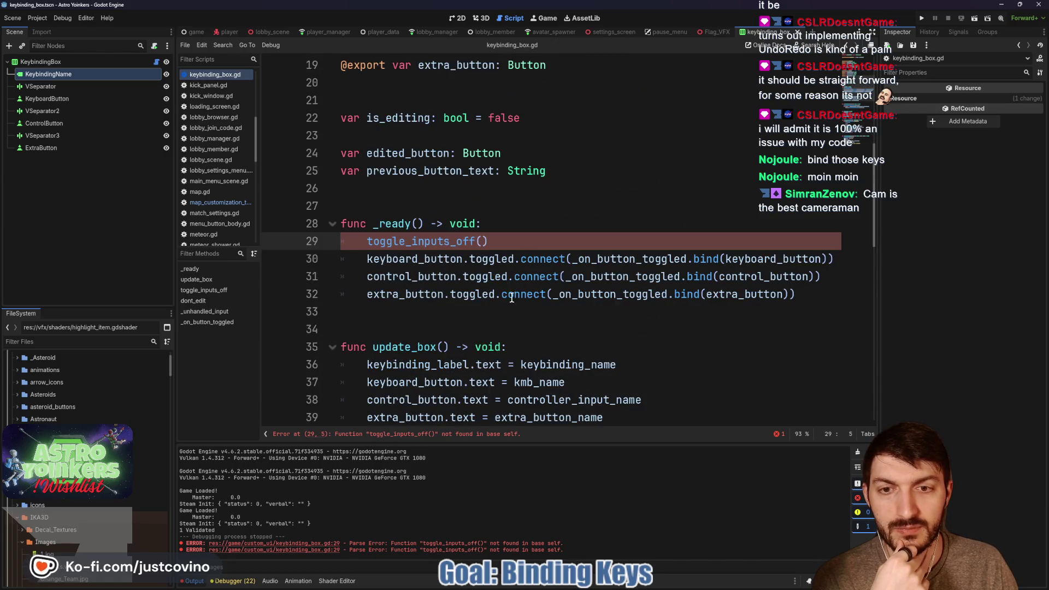
pyautogui.click(489, 240)
pyautogui.moveTo(489, 241); pyautogui.dragTo(454, 240)
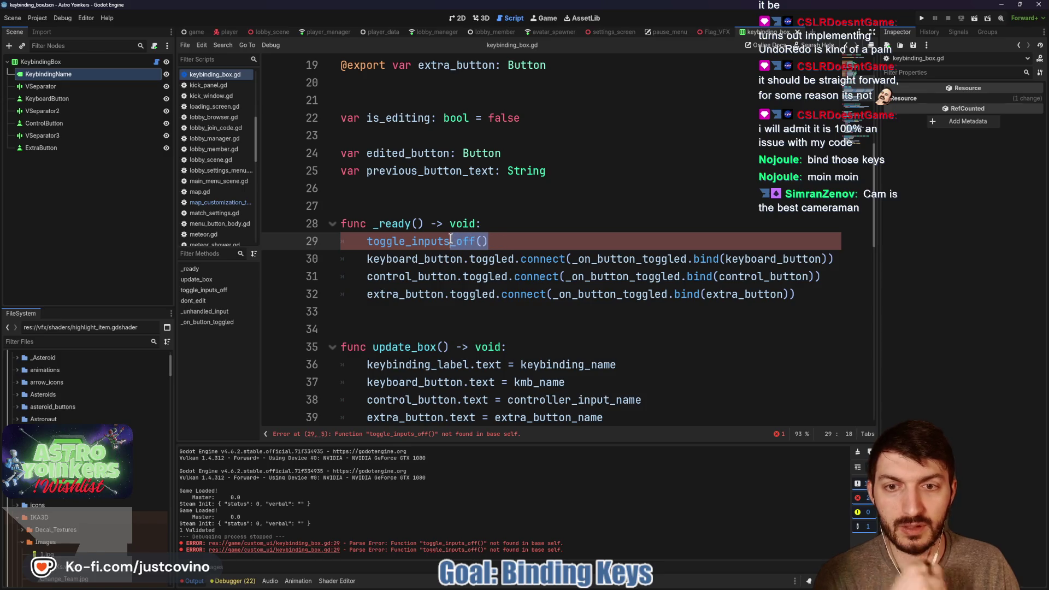
pyautogui.write('(false)')
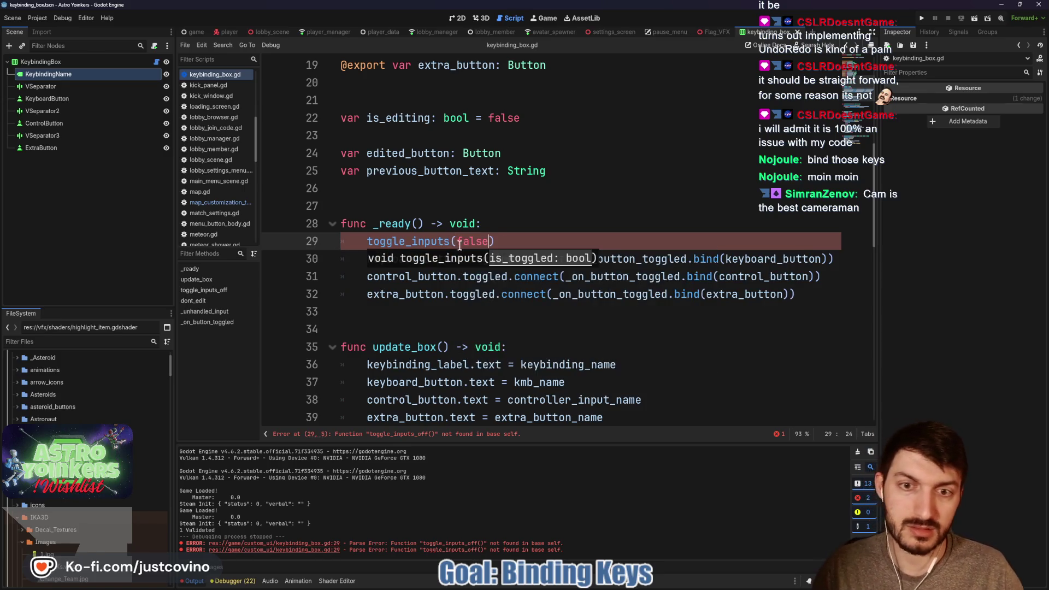
pyautogui.hotkey('ctrl', 's')
pyautogui.scroll(-10, 511, 239)
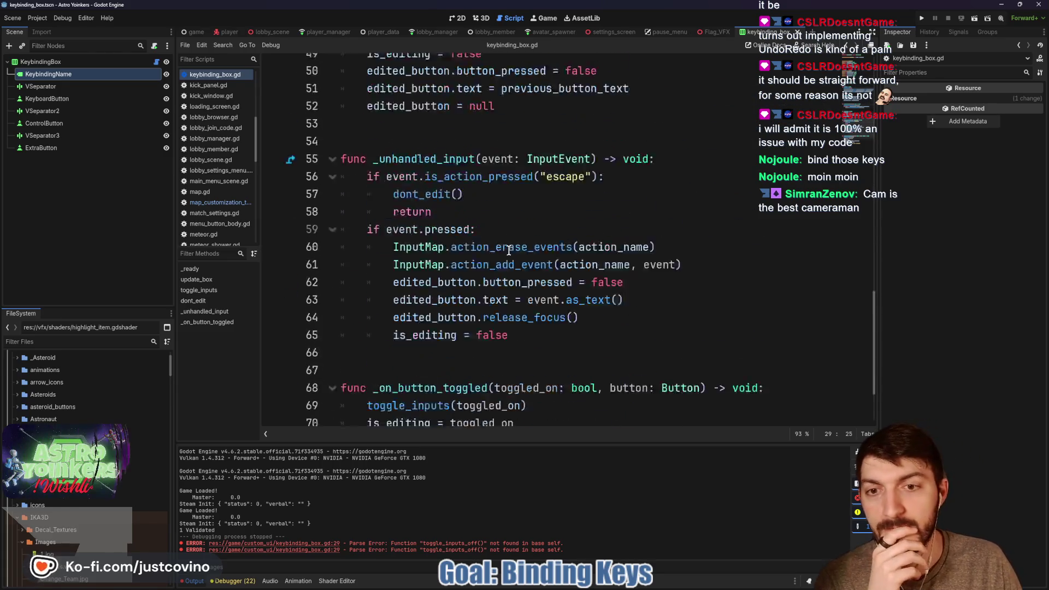
pyautogui.click(922, 18)
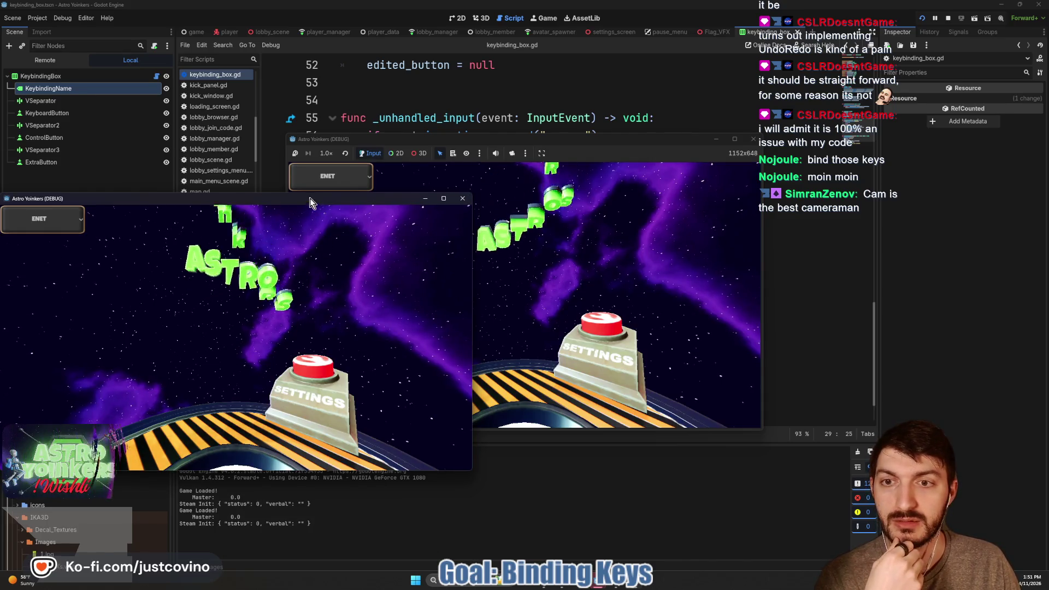
# Host a lobby, open the keybindings screen, and rebind the first Forward key to W.
pyautogui.click(370, 252)
pyautogui.click(526, 250)
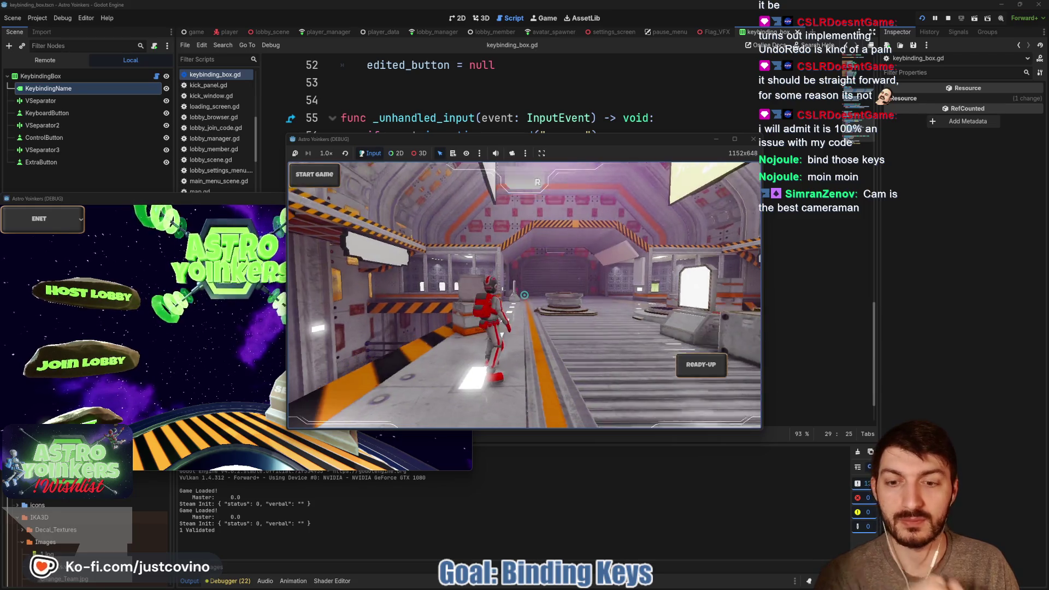
pyautogui.press('Escape')
pyautogui.press('Down')
pyautogui.press('Down')
pyautogui.press('Down')
pyautogui.press('Return')
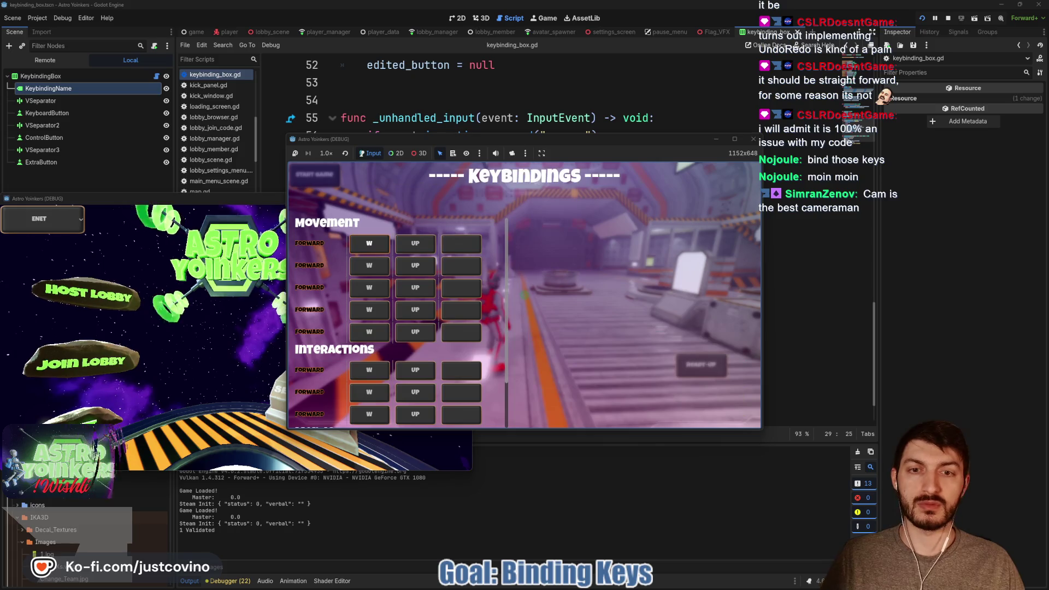
pyautogui.press('Return')
pyautogui.press('w')
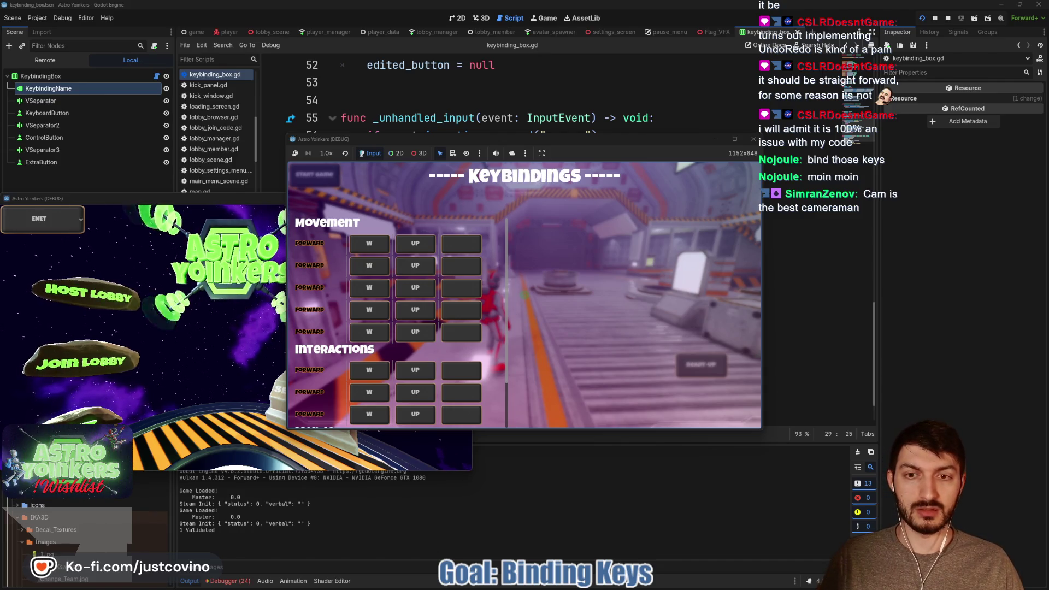
# Close and reopen the settings menu, then rebind the first Forward key to SPACE.
pyautogui.press('Escape')
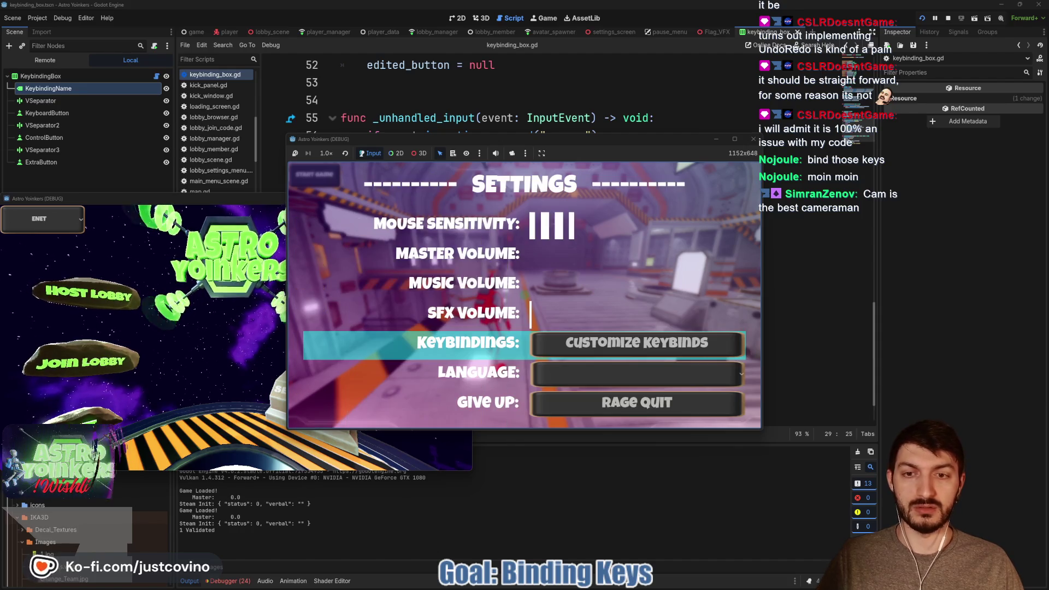
pyautogui.press('Up')
pyautogui.press('Down')
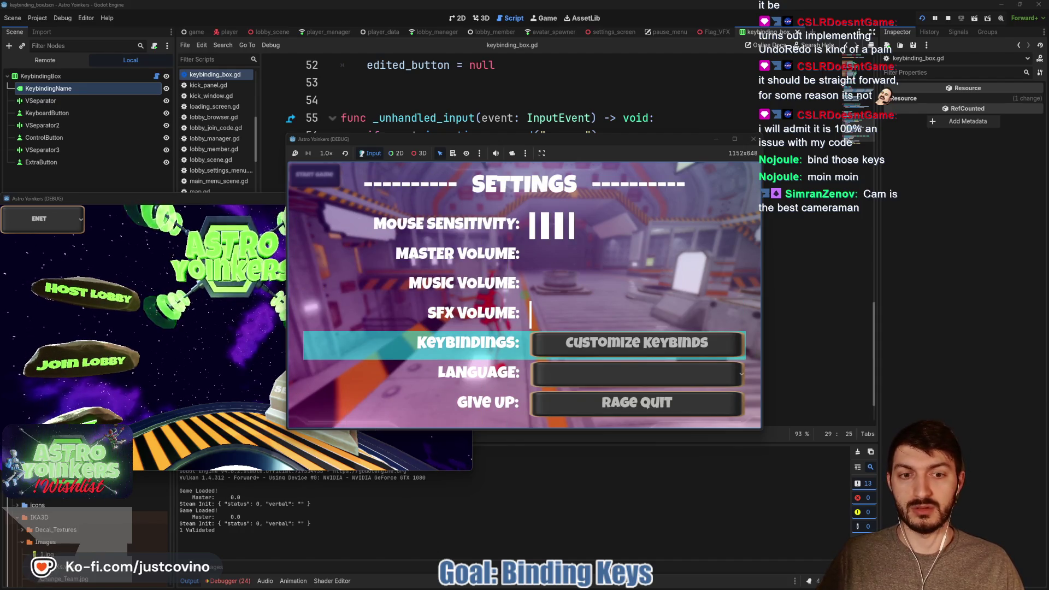
pyautogui.press('Escape')
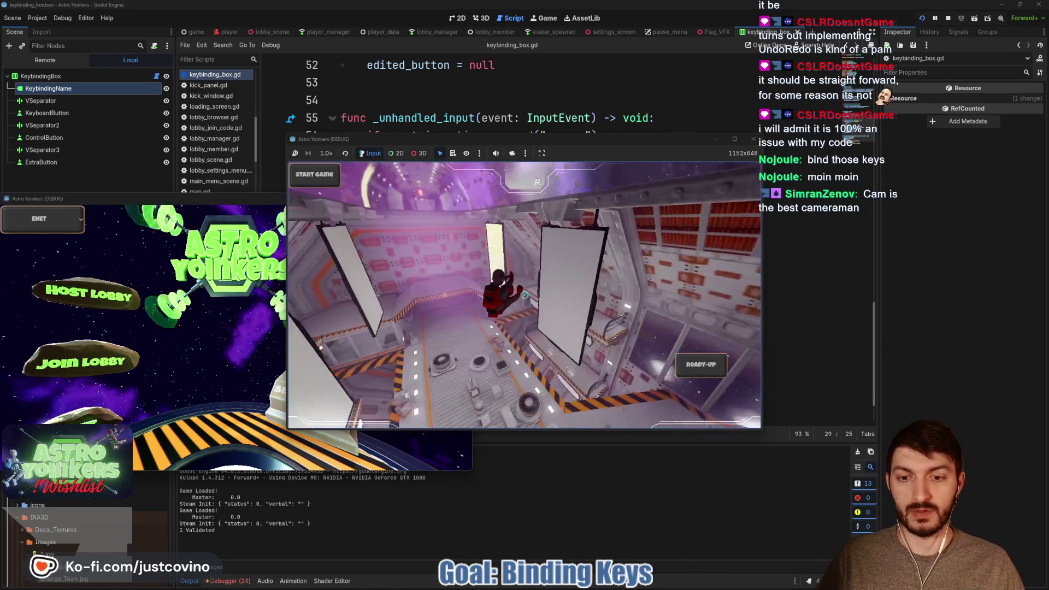
pyautogui.press('Escape')
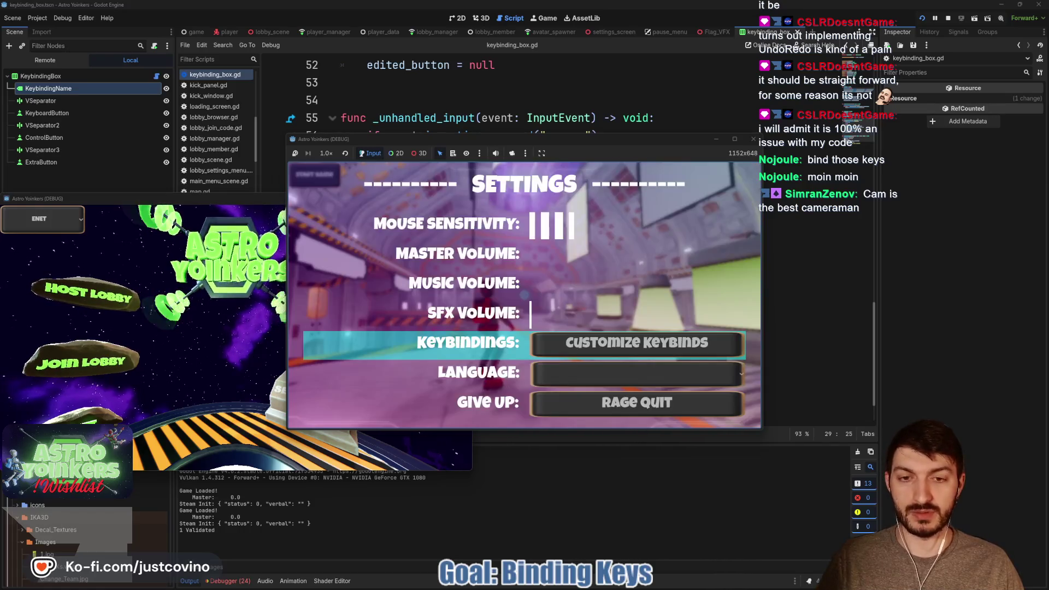
pyautogui.press('Return')
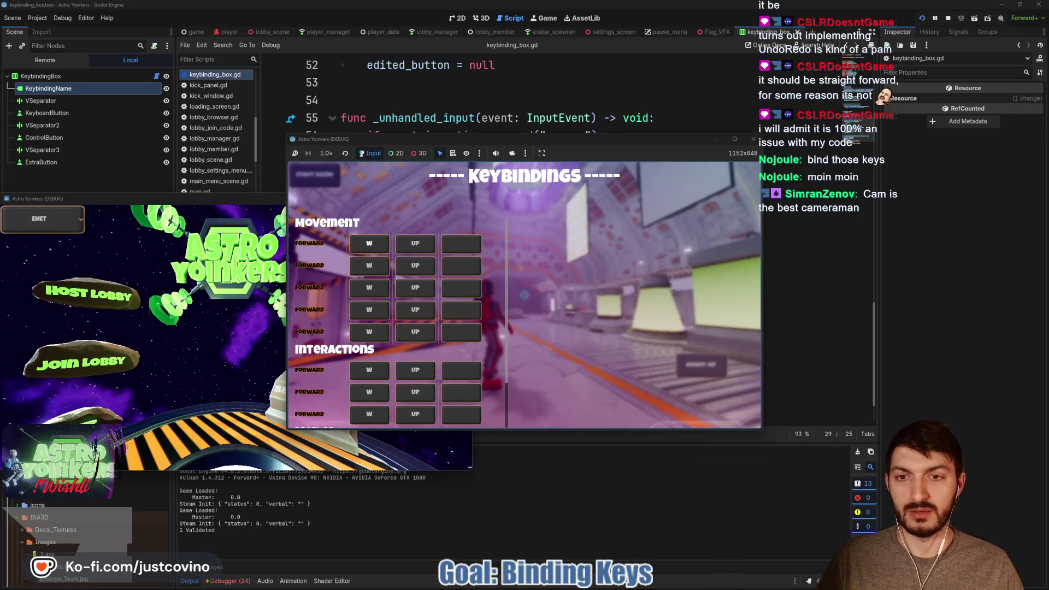
pyautogui.press('Return')
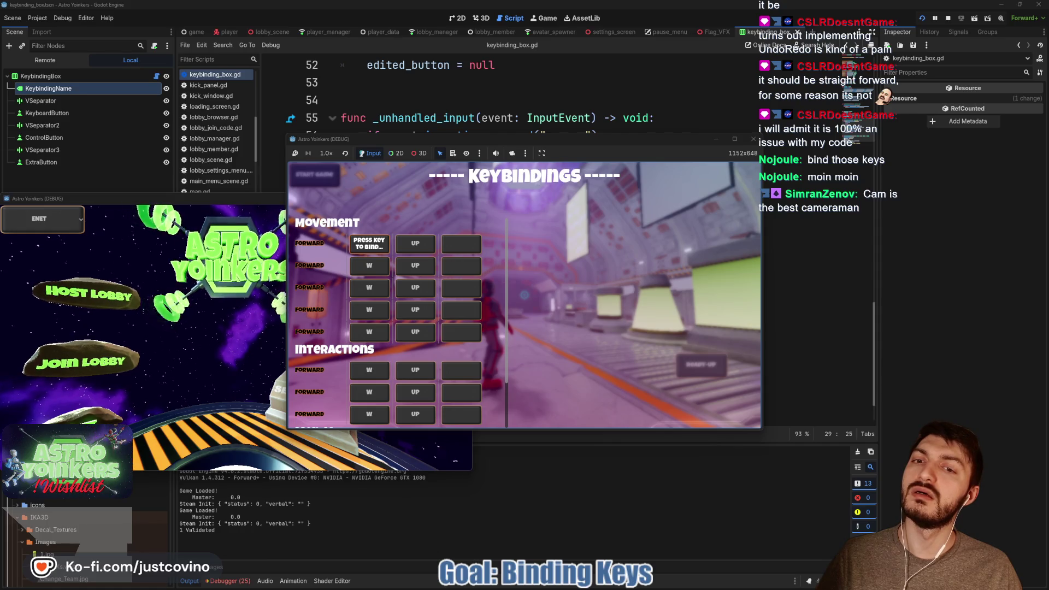
pyautogui.press('space')
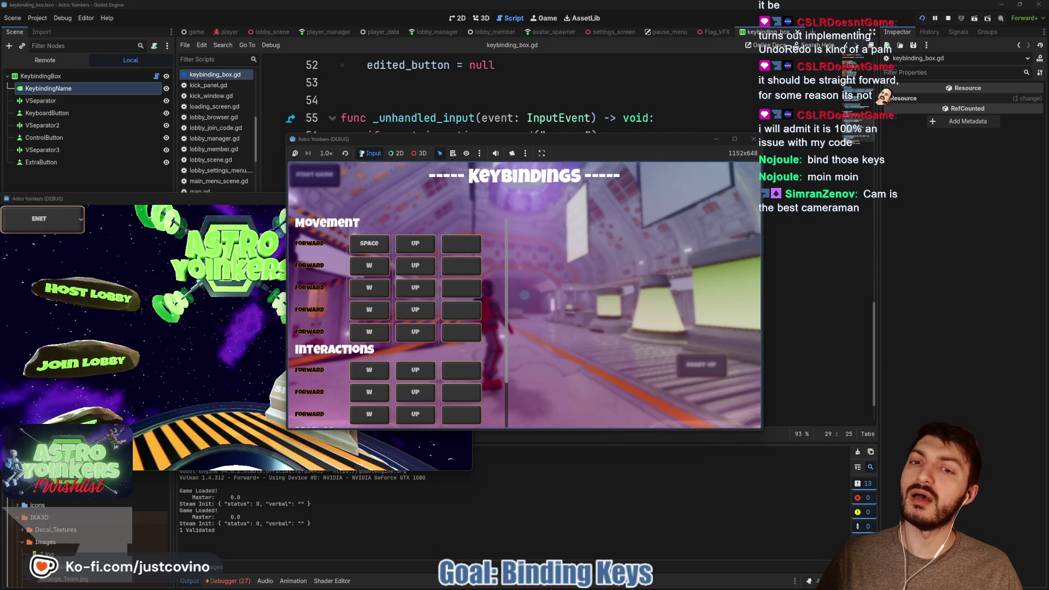
# Rebind the first Forward key back to W, then stop the game with F8.
pyautogui.press('Escape')
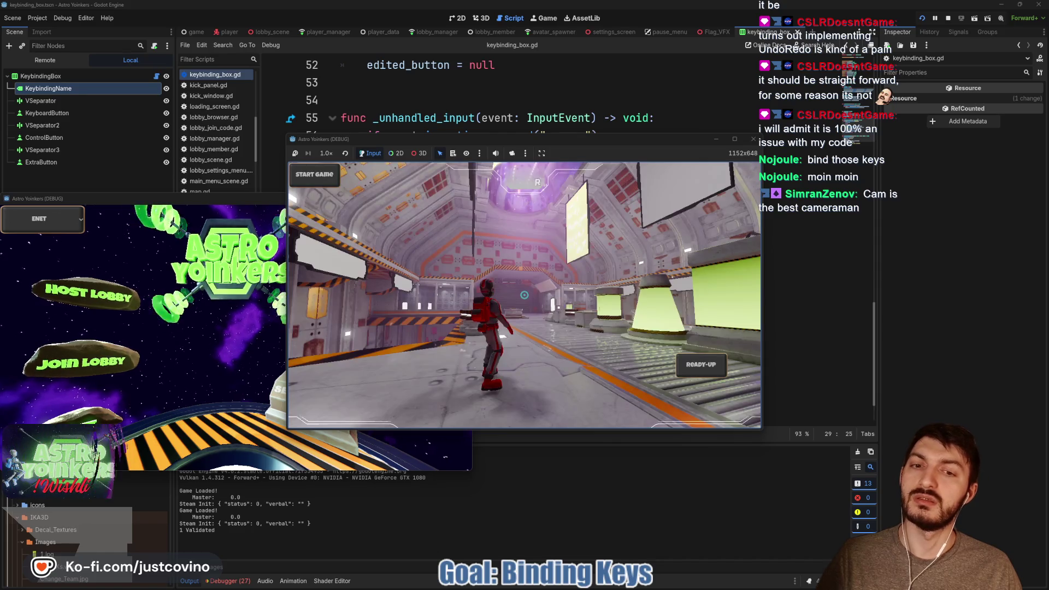
pyautogui.press('Return')
pyautogui.press('Return')
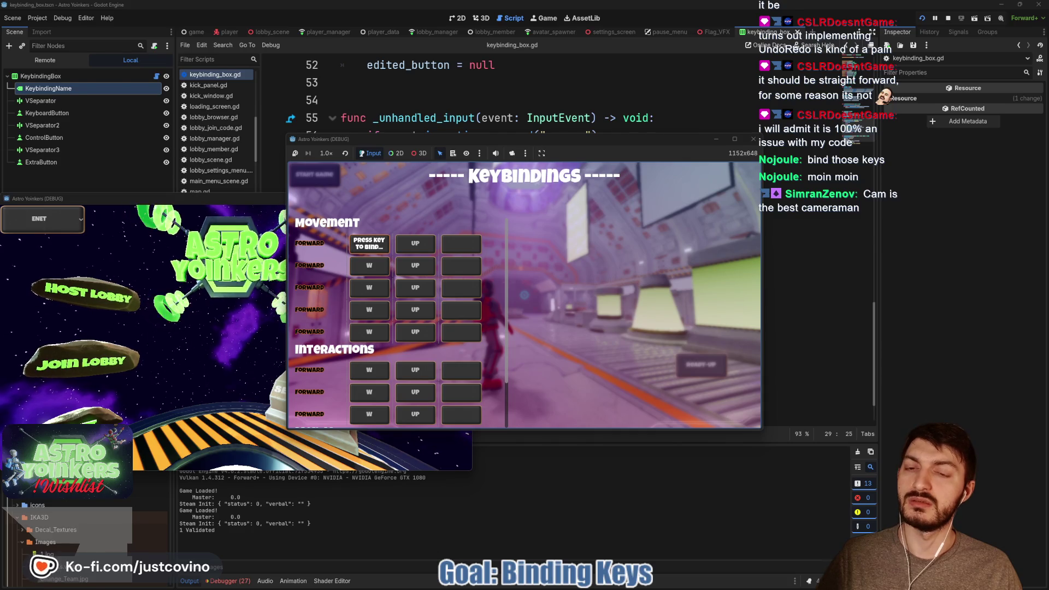
pyautogui.press('w')
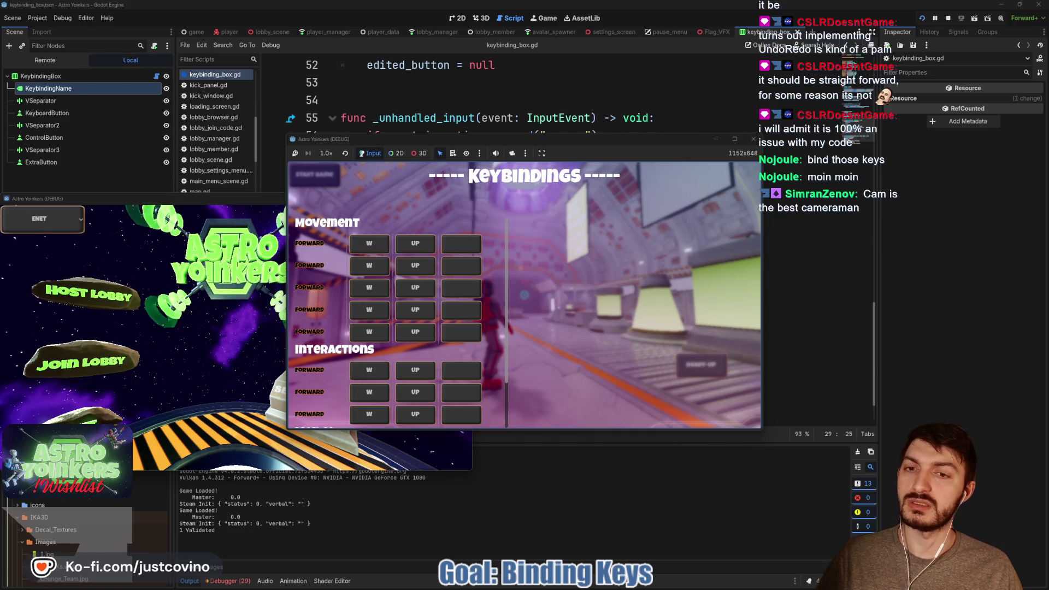
pyautogui.press('Escape')
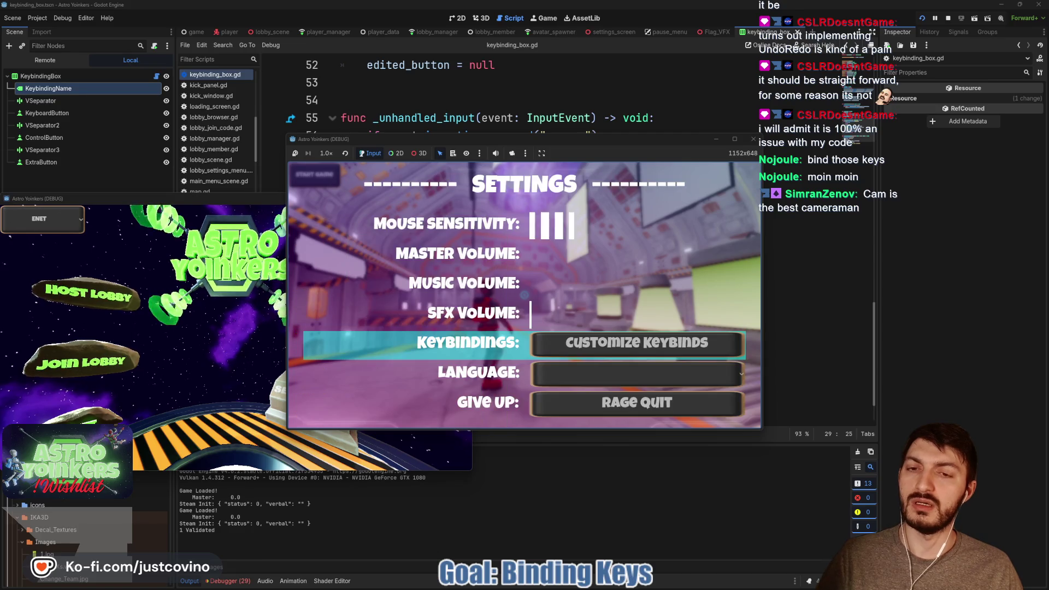
pyautogui.press('Return')
pyautogui.press('Return')
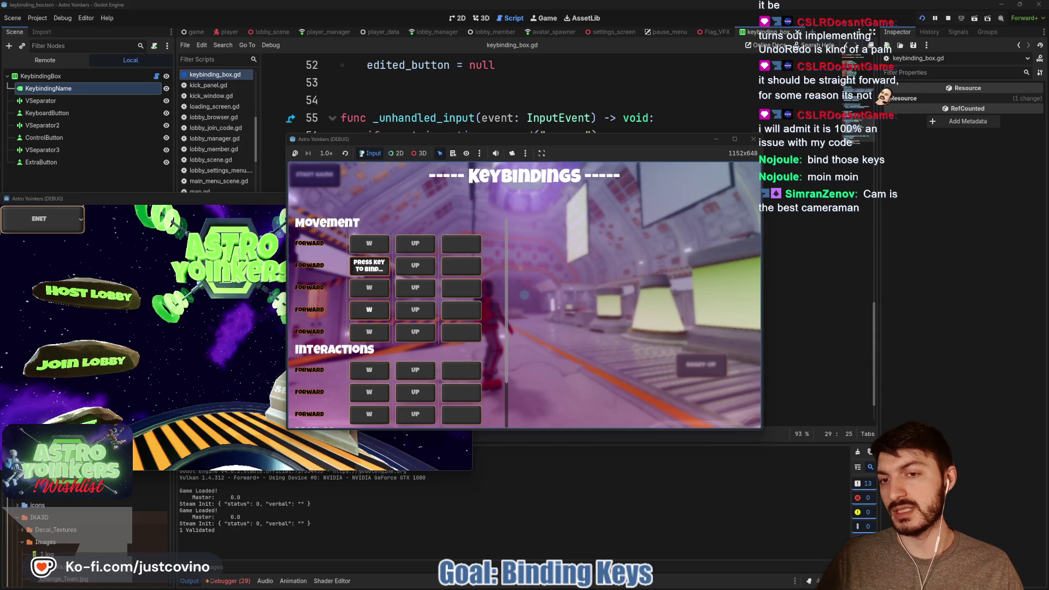
pyautogui.press('F8')
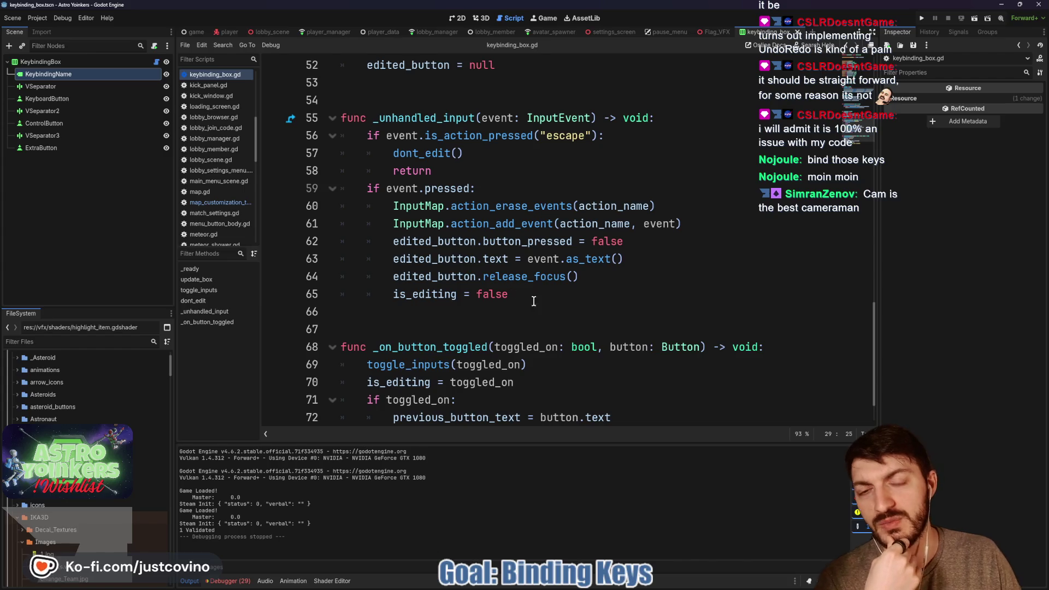
pyautogui.scroll(-1, 569, 305)
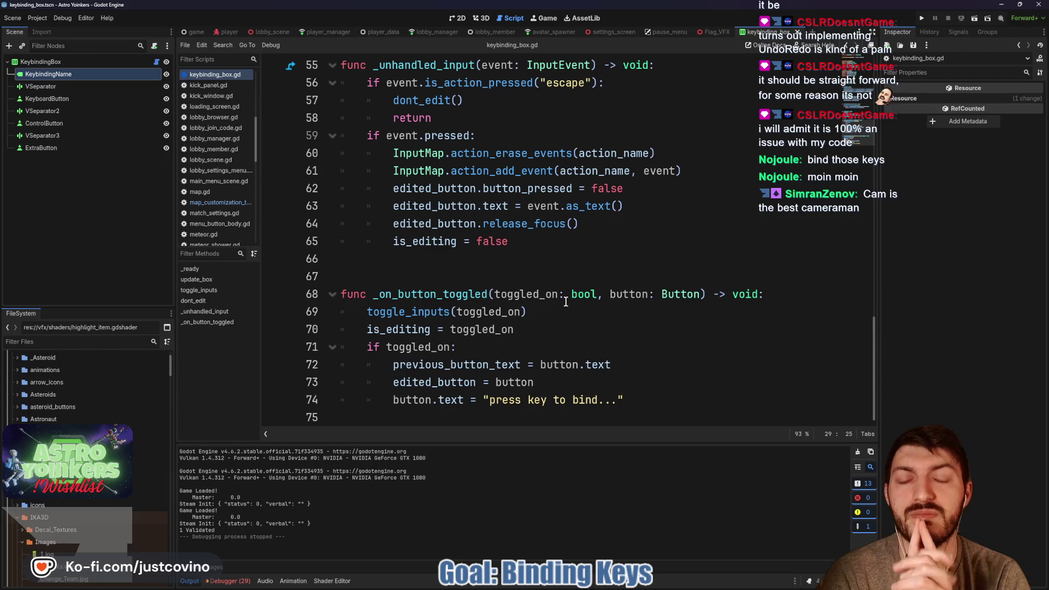
# Move the release_focus() call up from line 64 to line 60, save, and rerun the project.
pyautogui.moveTo(590, 228); pyautogui.dragTo(381, 226)
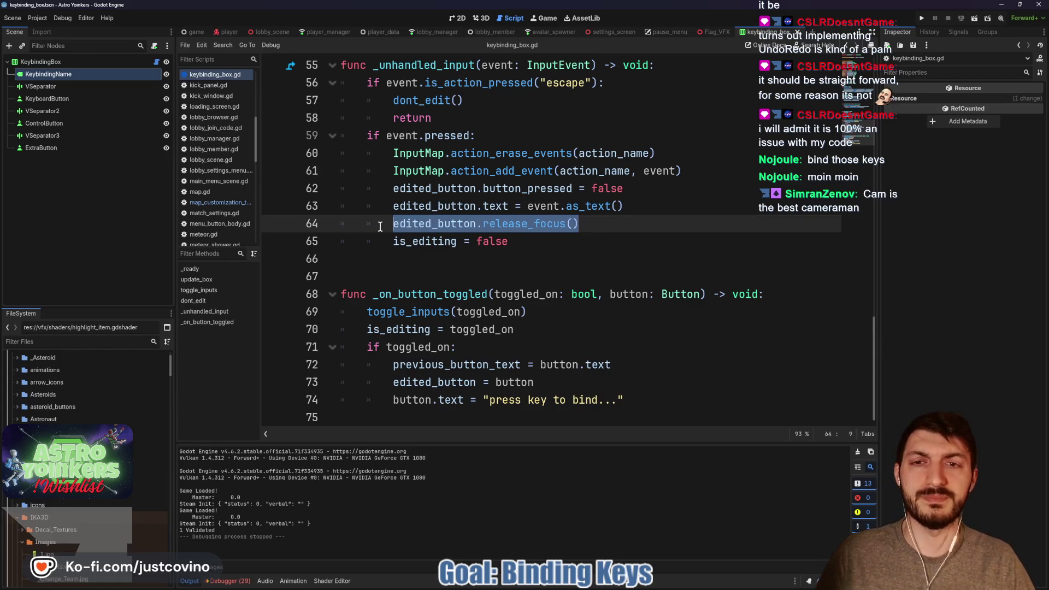
pyautogui.hotkey('alt', 'Up')
pyautogui.hotkey('alt', 'Up')
pyautogui.hotkey('alt', 'Up')
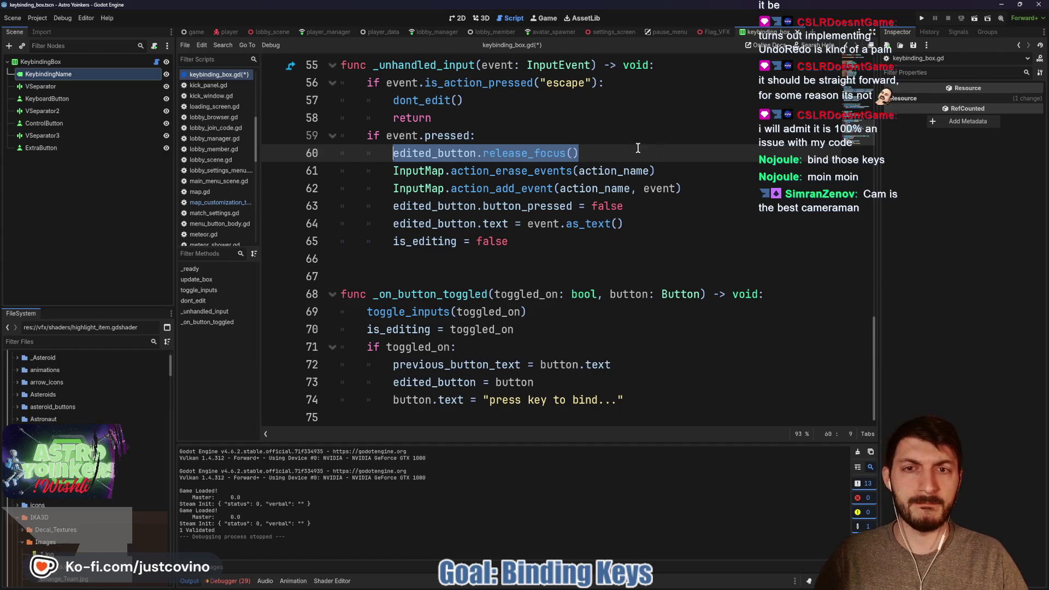
pyautogui.click(629, 148)
pyautogui.hotkey('ctrl', 's')
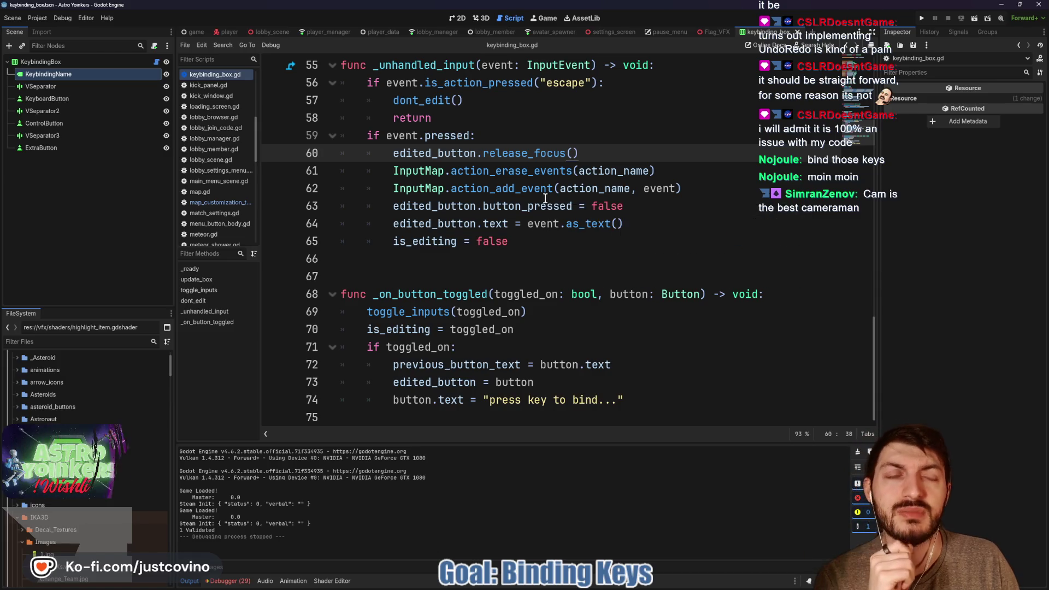
pyautogui.click(922, 18)
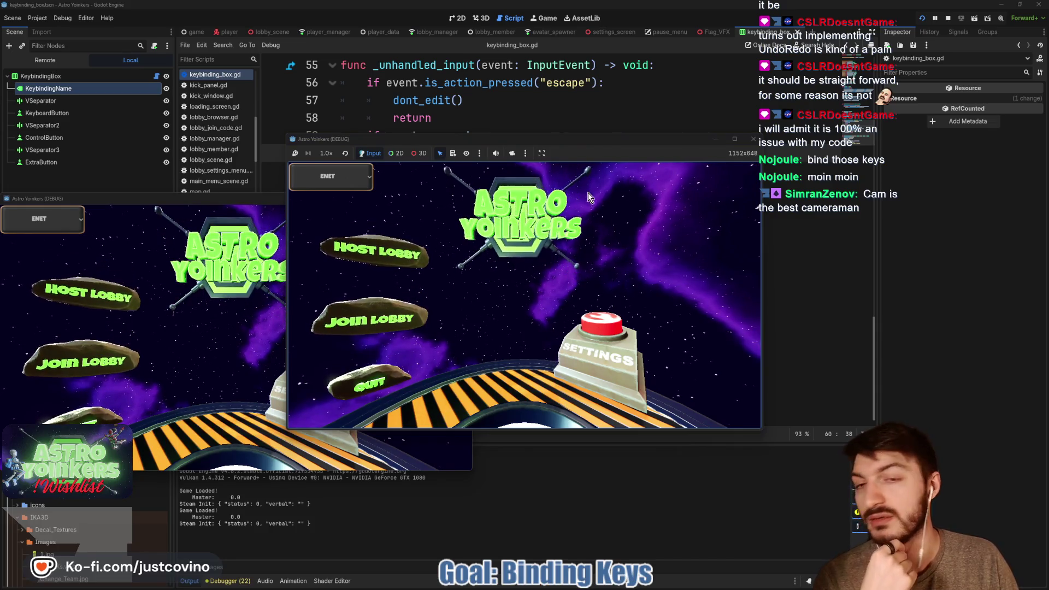
# Host a lobby and open the keybindings screen from the in-game settings menu.
pyautogui.click(375, 252)
pyautogui.click(516, 257)
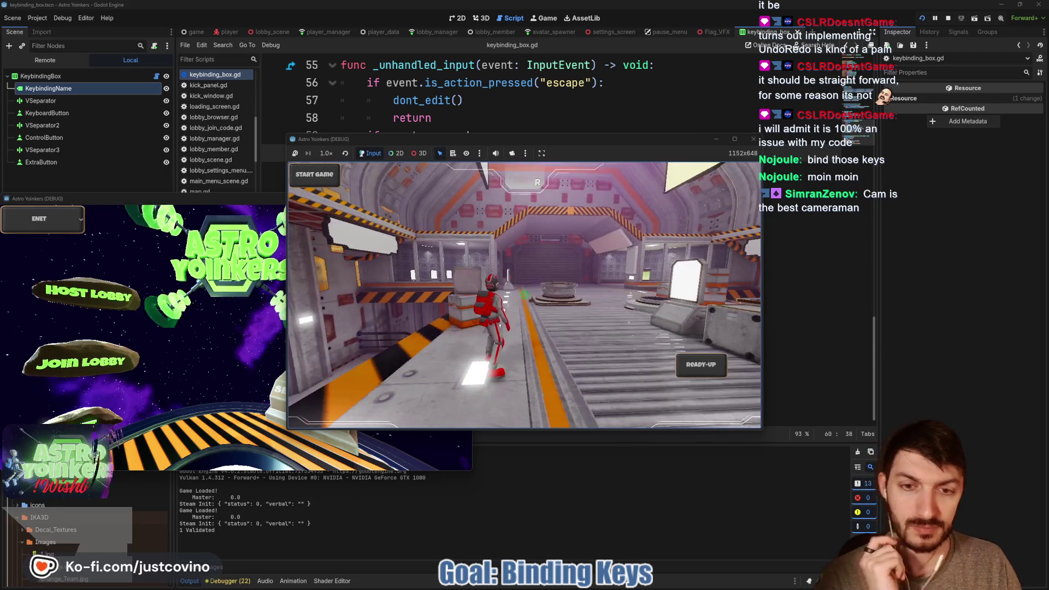
pyautogui.press('Escape')
pyautogui.press('Down')
pyautogui.press('Down')
pyautogui.press('Down')
pyautogui.press('Down')
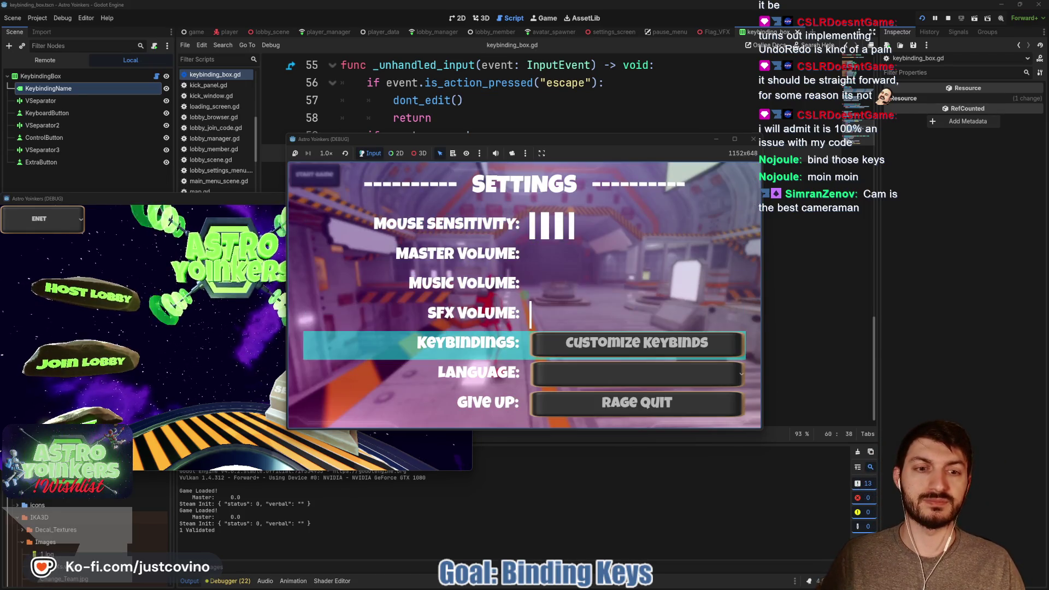
pyautogui.press('Return')
# Cancel the pending Forward rebinding with Escape, close the menus, and stop the game with F8.
pyautogui.press('Escape')
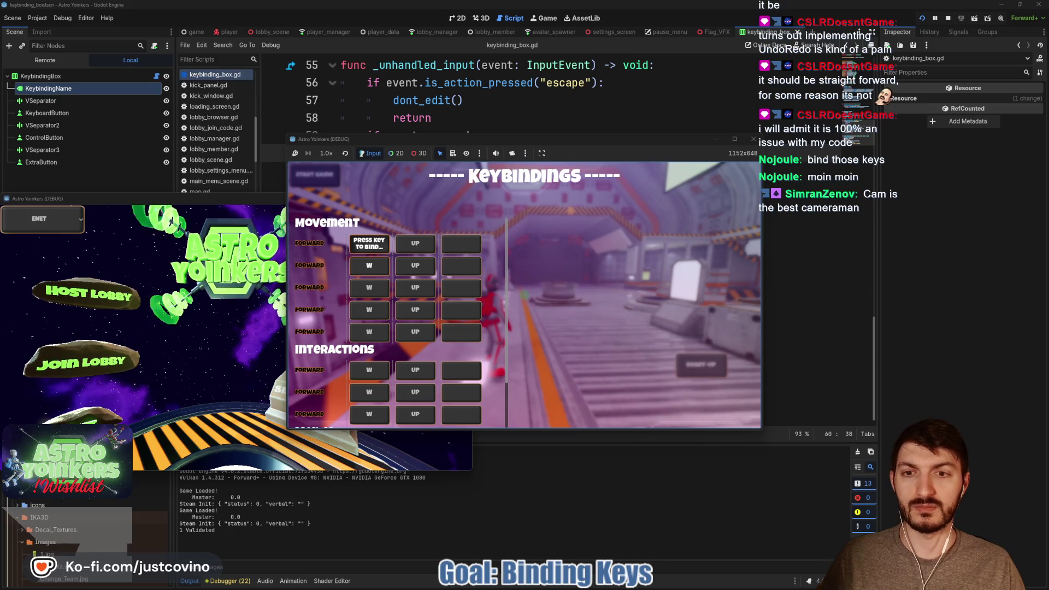
pyautogui.press('Escape')
pyautogui.press('Escape')
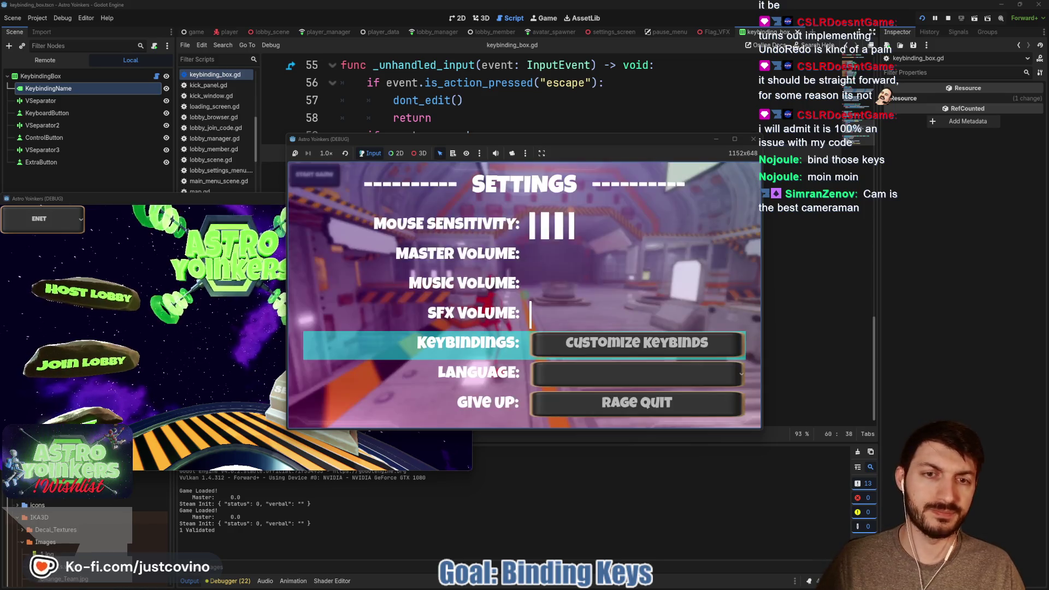
pyautogui.press('Escape')
pyautogui.press('F8')
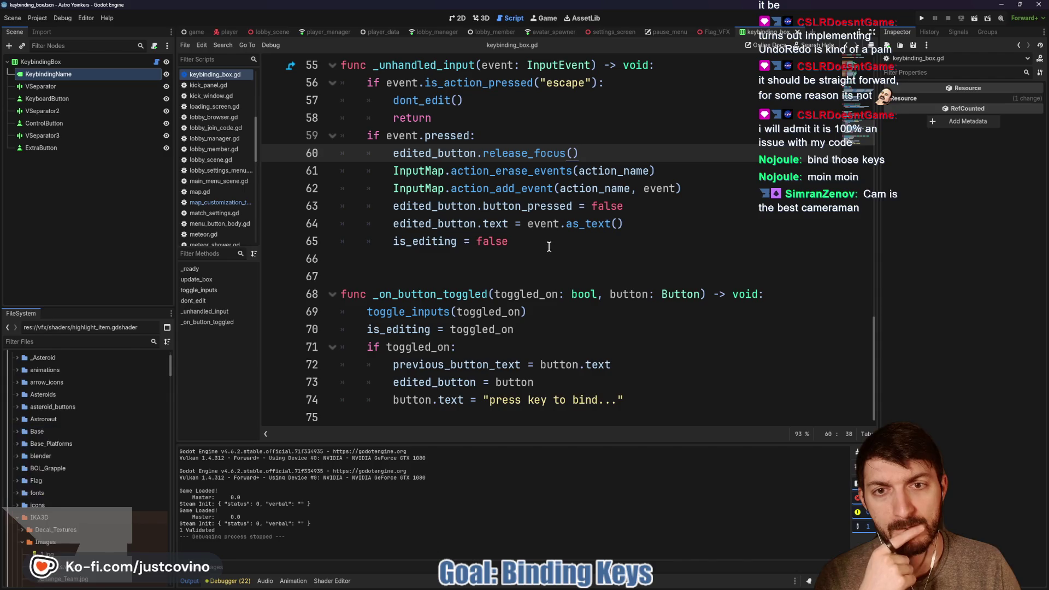
pyautogui.scroll(2, 548, 246)
pyautogui.scroll(4, 547, 244)
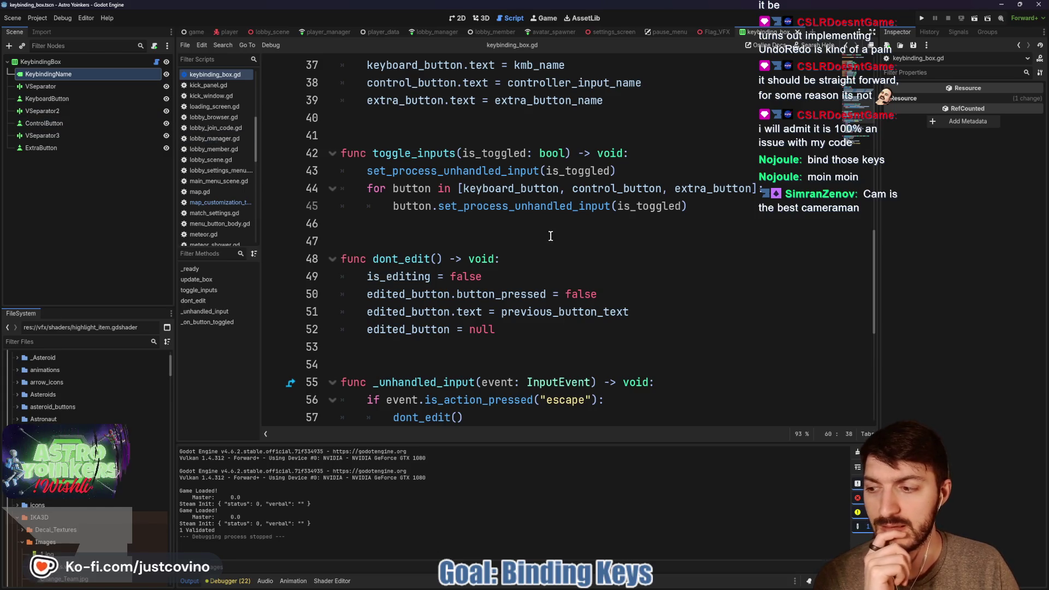
pyautogui.scroll(2, 552, 233)
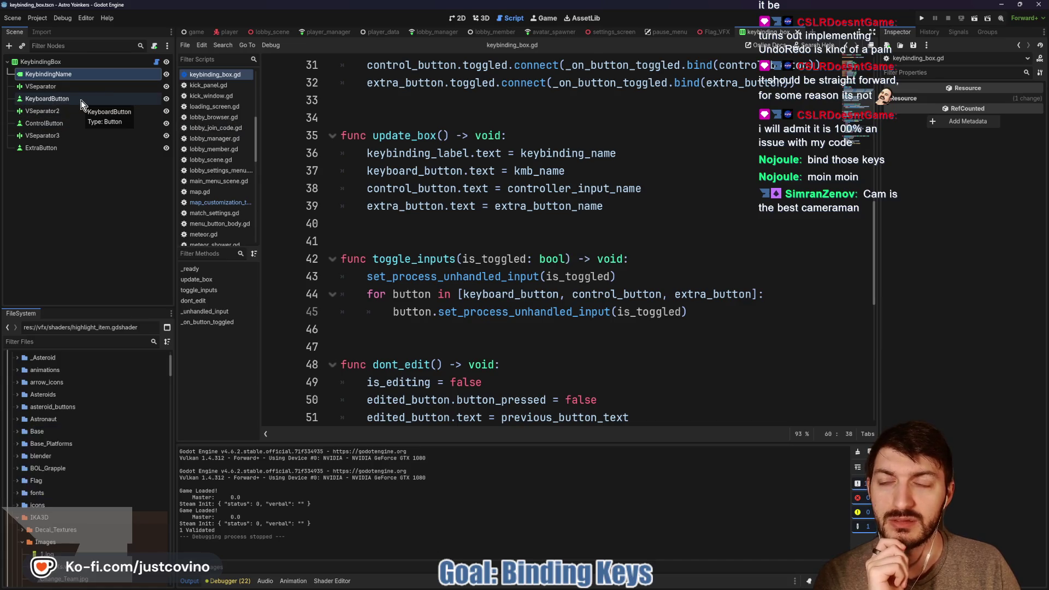
pyautogui.scroll(4, 490, 239)
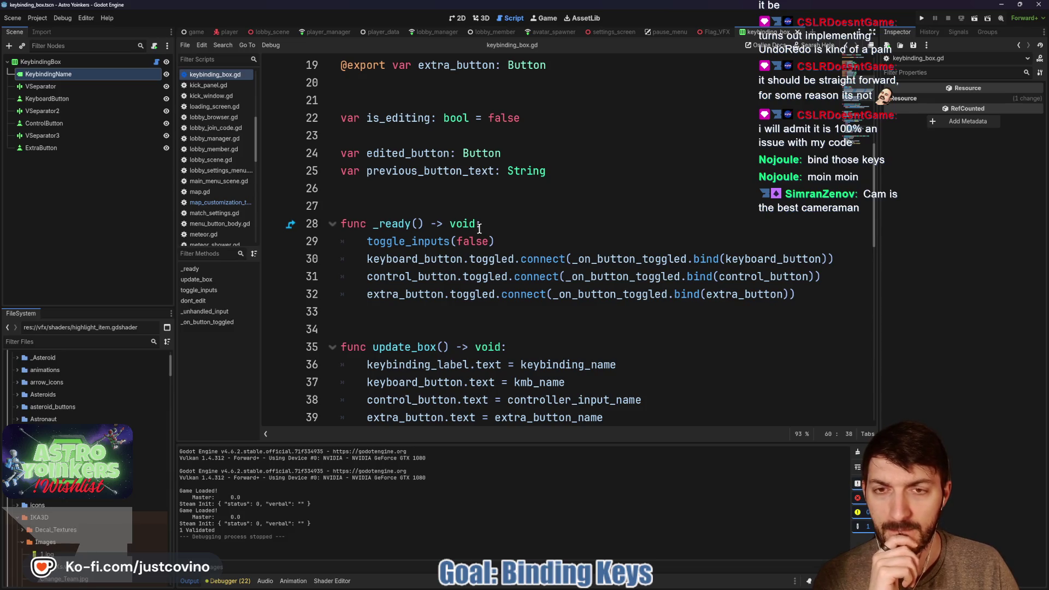
pyautogui.scroll(2, 479, 228)
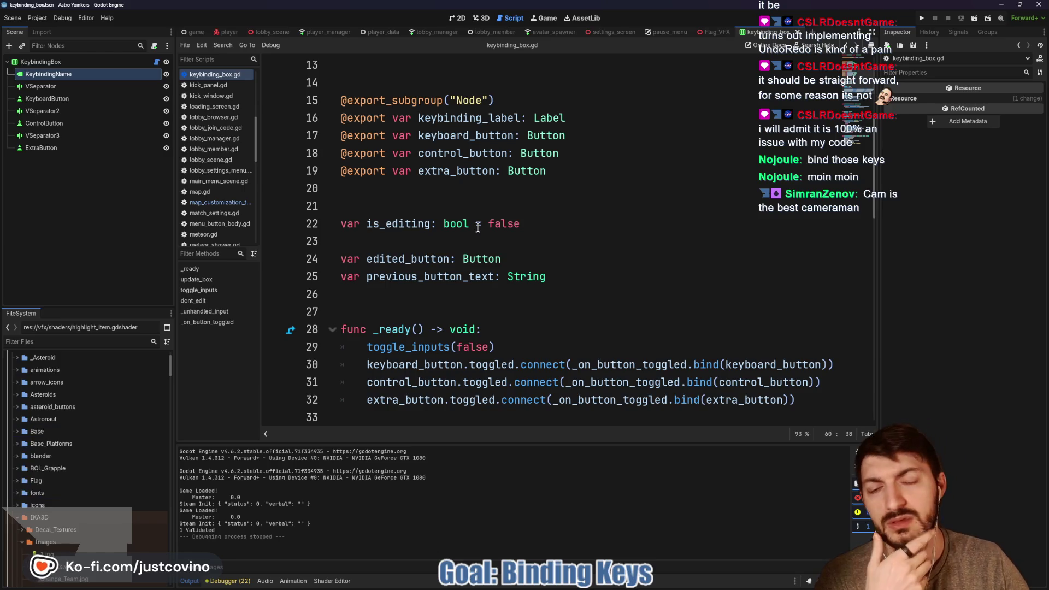
pyautogui.scroll(-4, 519, 195)
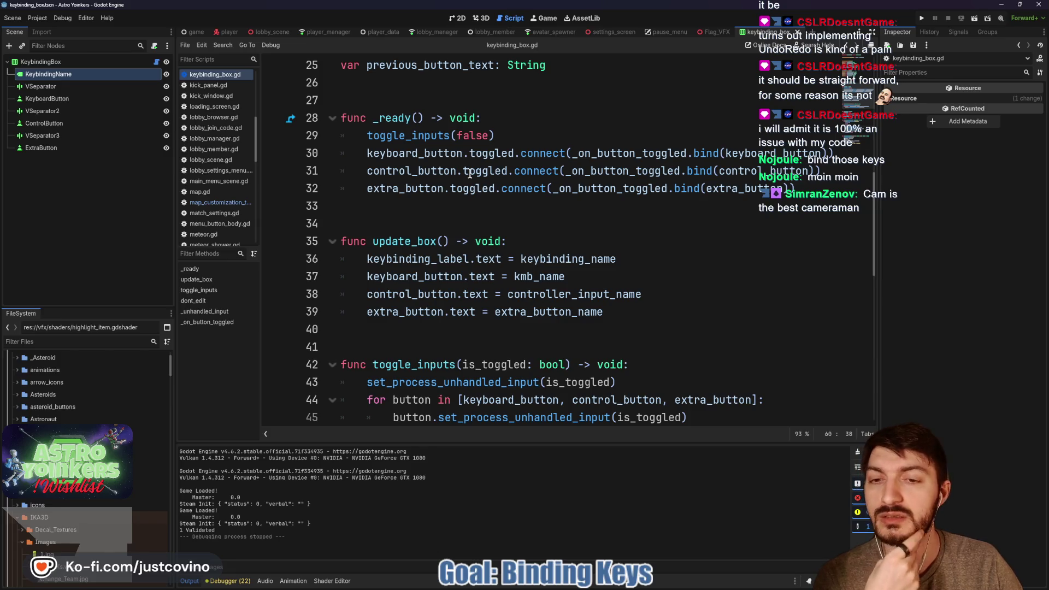
pyautogui.scroll(-4, 470, 174)
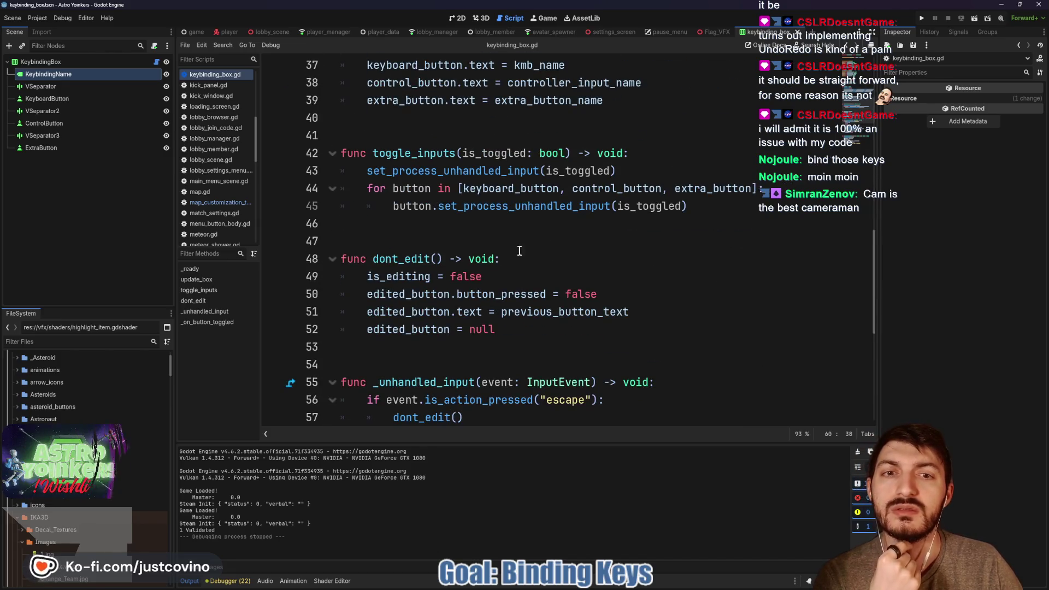
pyautogui.scroll(-2, 542, 243)
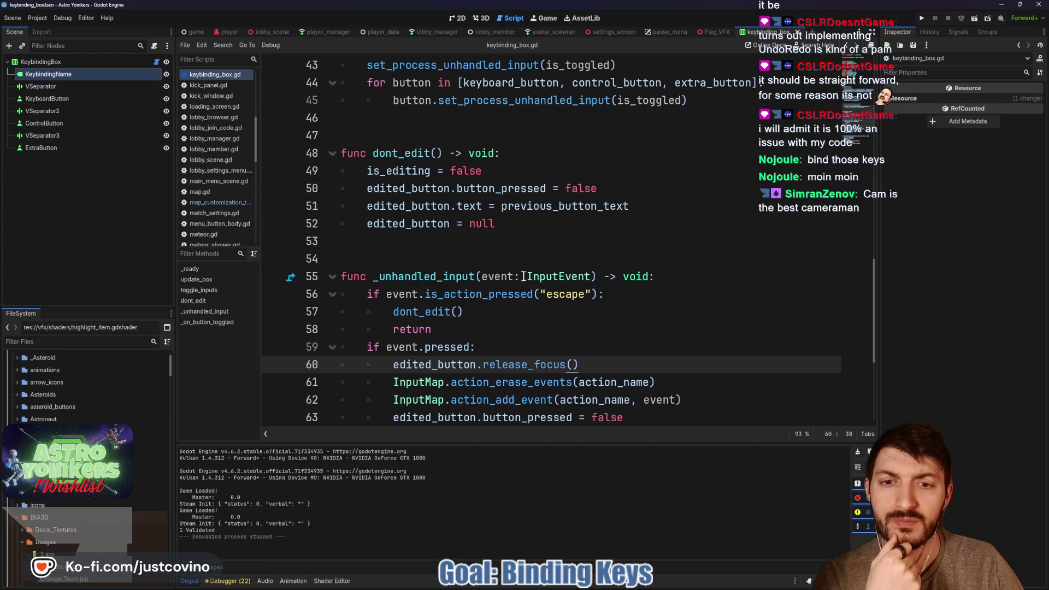
pyautogui.scroll(-2, 541, 301)
pyautogui.scroll(-2, 548, 310)
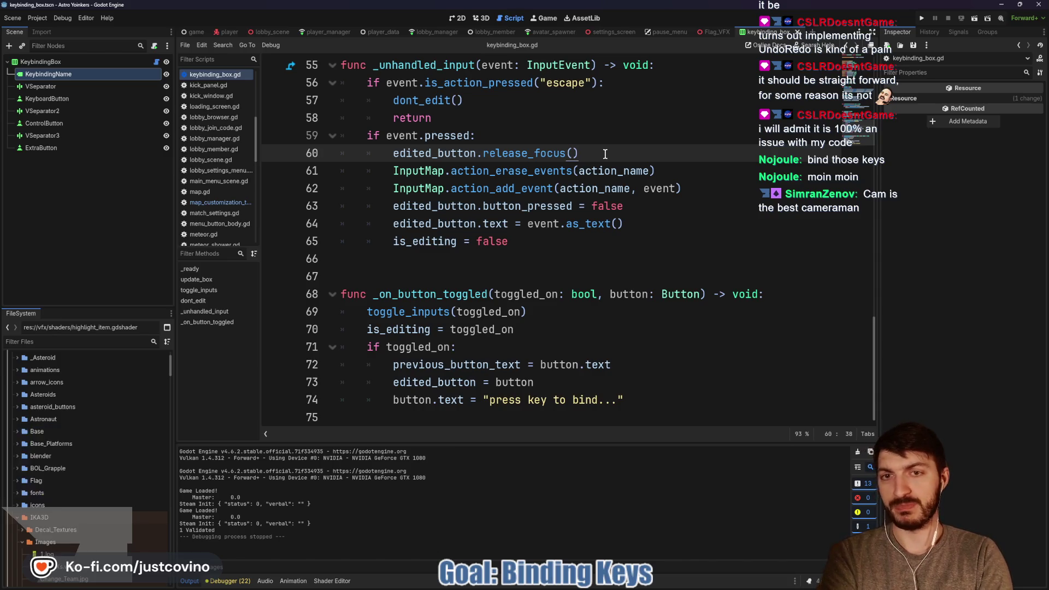
pyautogui.click(518, 141)
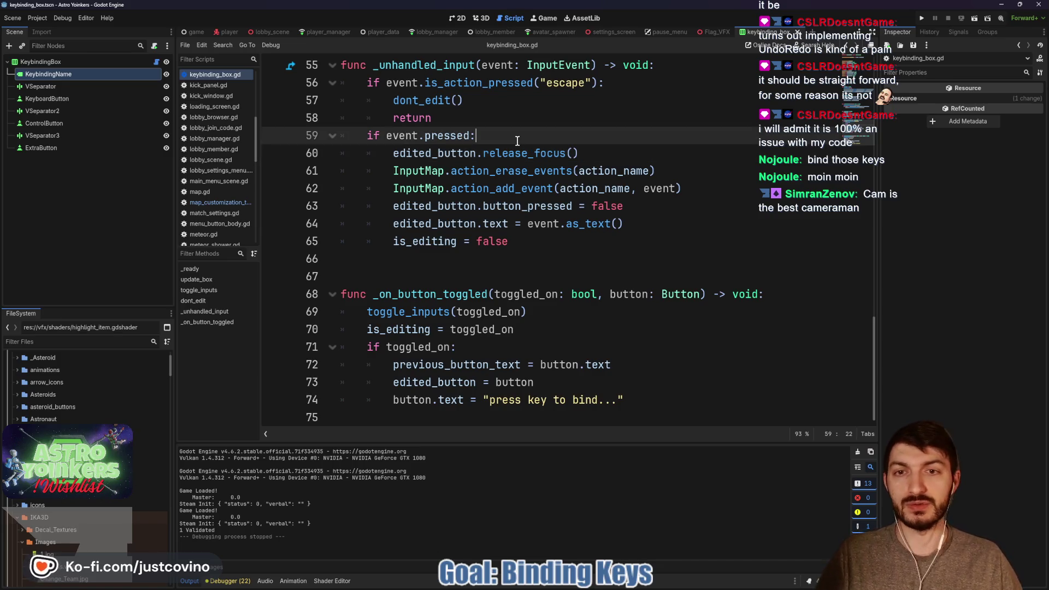
# Add edited_button.grab_focus() on line 60 via autocomplete, save the script, and run the project.
pyautogui.press('Return')
pyautogui.write('edi')
pyautogui.press('Return')
pyautogui.write('.grab')
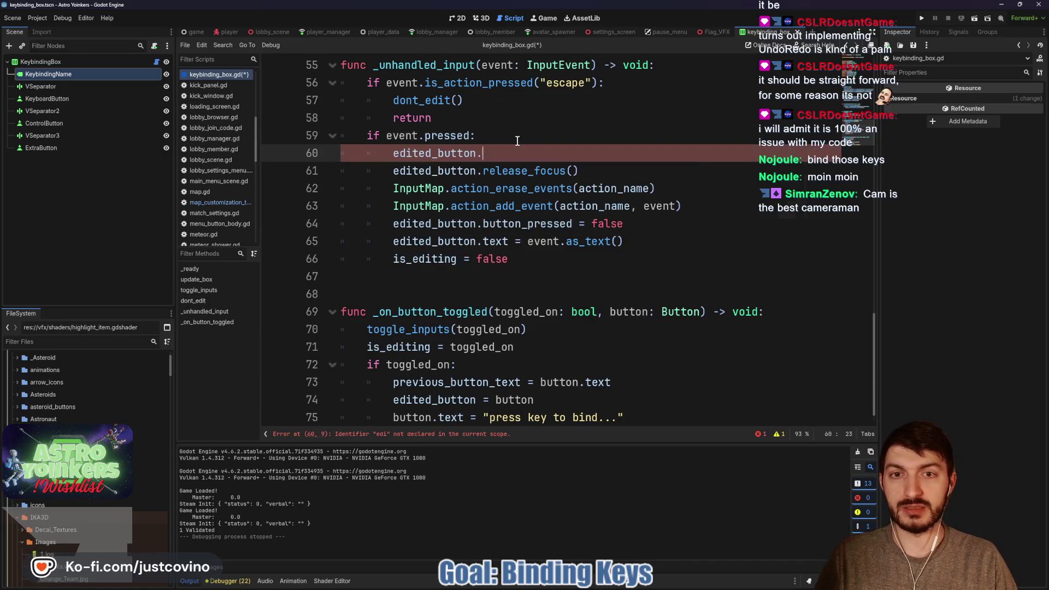
pyautogui.press('Down')
pyautogui.press('Return')
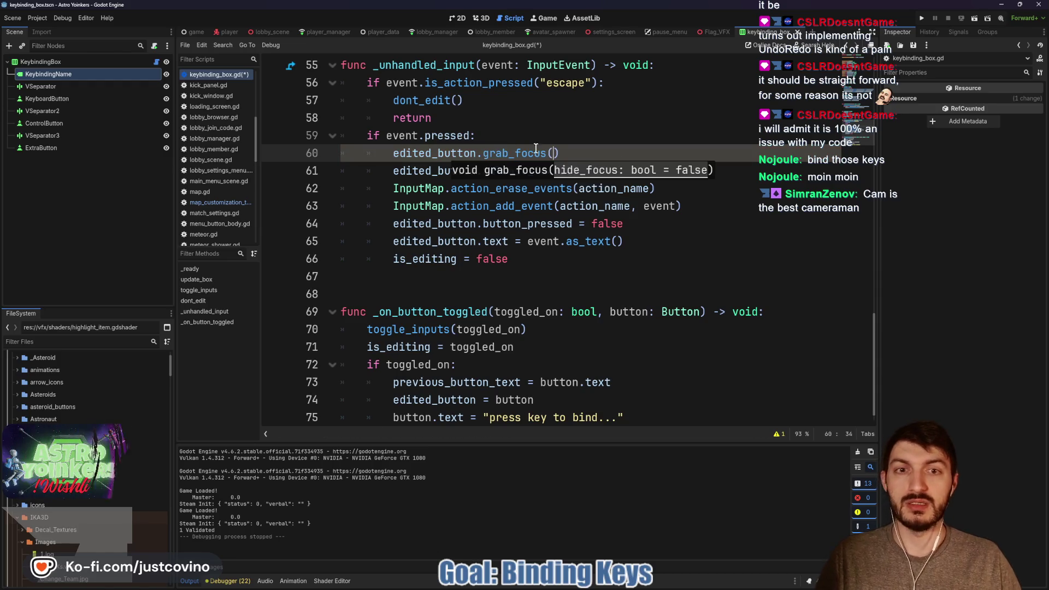
pyautogui.write(')')
pyautogui.hotkey('ctrl', 's')
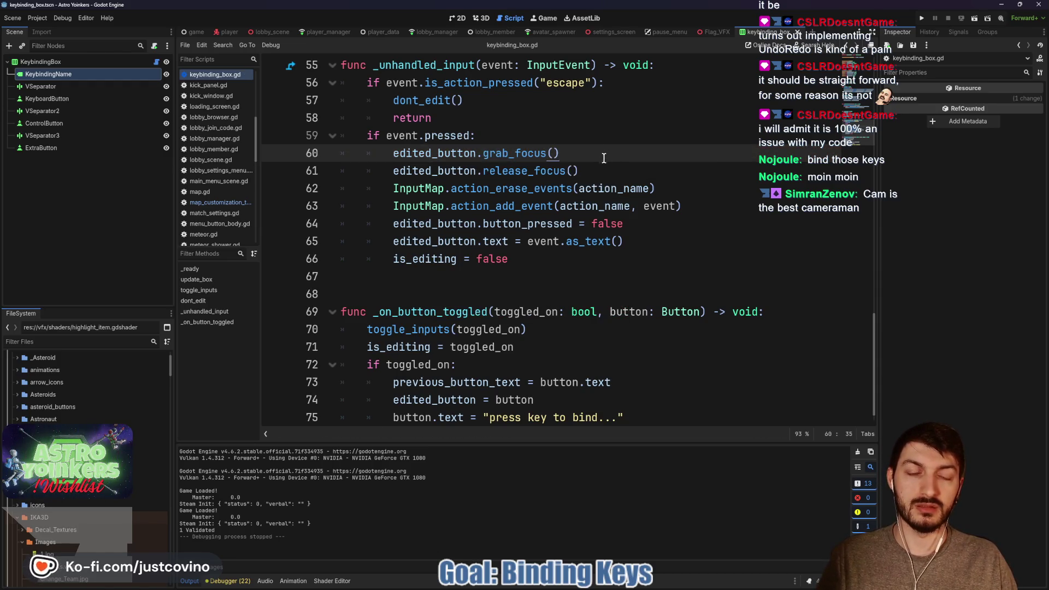
pyautogui.click(924, 21)
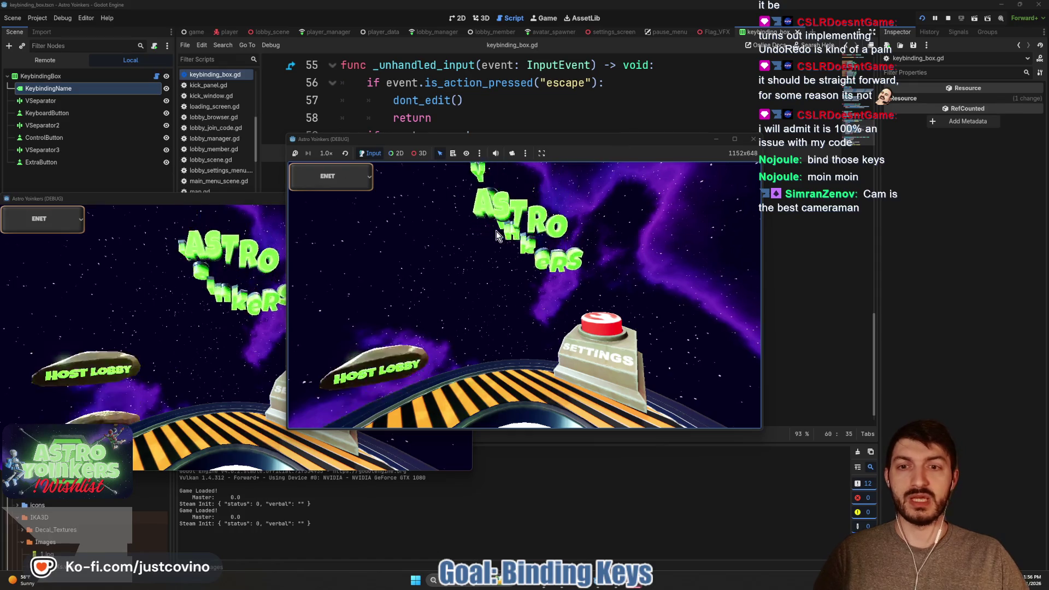
# Host a lobby and open the Keybindings screen from the in-game settings menu.
pyautogui.click(365, 242)
pyautogui.click(535, 257)
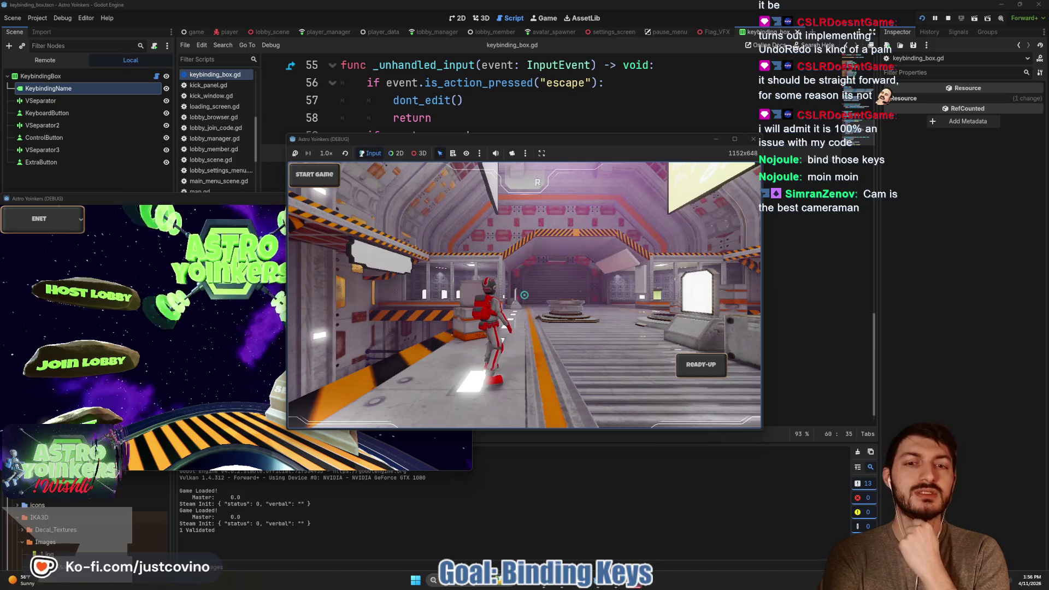
pyautogui.press('Escape')
pyautogui.press('Down')
pyautogui.press('Down')
pyautogui.press('Down')
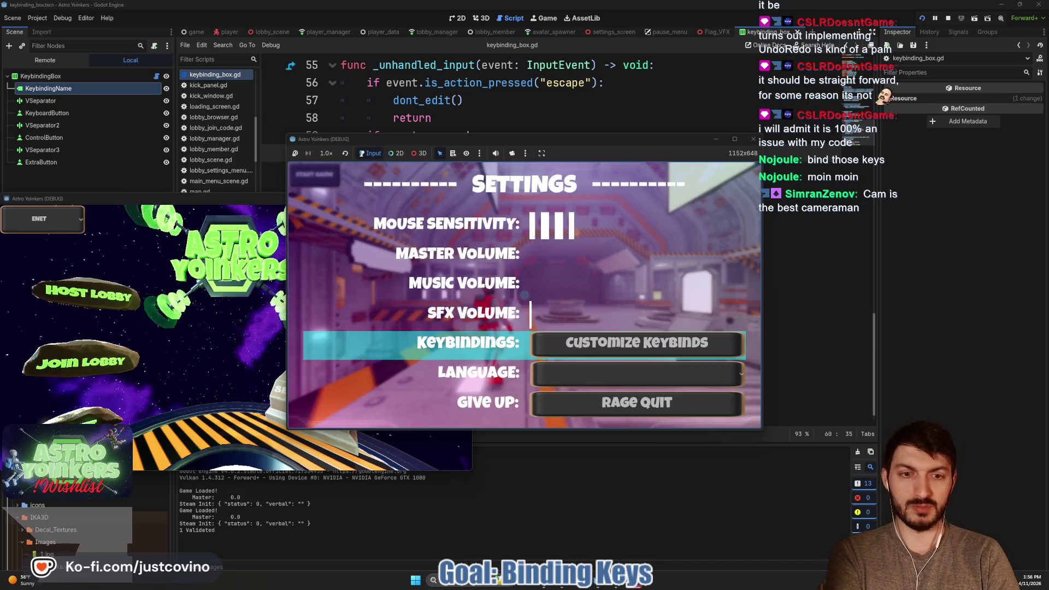
pyautogui.press('Return')
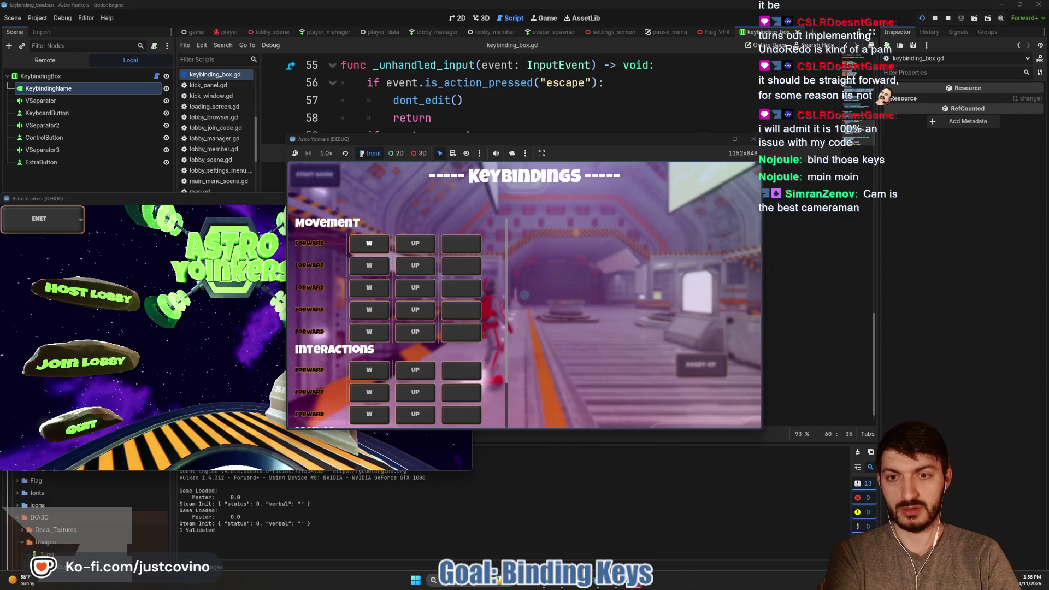
# Rebind the first Forward key from W to SPACE, then stop the game with F8.
pyautogui.press('Return')
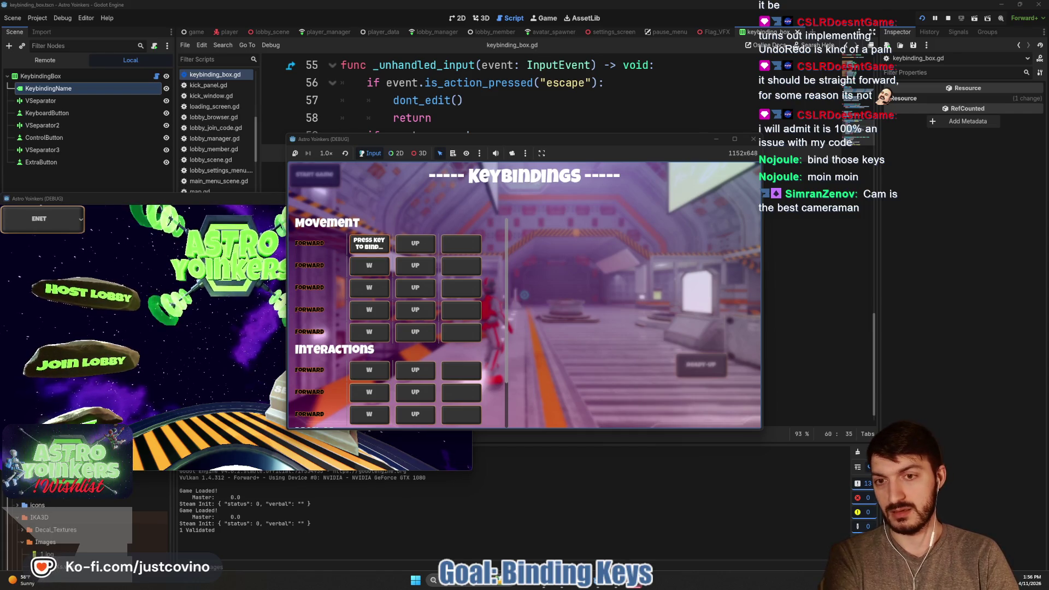
pyautogui.press('space')
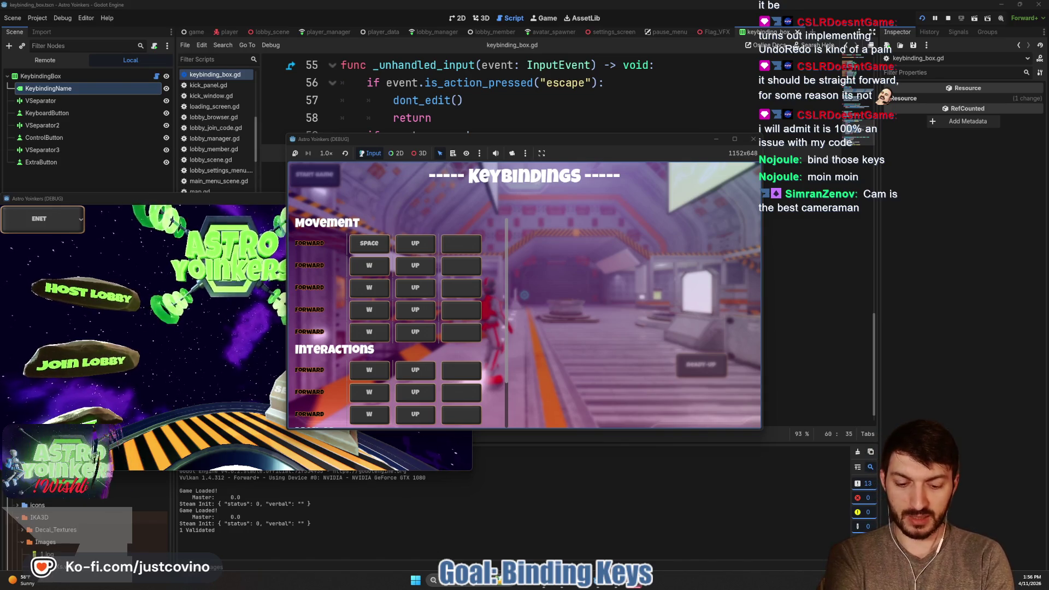
pyautogui.press('F8')
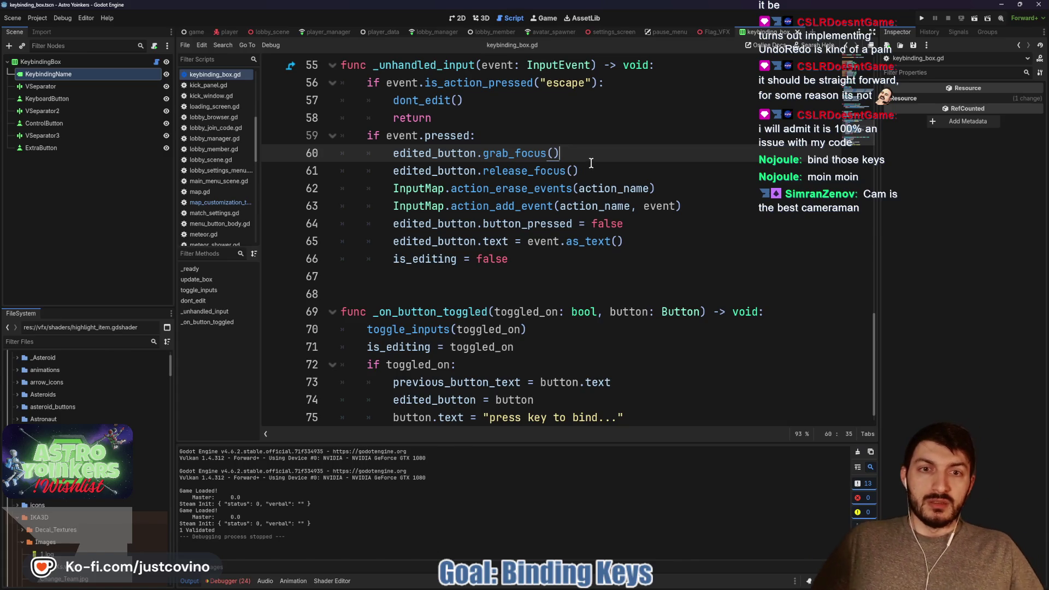
# Delete the grab_focus line 60 and open the pause_menu.gd script.
pyautogui.moveTo(566, 153); pyautogui.dragTo(333, 156)
pyautogui.press('BackSpace')
pyautogui.press('BackSpace')
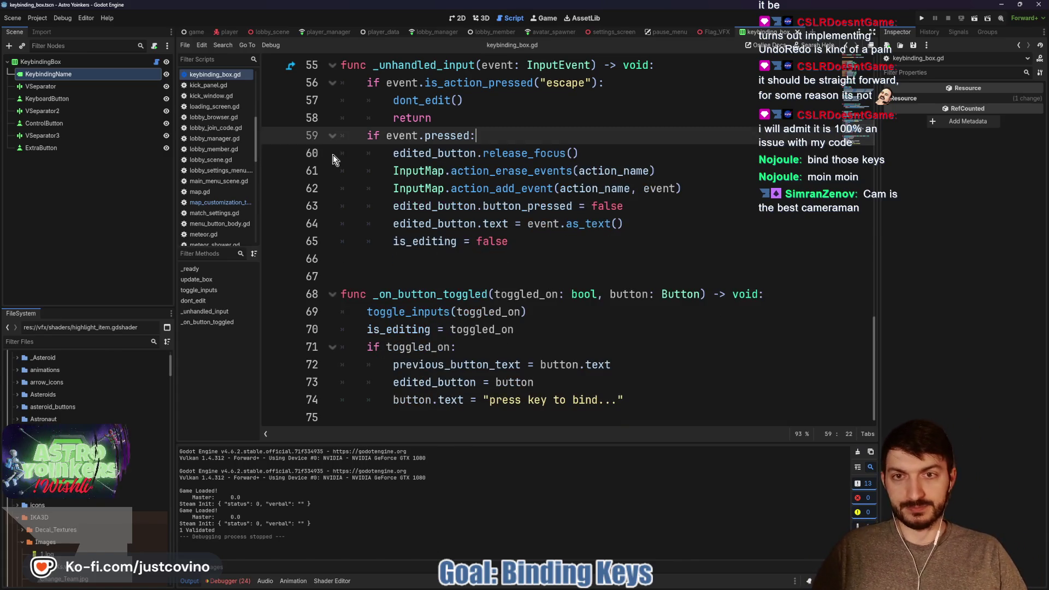
pyautogui.click(666, 32)
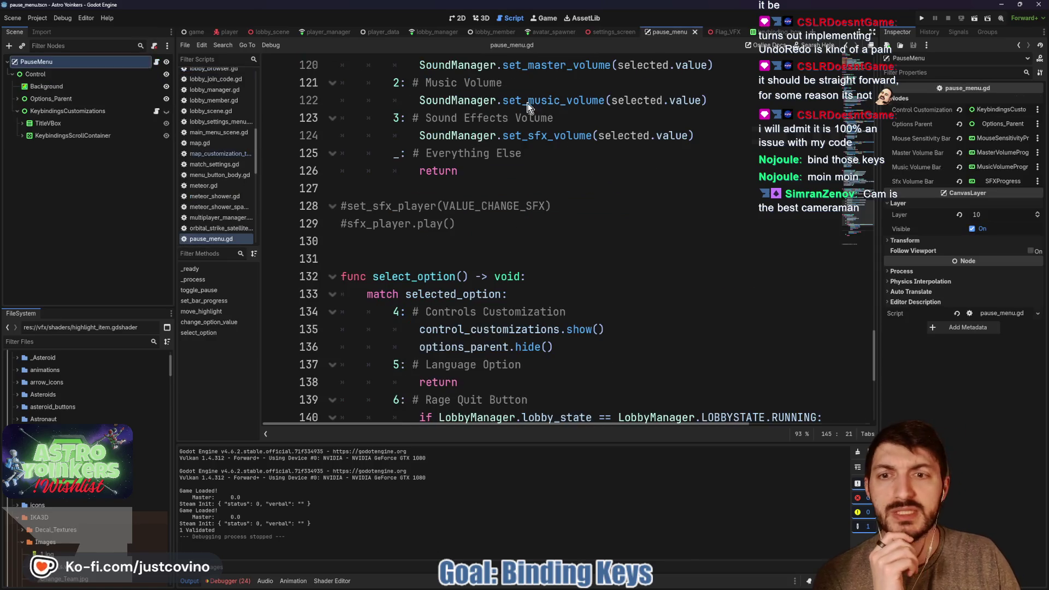
# In the pause menu's 2D view, show KeybindingsCustomizations, hide Options_Parent, and expand KeybindingsScrollContainer.
pyautogui.click(461, 18)
pyautogui.click(167, 110)
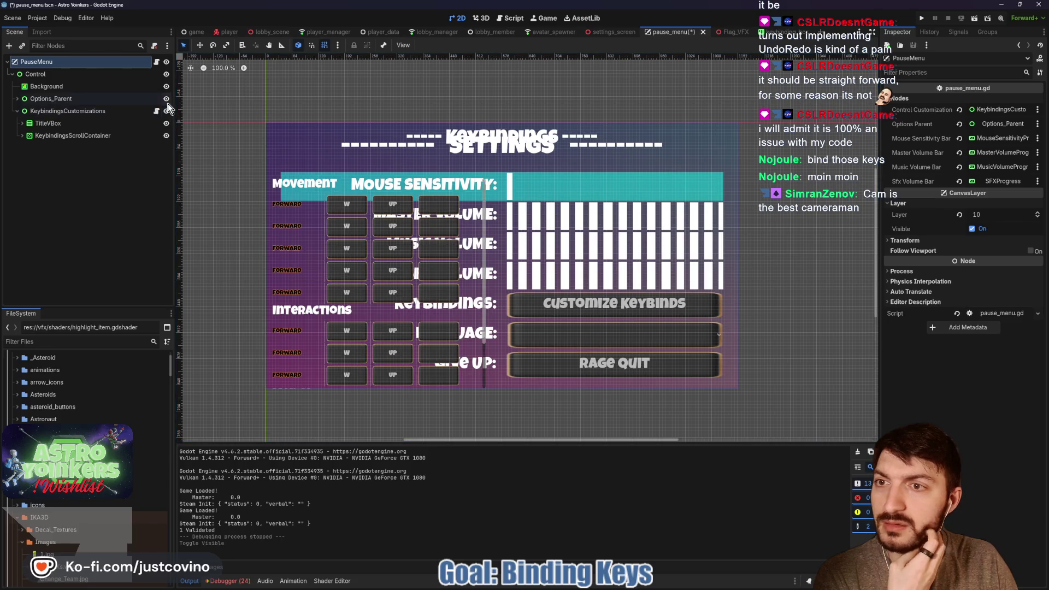
pyautogui.click(166, 99)
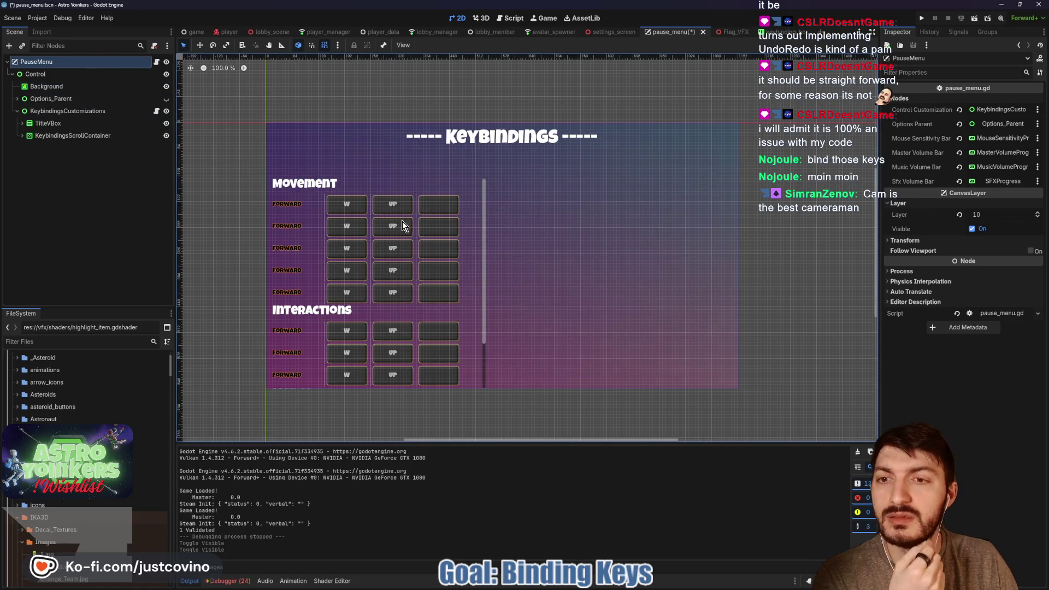
pyautogui.click(22, 136)
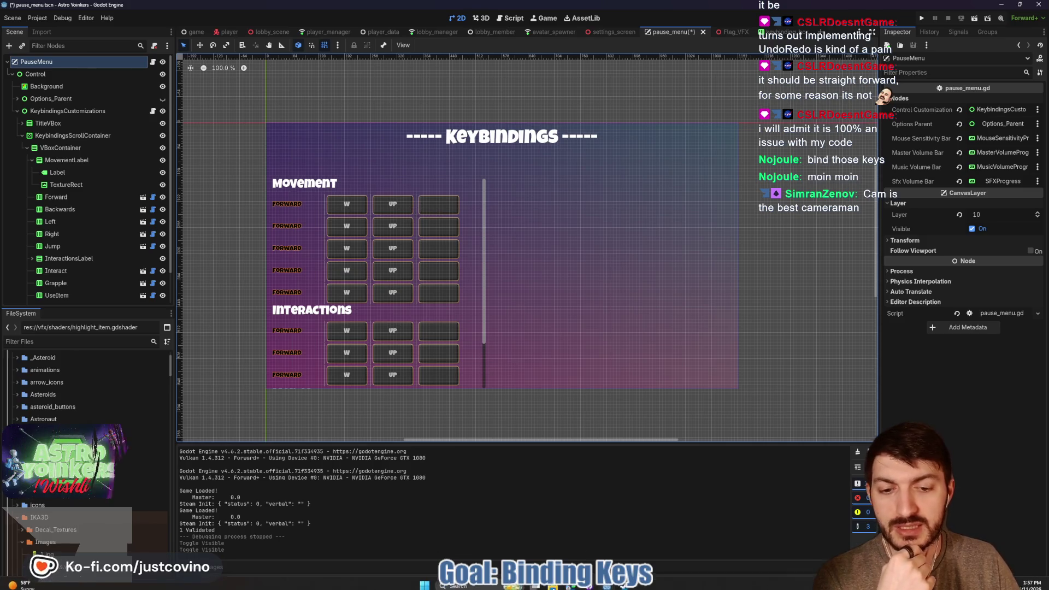
# Bring the Godot 4 Input Remapper Tutorial browser window to the front over the editor.
pyautogui.moveTo(571, 586)
pyautogui.click(612, 552)
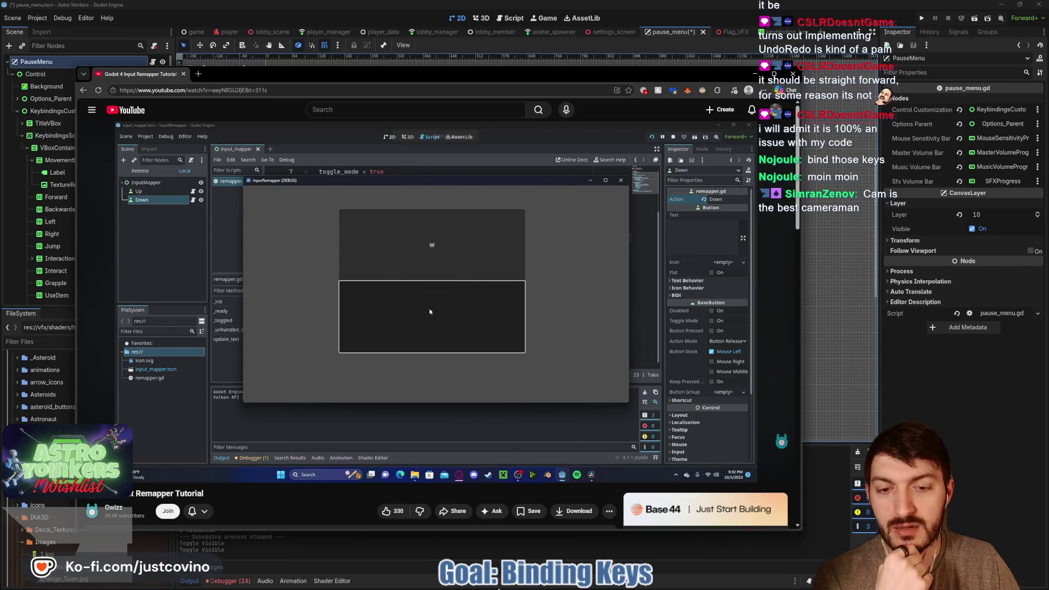
pyautogui.click(572, 533)
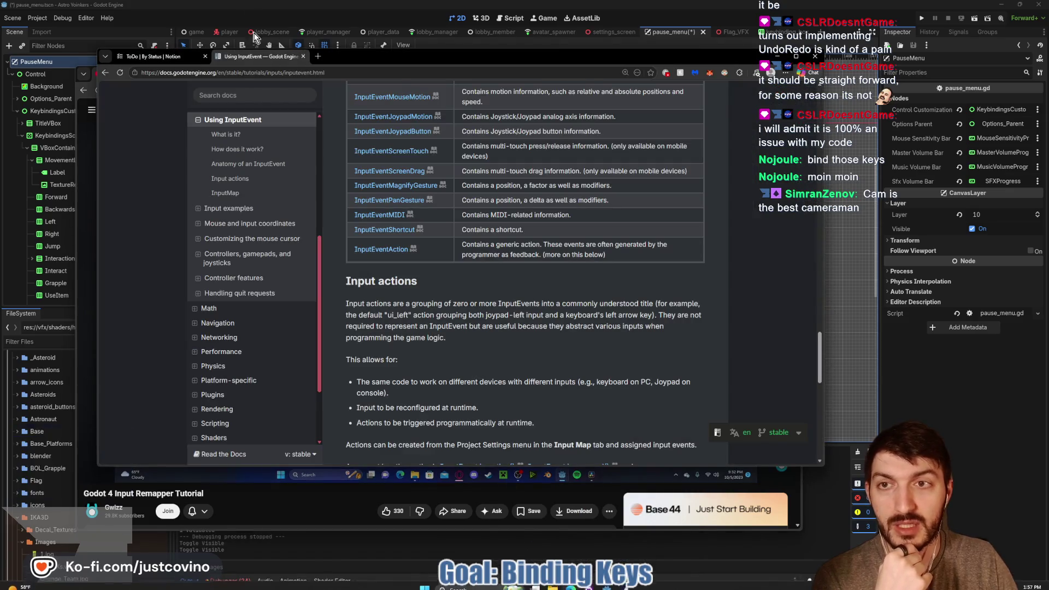
pyautogui.moveTo(385, 70)
pyautogui.mouseDown()
pyautogui.moveTo(414, 75)
pyautogui.moveTo(409, 88)
pyautogui.mouseUp()
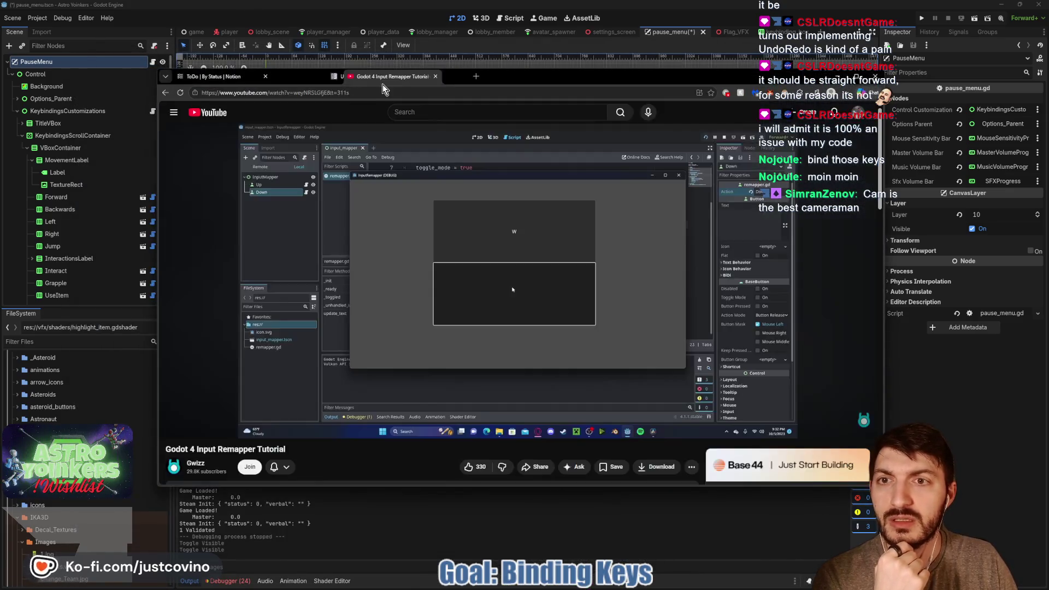
pyautogui.moveTo(485, 73); pyautogui.dragTo(418, 67)
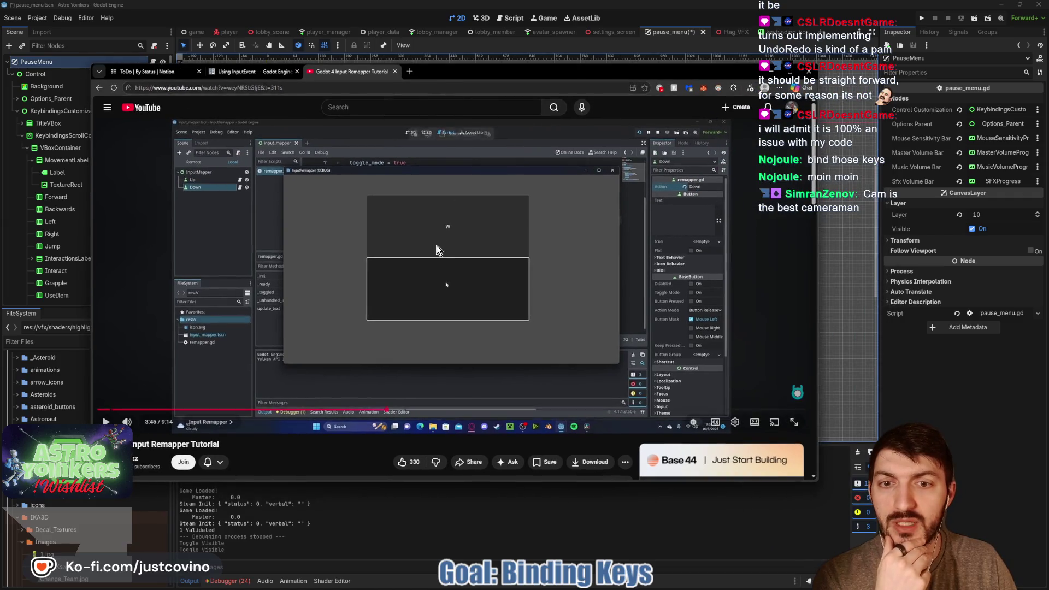
# Play the tutorial, jump back to 3:02, pause it, and switch back to Godot.
pyautogui.click(429, 259)
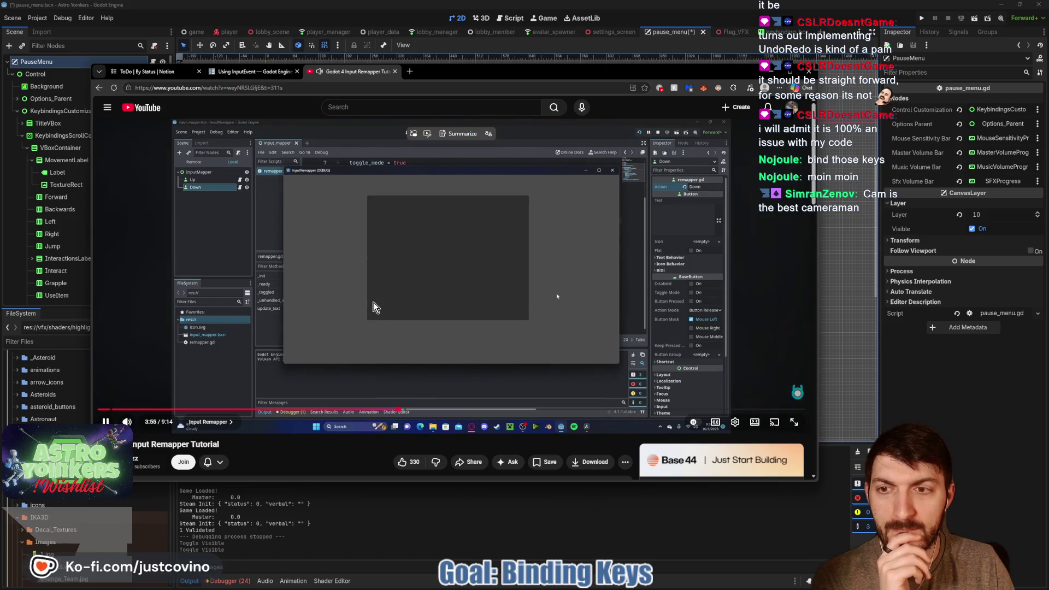
pyautogui.click(372, 304)
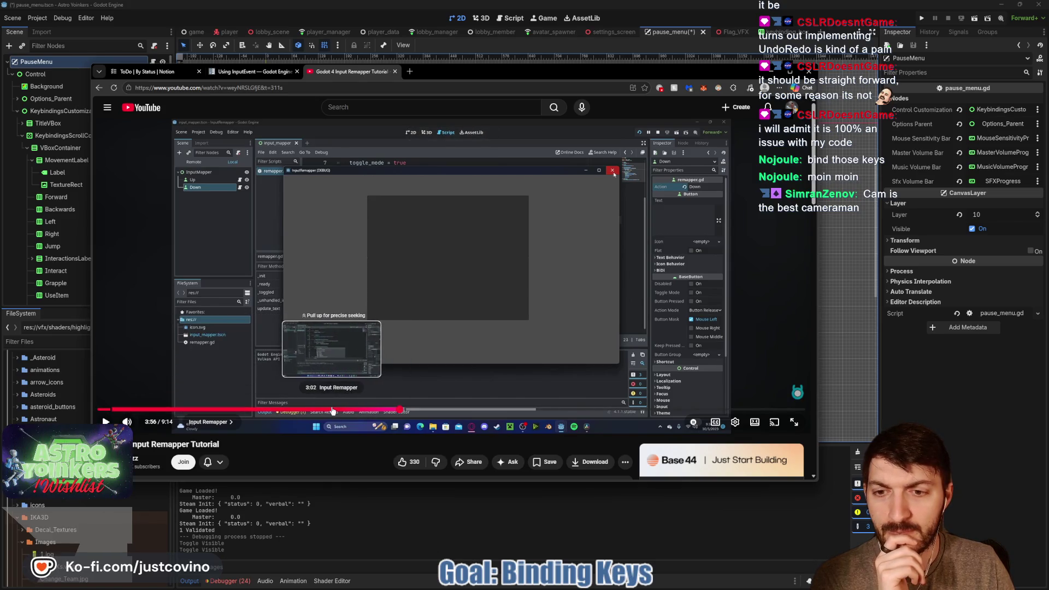
pyautogui.click(333, 409)
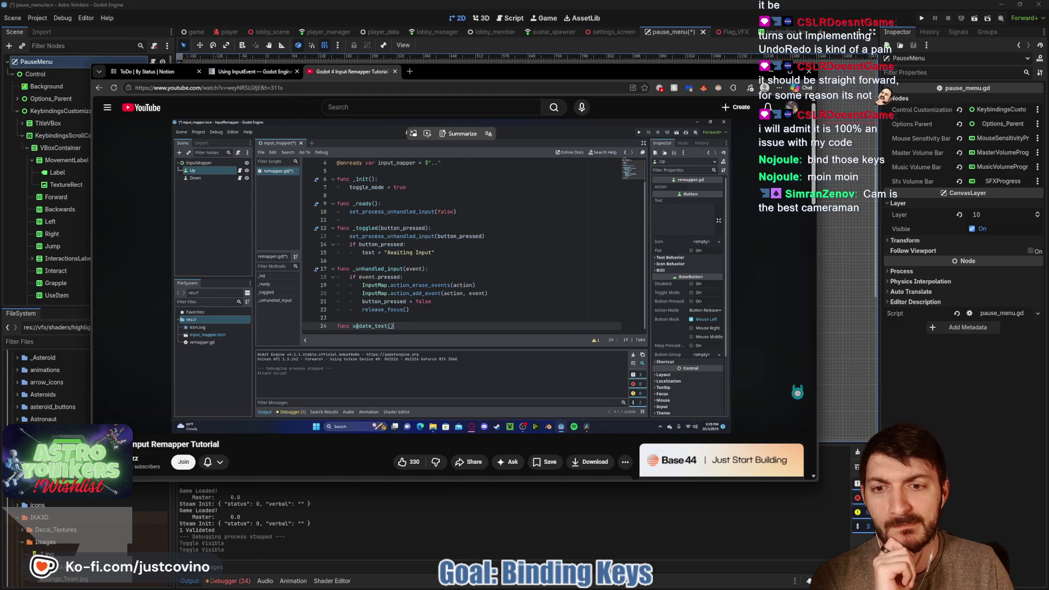
pyautogui.click(392, 365)
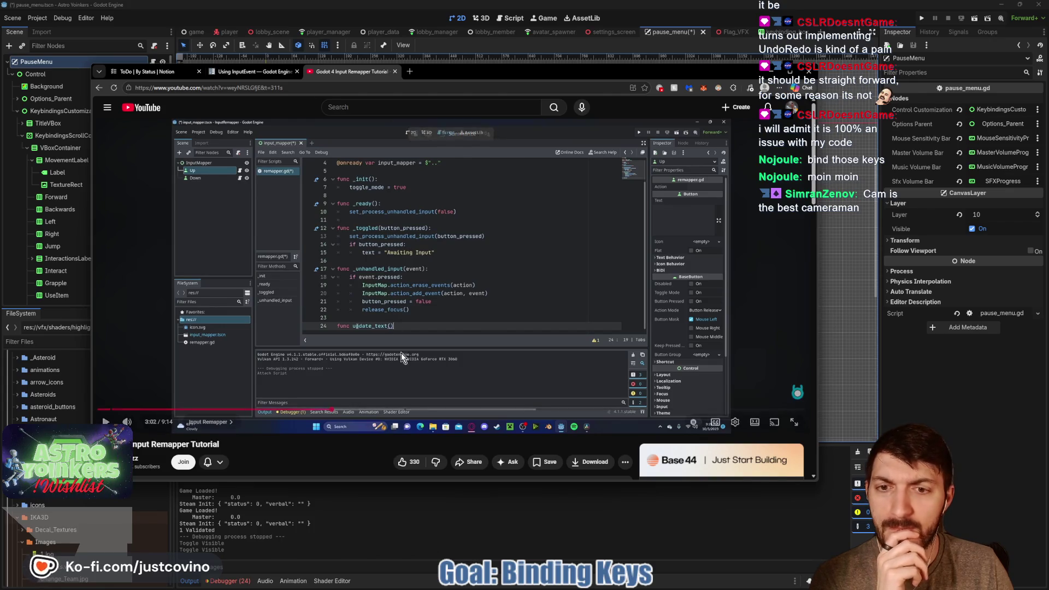
pyautogui.hotkey('alt', 'Tab')
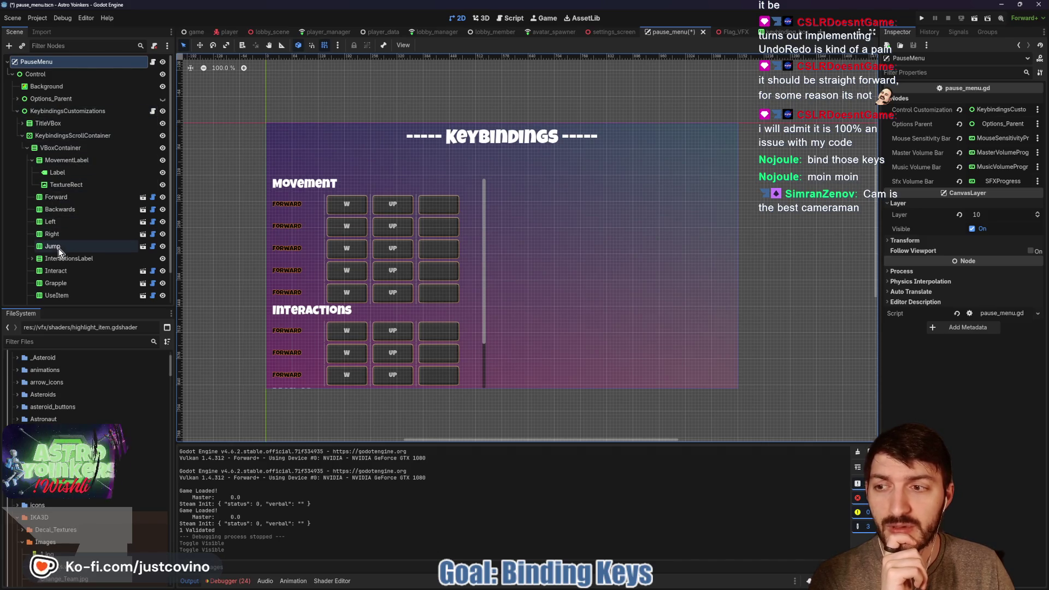
# Close the Flag_VFX scene and open keybinding_box.gd from the keybinding_box scene.
pyautogui.scroll(-2, 108, 239)
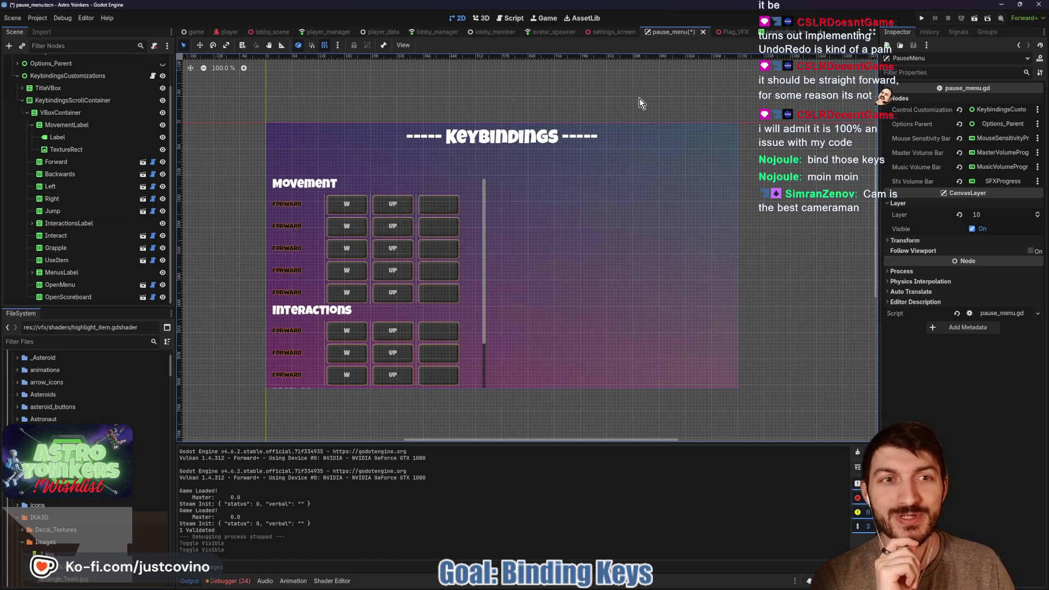
pyautogui.click(730, 32)
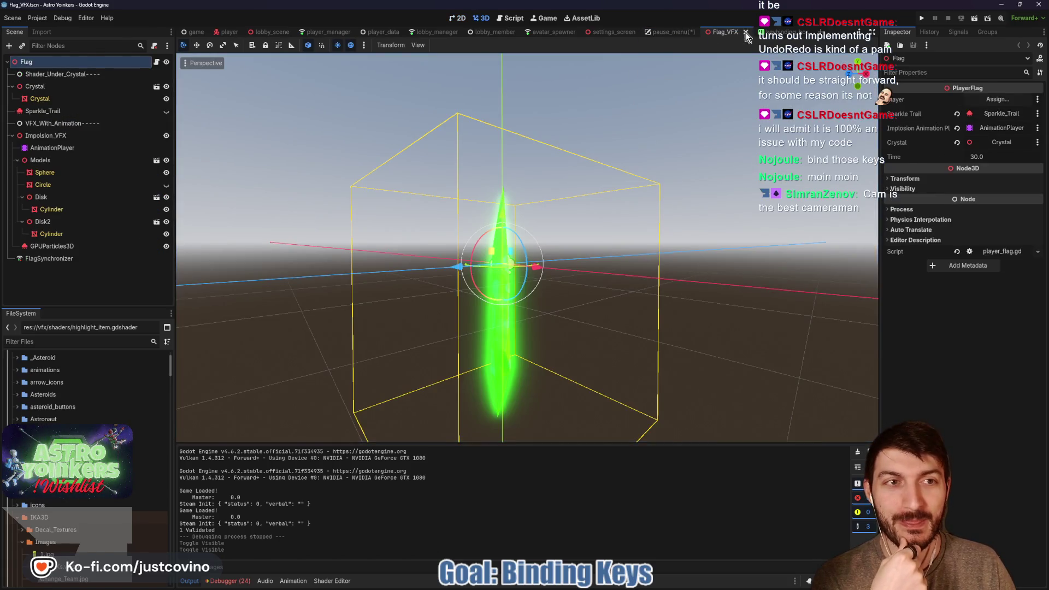
pyautogui.click(747, 33)
pyautogui.click(747, 33)
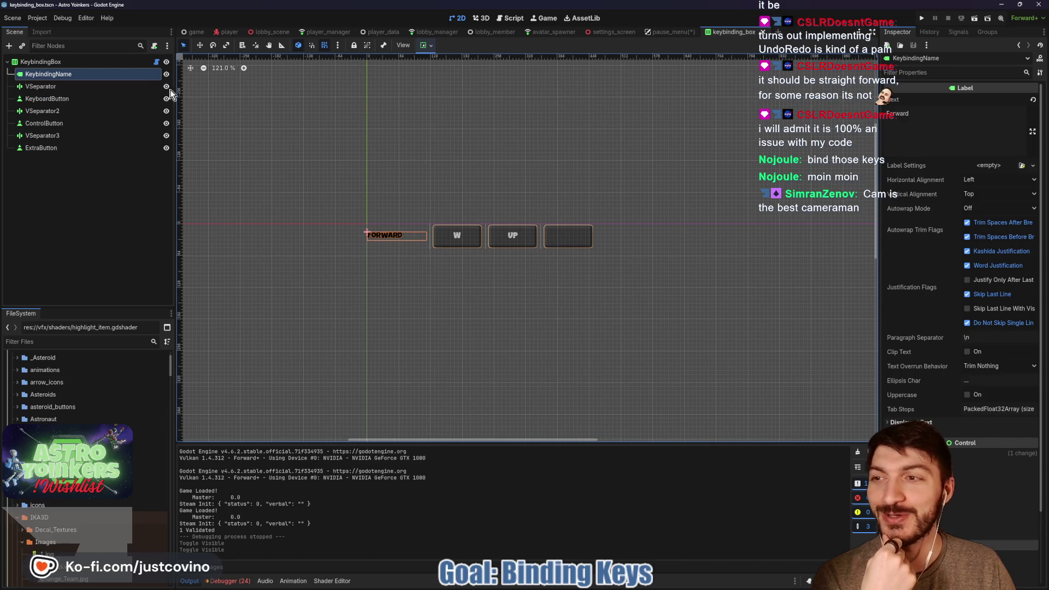
pyautogui.click(156, 62)
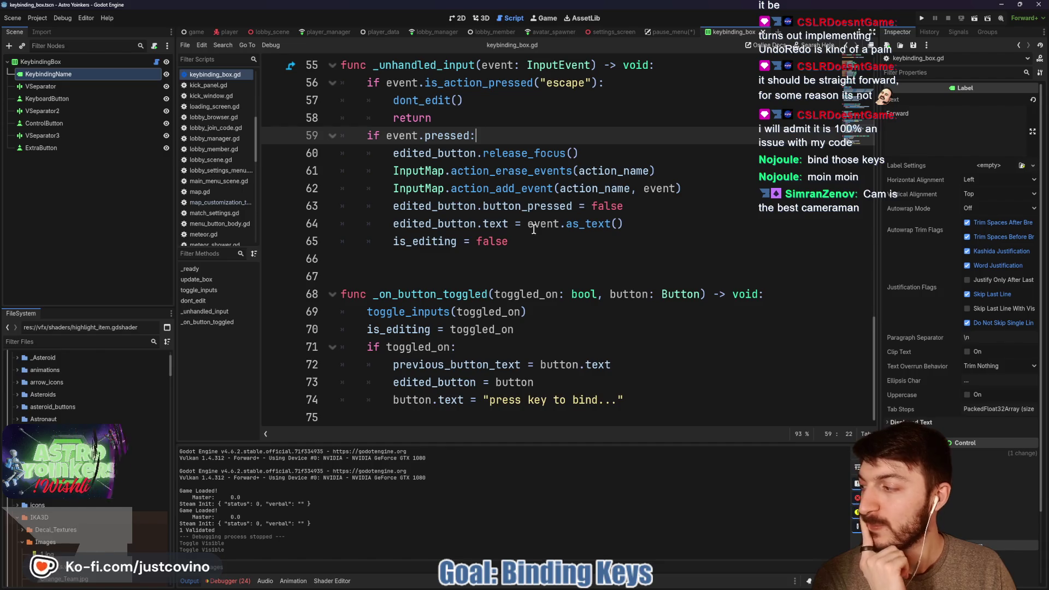
# Review keybinding_box.gd from line 65 upward, then switch to the pause_menu.gd script.
pyautogui.moveTo(534, 229)
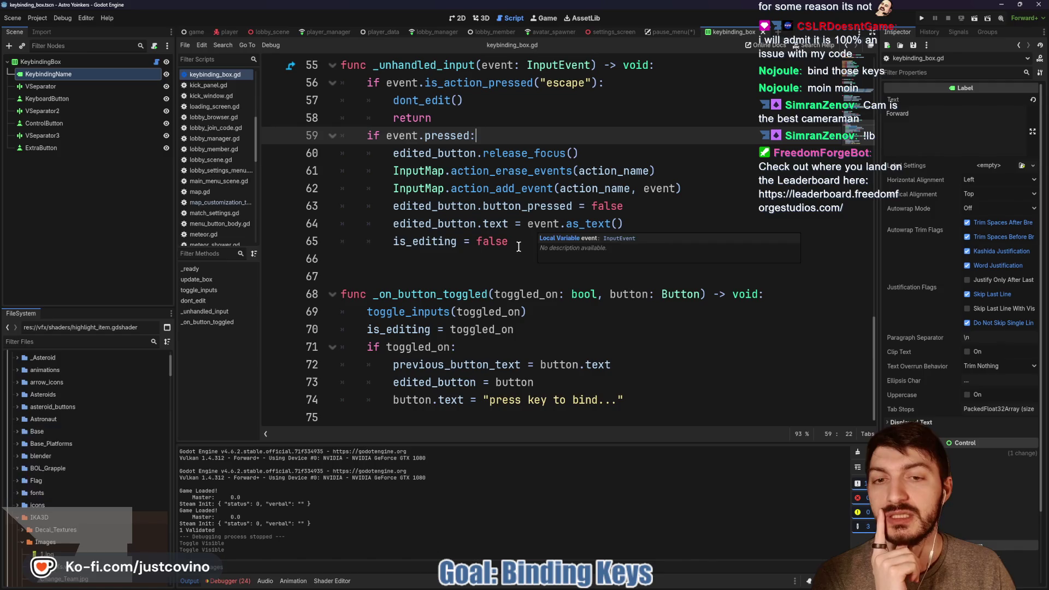
pyautogui.click(530, 243)
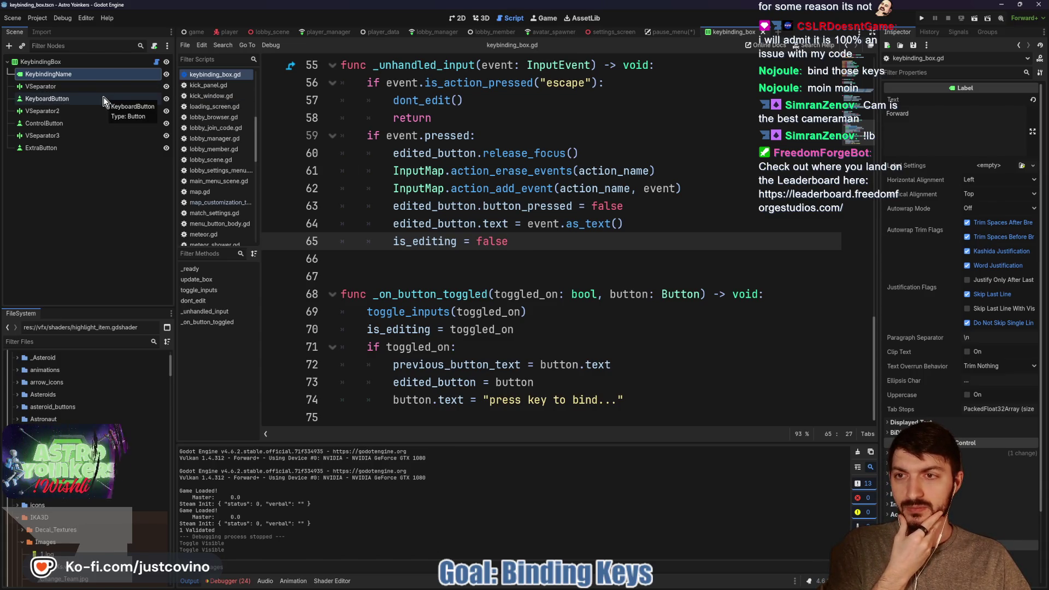
pyautogui.scroll(6, 538, 264)
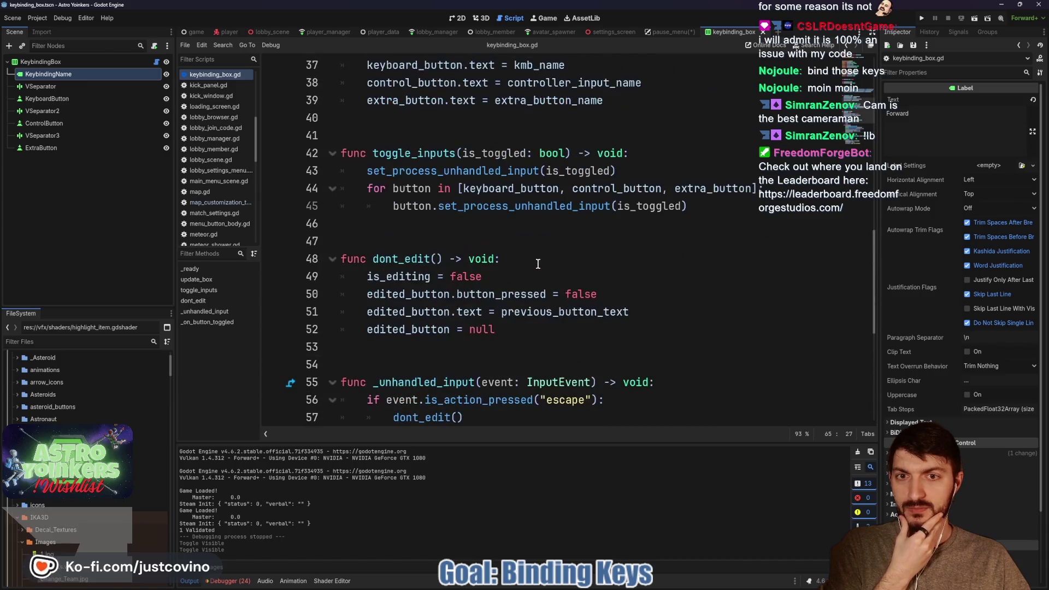
pyautogui.scroll(2, 538, 264)
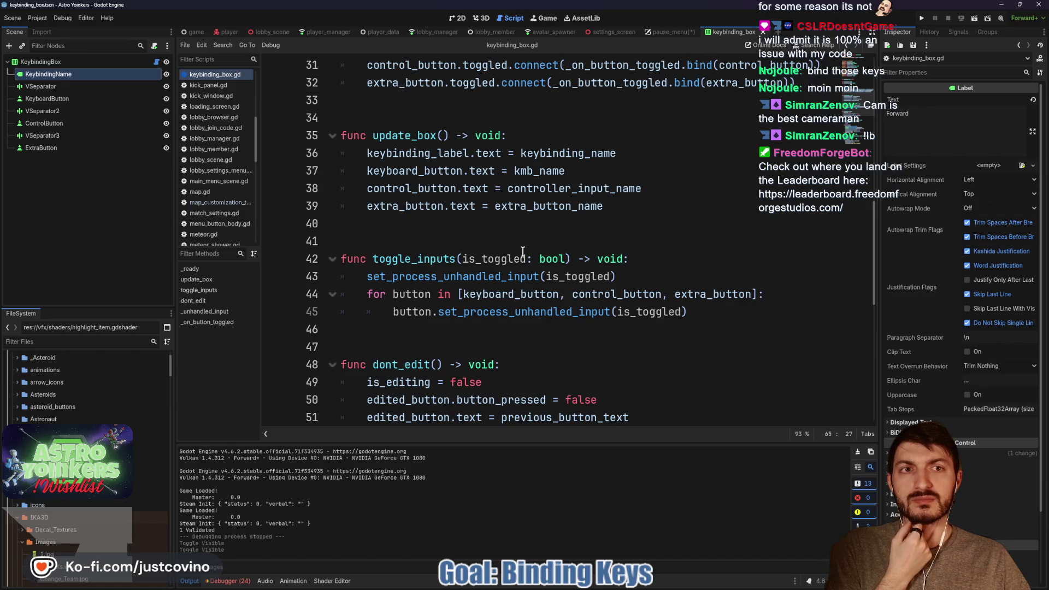
pyautogui.click(667, 32)
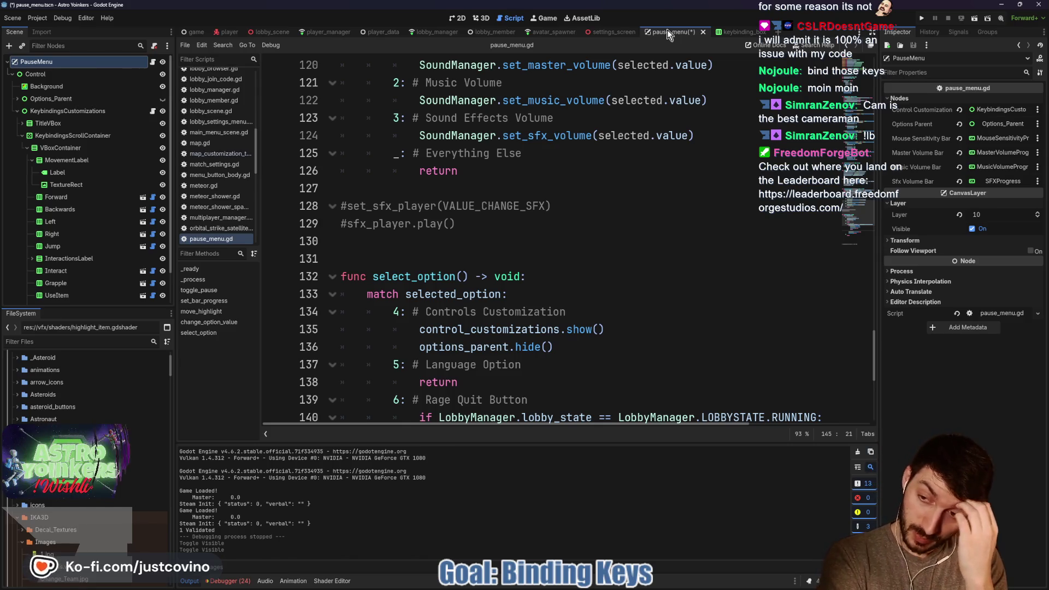
# Inspect the Forward row in the pause menu's 2D layout, then open the keybinding_box scene.
pyautogui.click(455, 20)
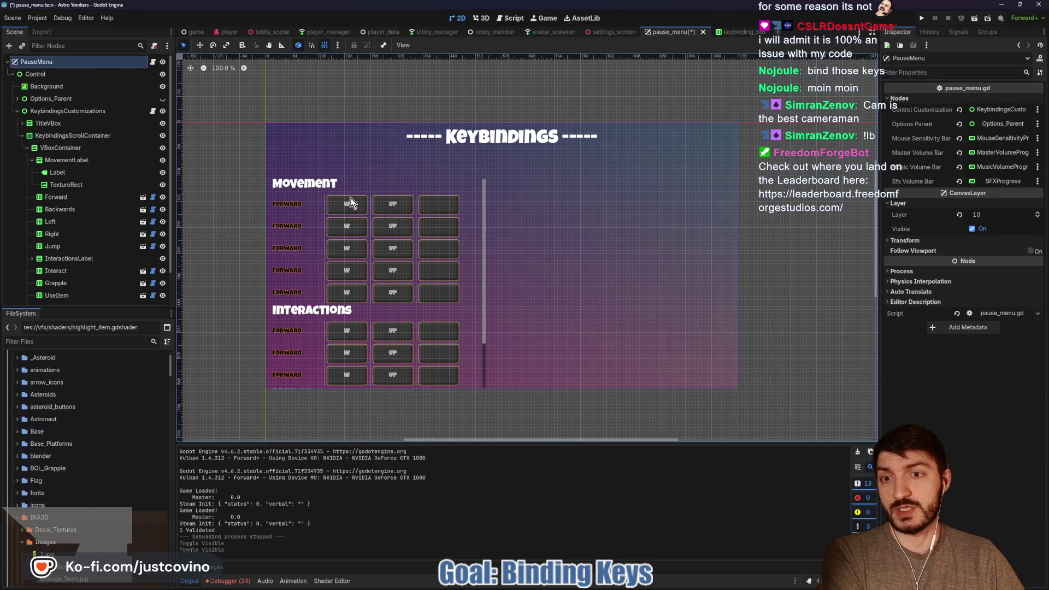
pyautogui.click(63, 201)
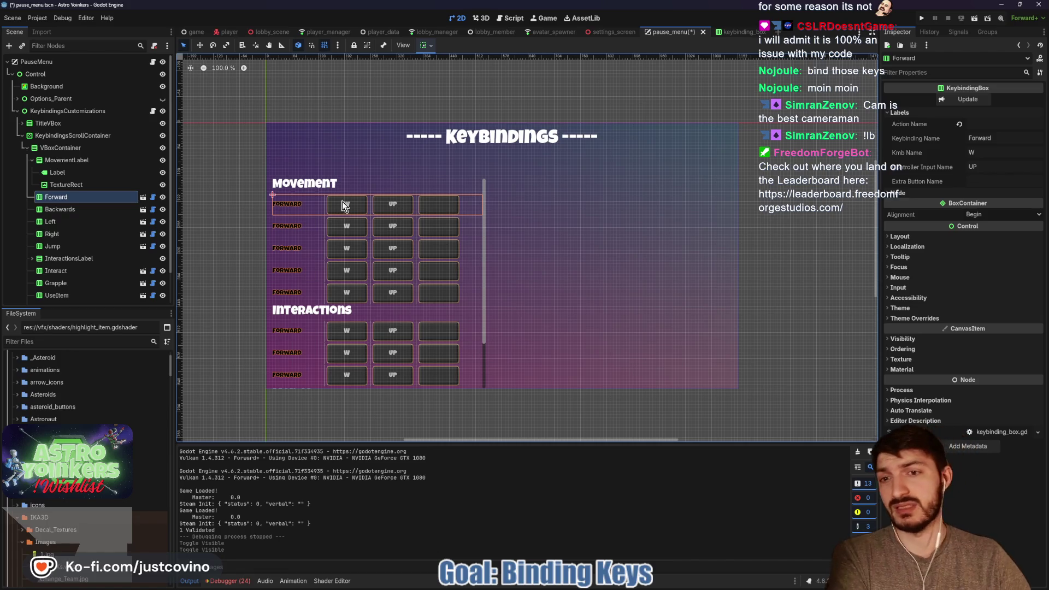
pyautogui.scroll(-1, 345, 295)
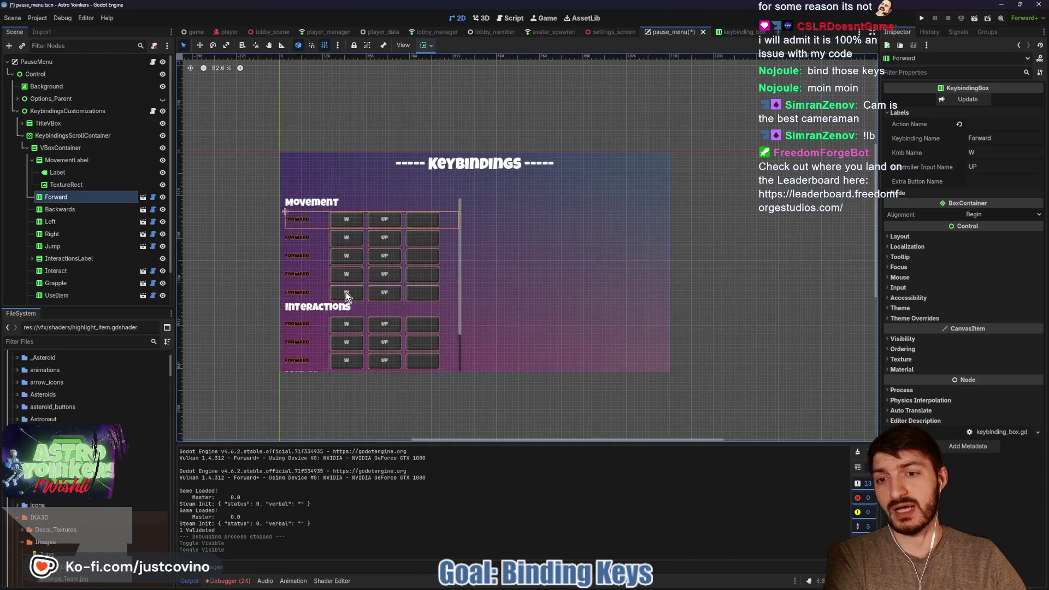
pyautogui.scroll(1, 345, 295)
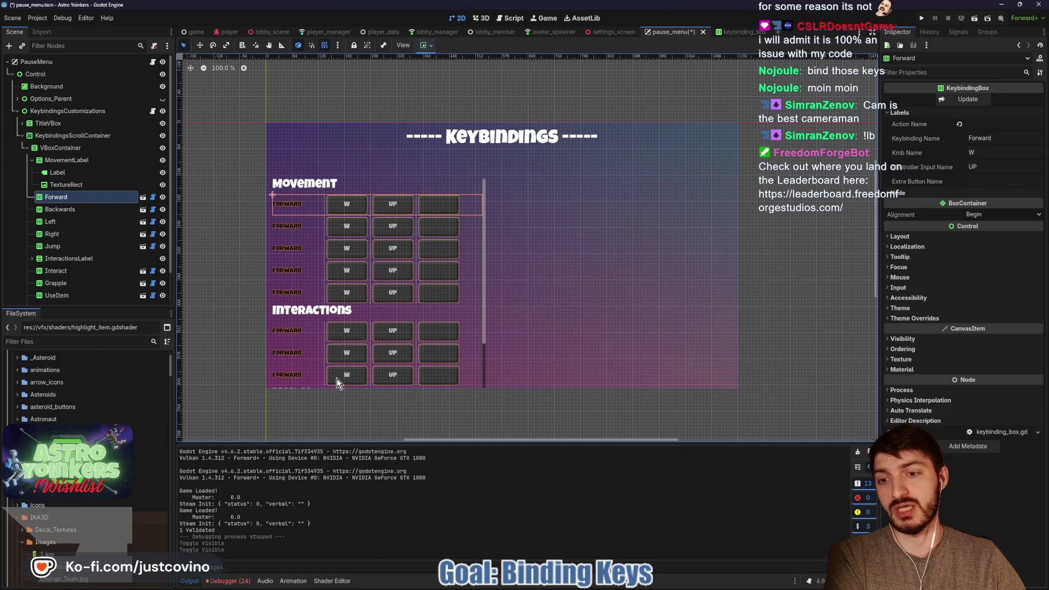
pyautogui.scroll(-3, 81, 264)
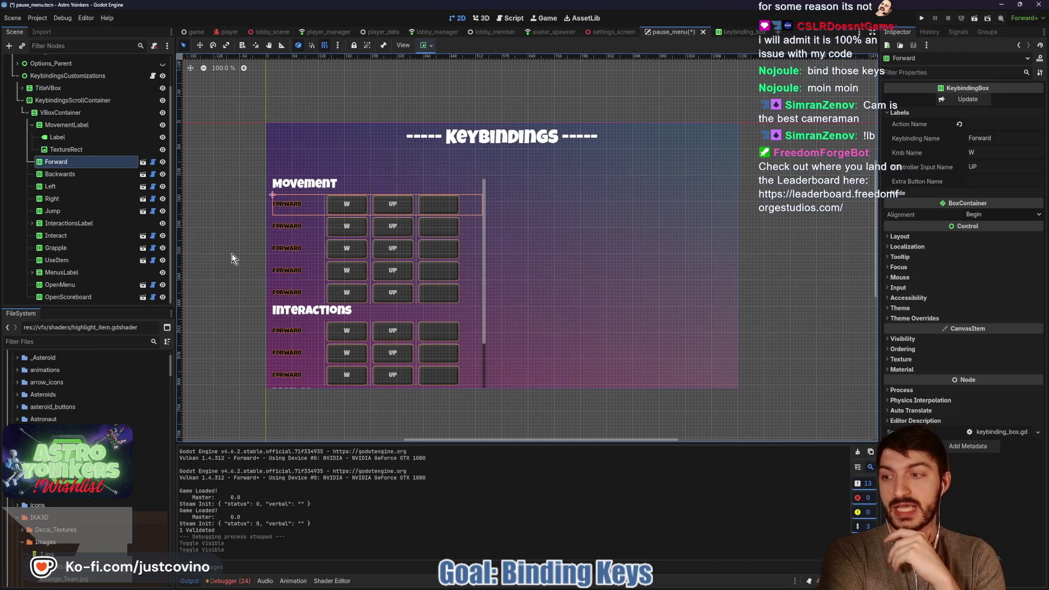
pyautogui.click(143, 161)
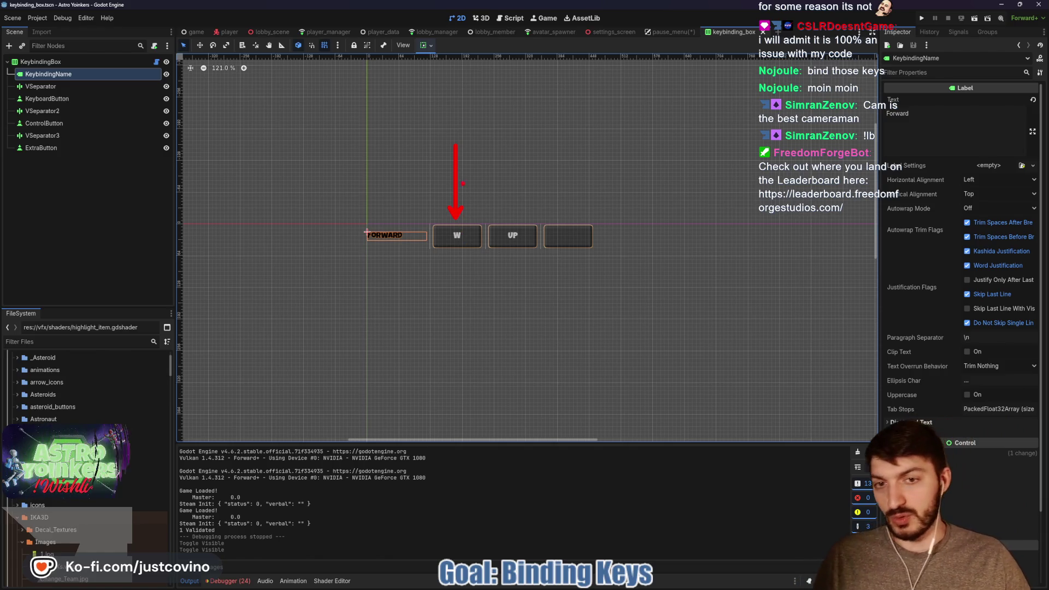
# Mark the UP button with an annotation arrow, then return to the pause_menu scene.
pyautogui.moveTo(505, 129); pyautogui.dragTo(516, 219)
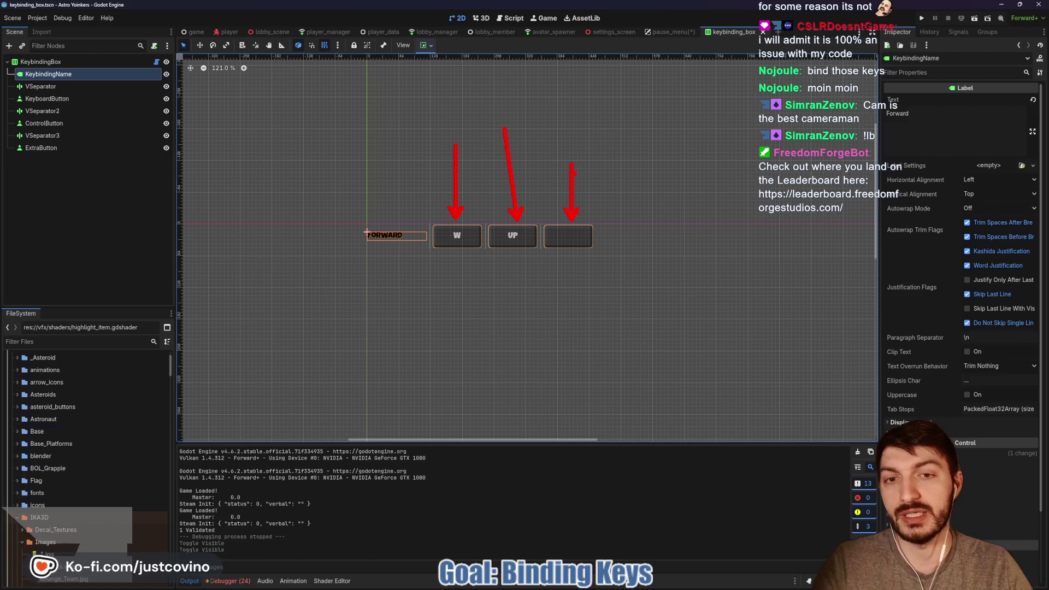
pyautogui.click(670, 32)
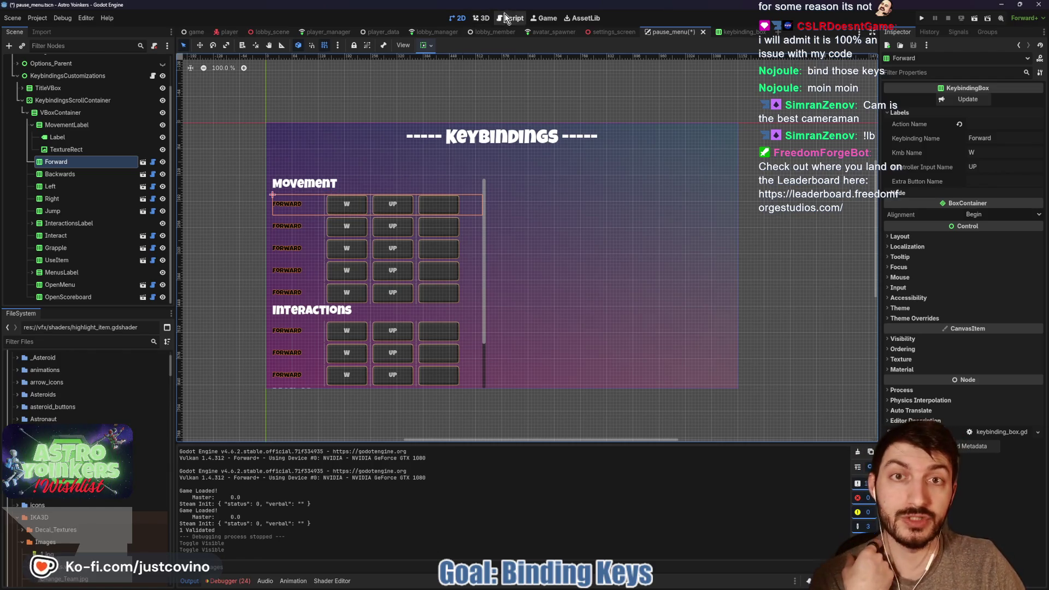
# Switch to the keybinding_box scene and show keybinding_box.gd at its variables and _ready function.
pyautogui.click(719, 35)
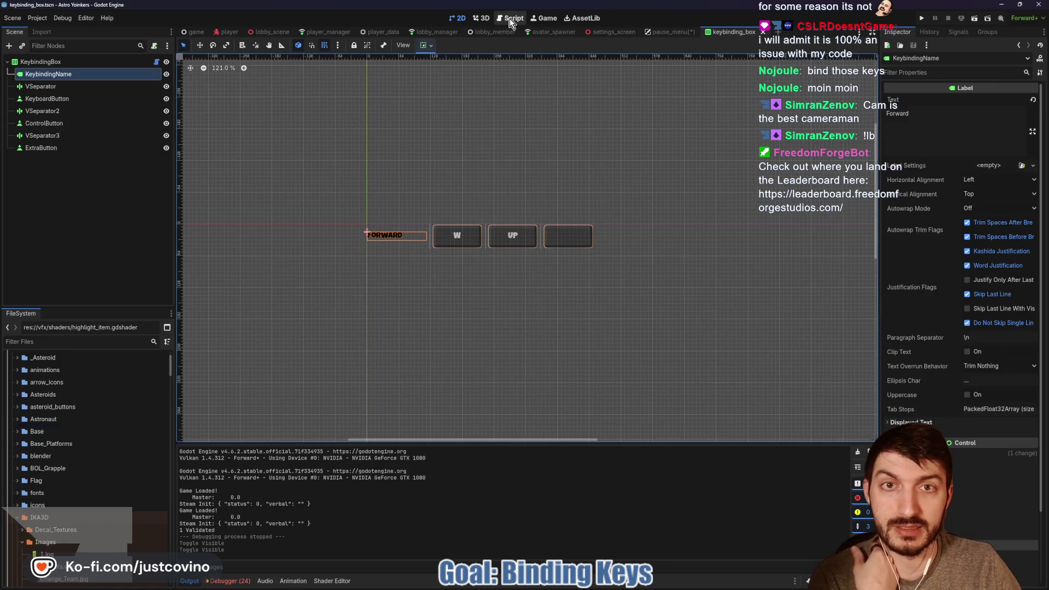
pyautogui.click(511, 18)
pyautogui.scroll(4, 493, 176)
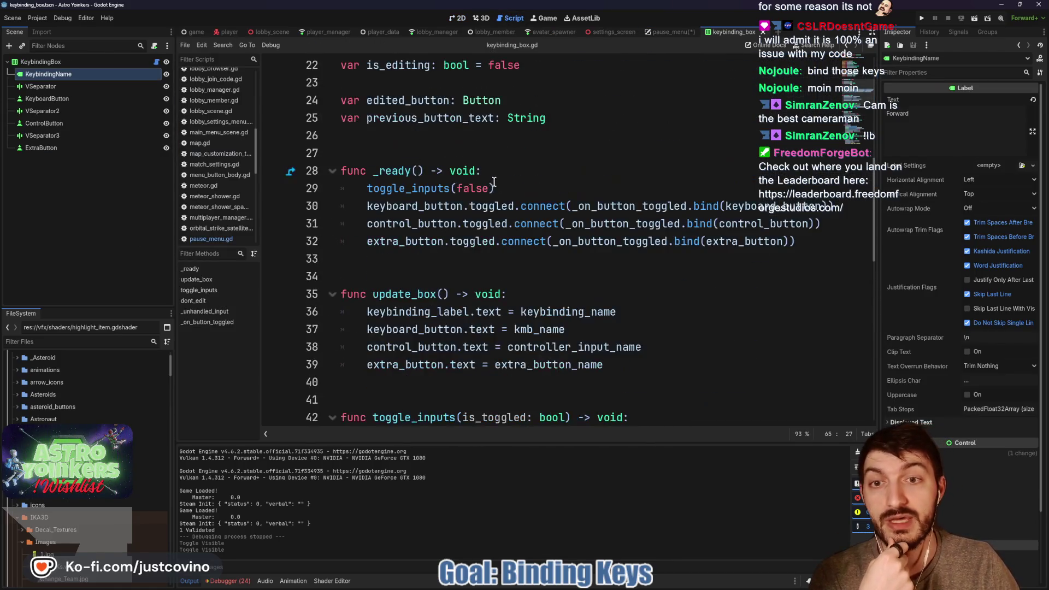
pyautogui.scroll(-2, 493, 176)
pyautogui.moveTo(340, 153); pyautogui.dragTo(341, 100)
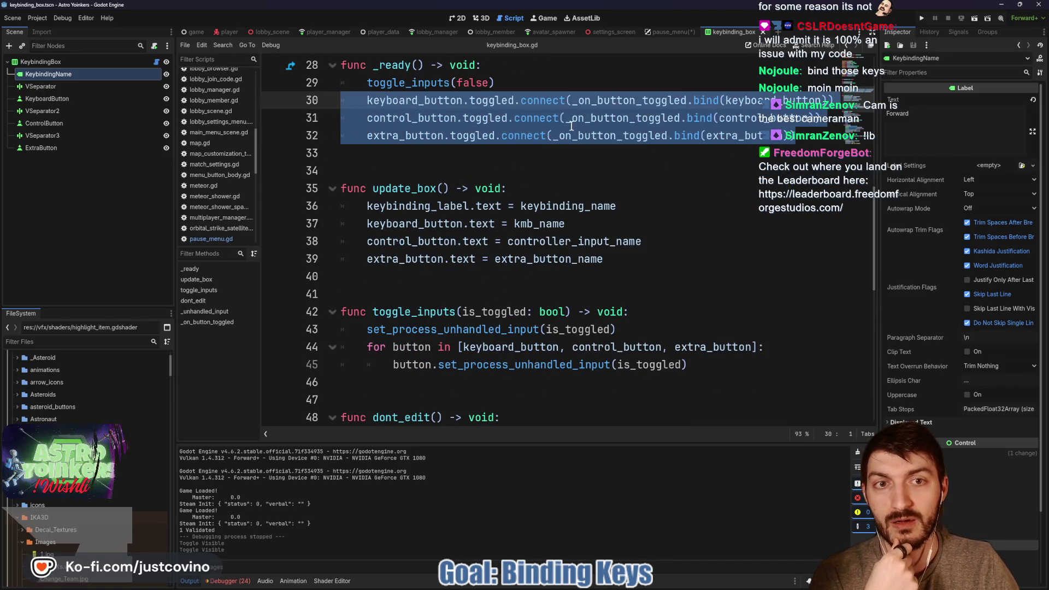
pyautogui.scroll(-1, 599, 163)
pyautogui.scroll(2, 615, 175)
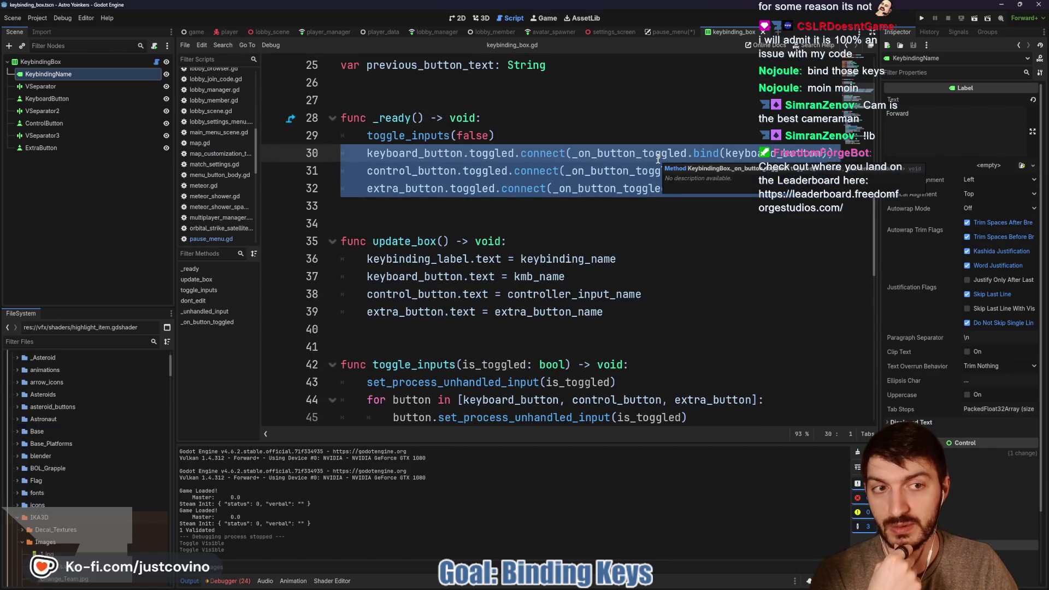
pyautogui.scroll(-3, 653, 158)
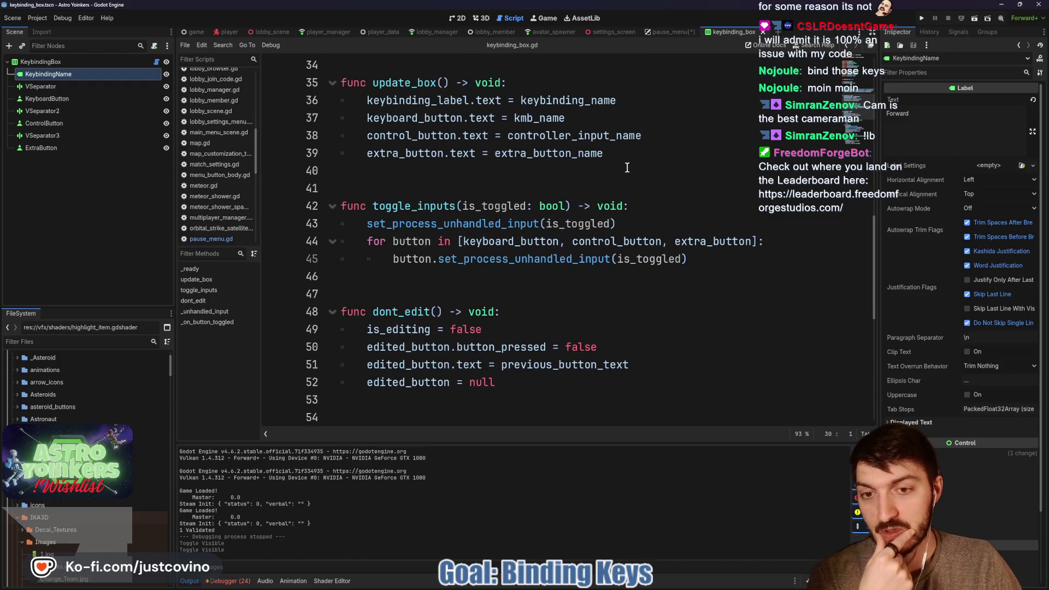
pyautogui.scroll(-7, 628, 167)
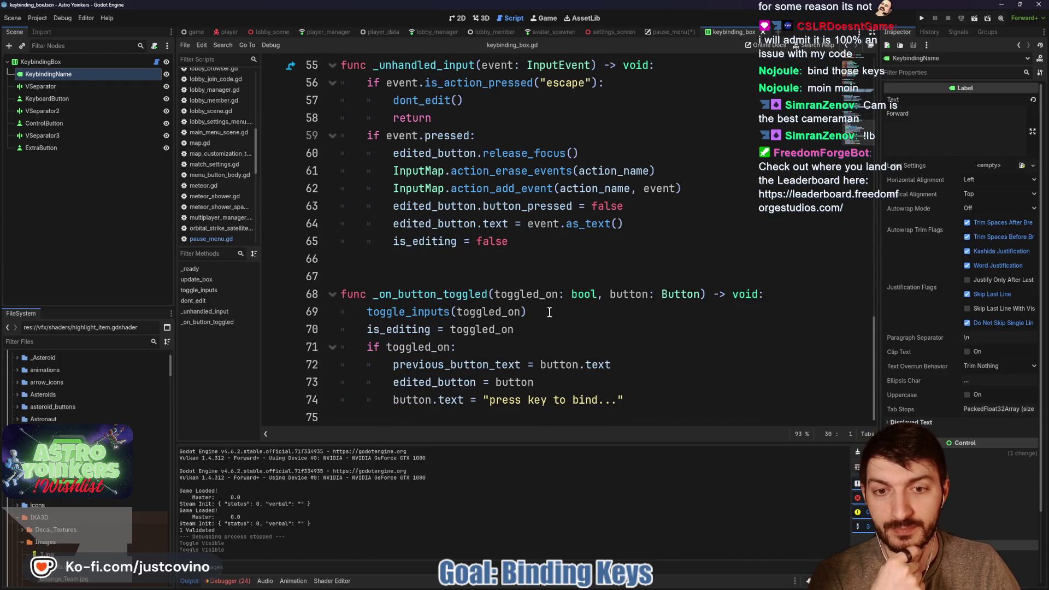
pyautogui.tripleClick(550, 312)
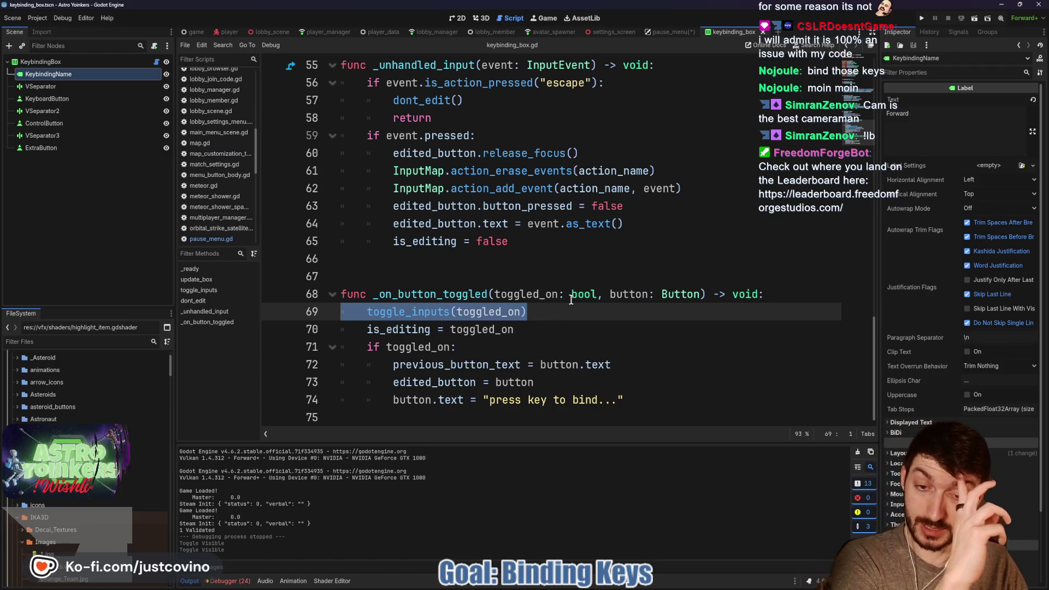
pyautogui.moveTo(571, 300)
pyautogui.scroll(6, 546, 273)
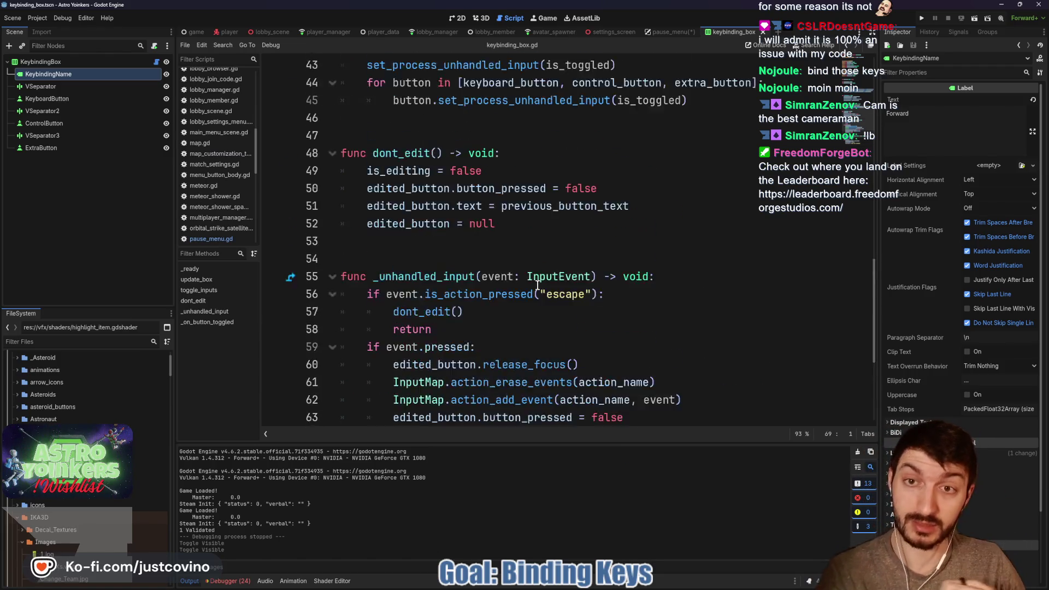
pyautogui.moveTo(358, 172)
pyautogui.mouseDown()
pyautogui.moveTo(562, 173)
pyautogui.moveTo(683, 208)
pyautogui.moveTo(766, 216)
pyautogui.mouseUp()
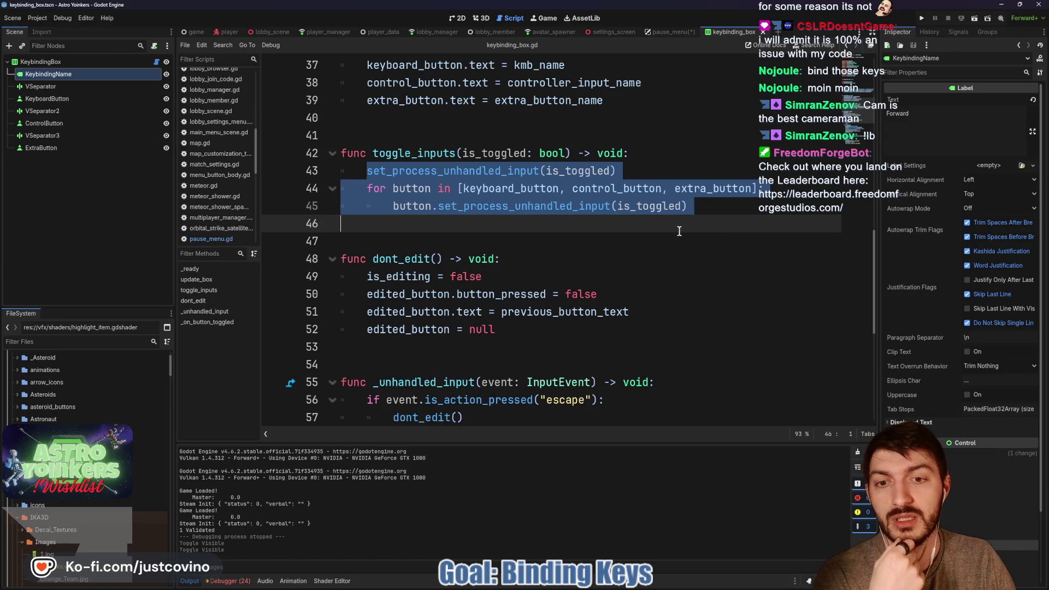
pyautogui.scroll(-6, 679, 232)
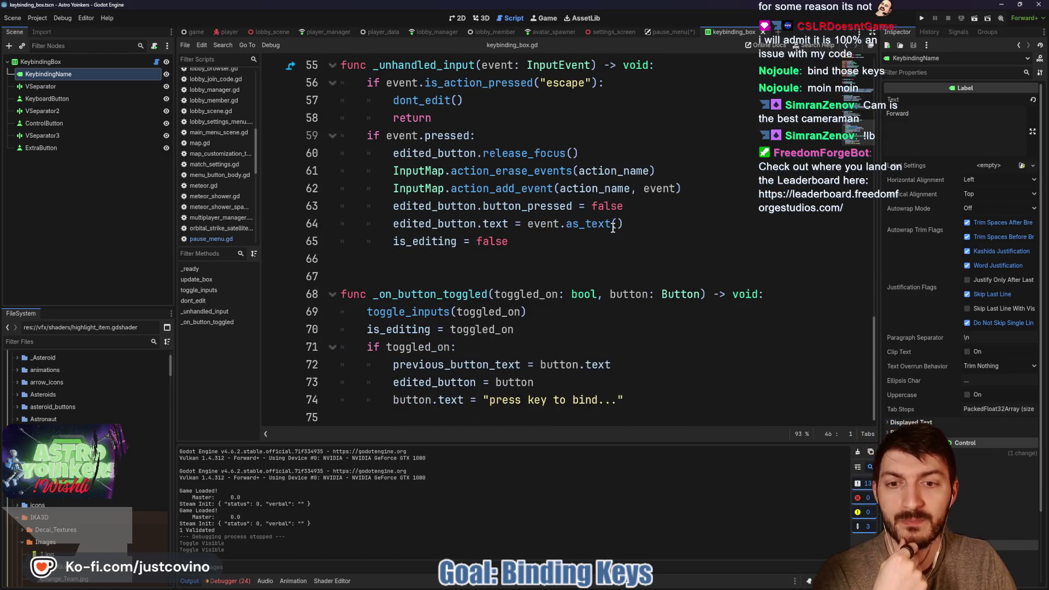
pyautogui.moveTo(395, 366); pyautogui.dragTo(660, 366)
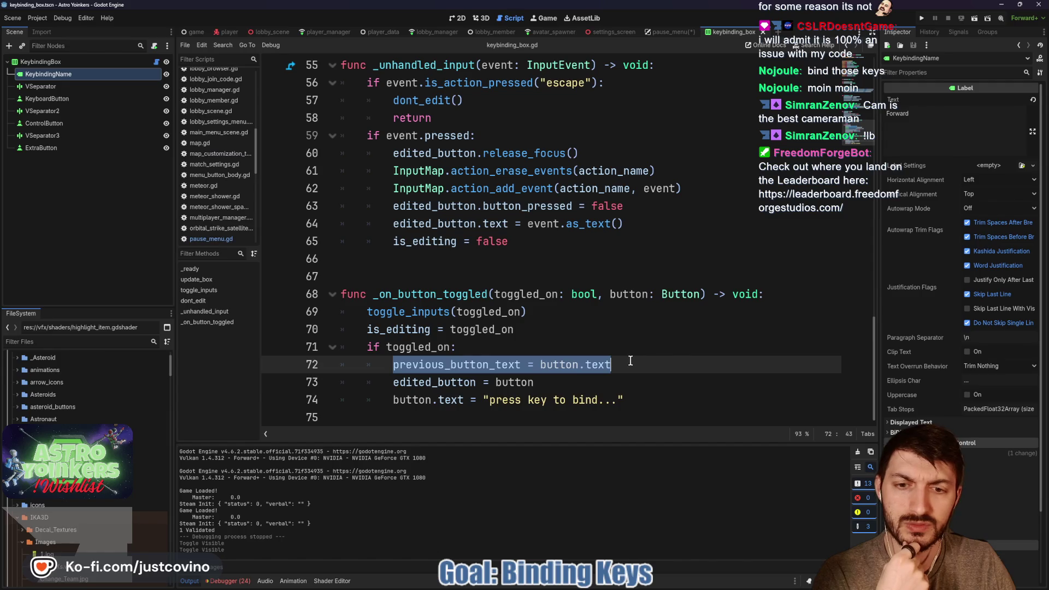
pyautogui.doubleClick(460, 367)
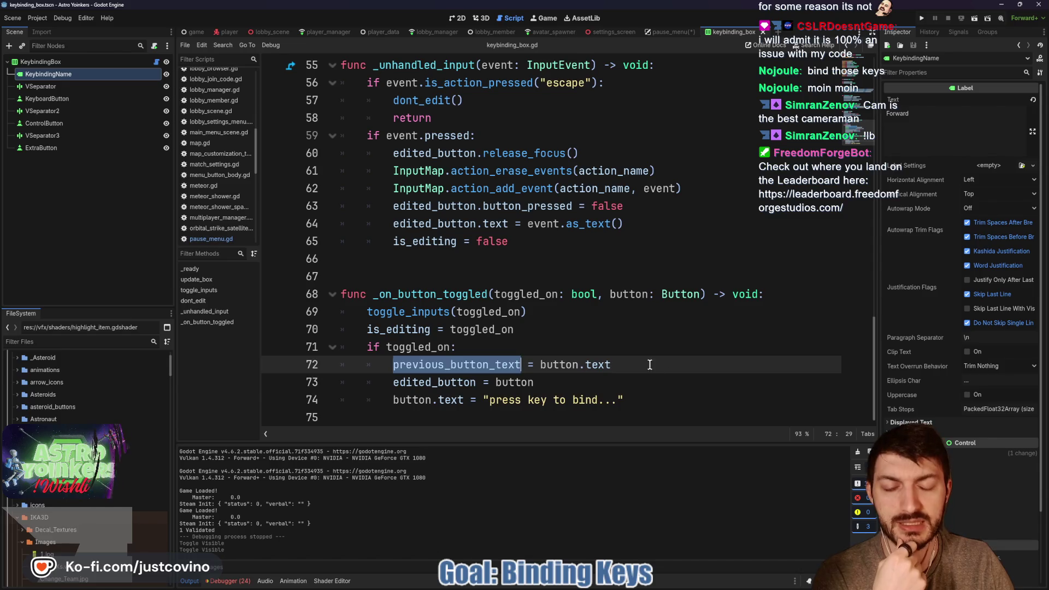
pyautogui.tripleClick(525, 362)
pyautogui.moveTo(643, 365)
pyautogui.mouseDown()
pyautogui.moveTo(351, 371)
pyautogui.moveTo(367, 370)
pyautogui.mouseUp()
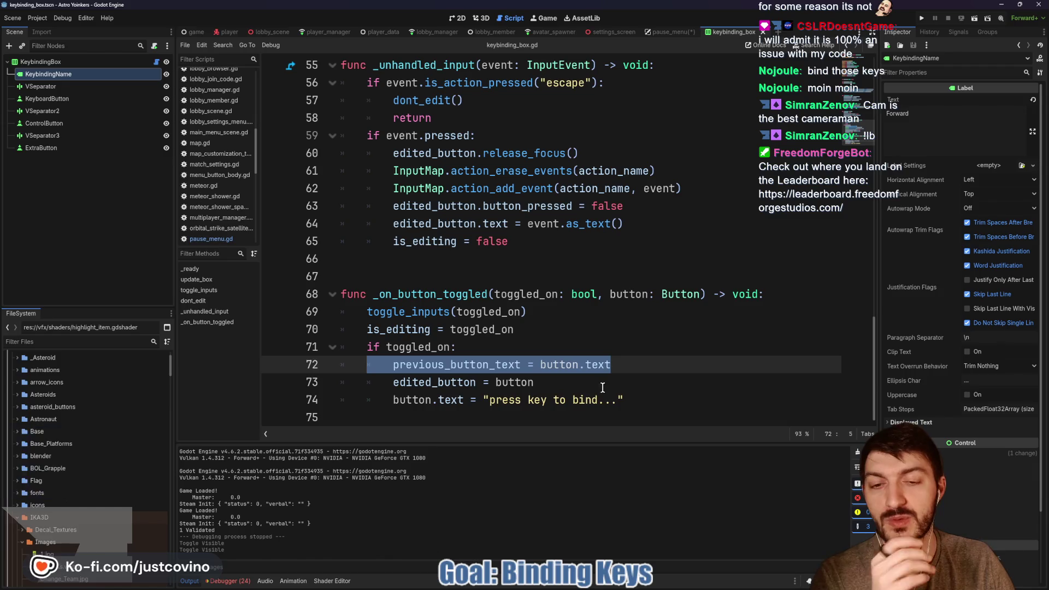
pyautogui.moveTo(554, 385); pyautogui.dragTo(366, 384)
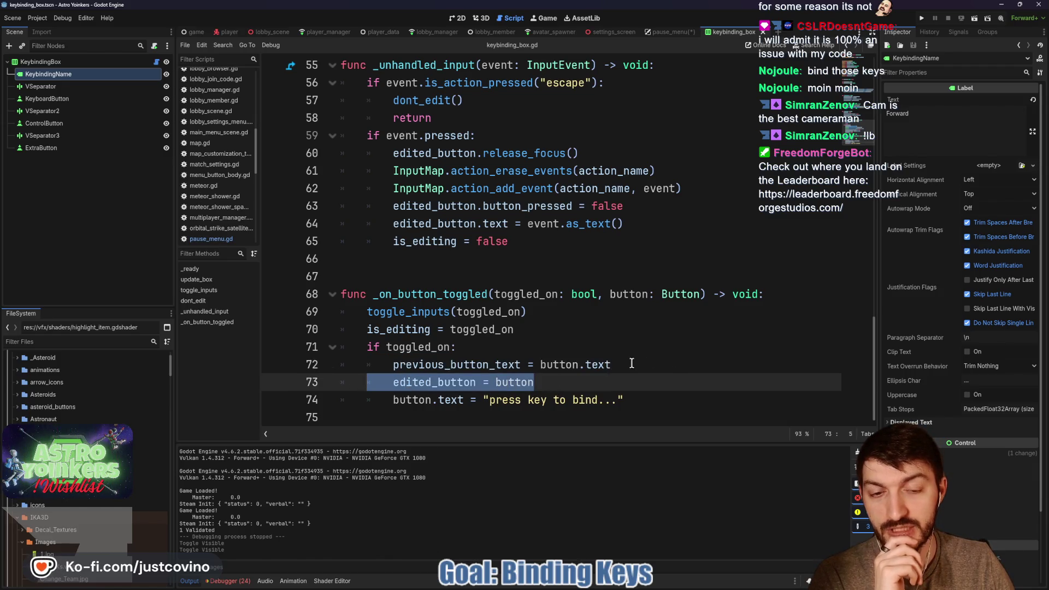
pyautogui.moveTo(632, 365); pyautogui.dragTo(405, 364)
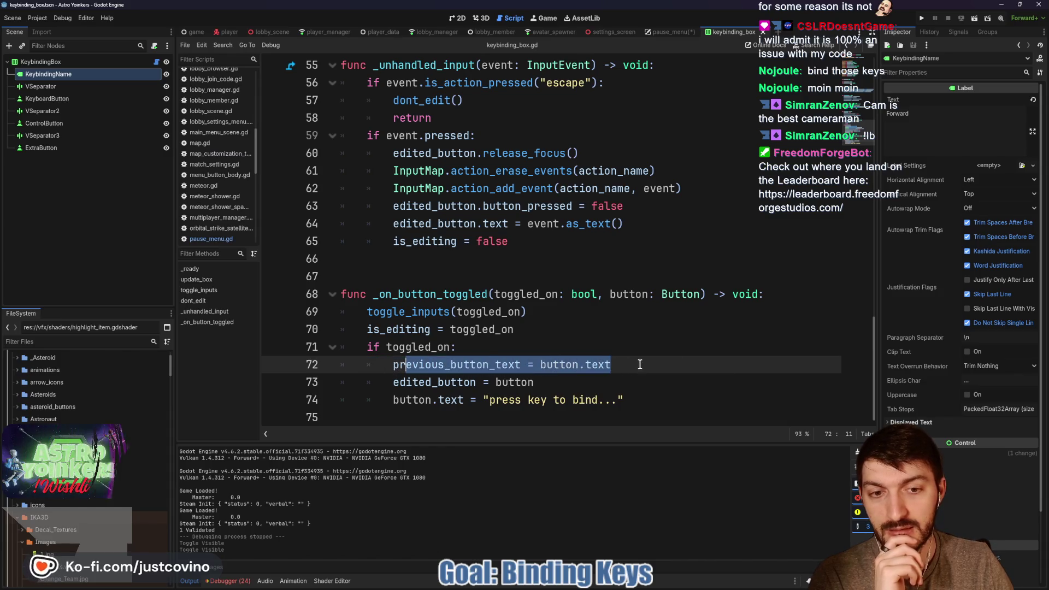
pyautogui.moveTo(637, 364); pyautogui.dragTo(373, 367)
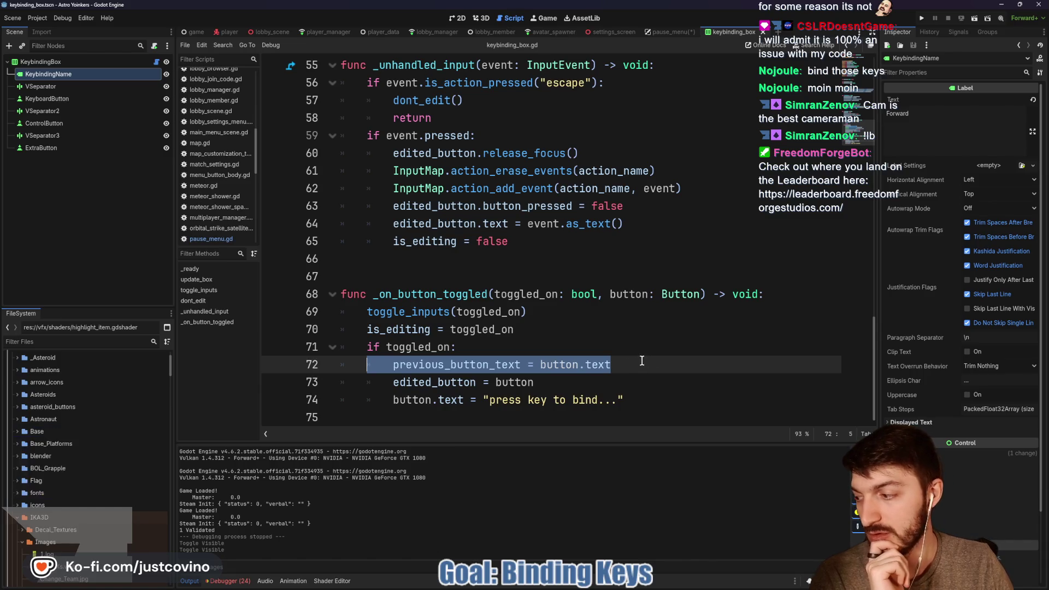
pyautogui.click(627, 366)
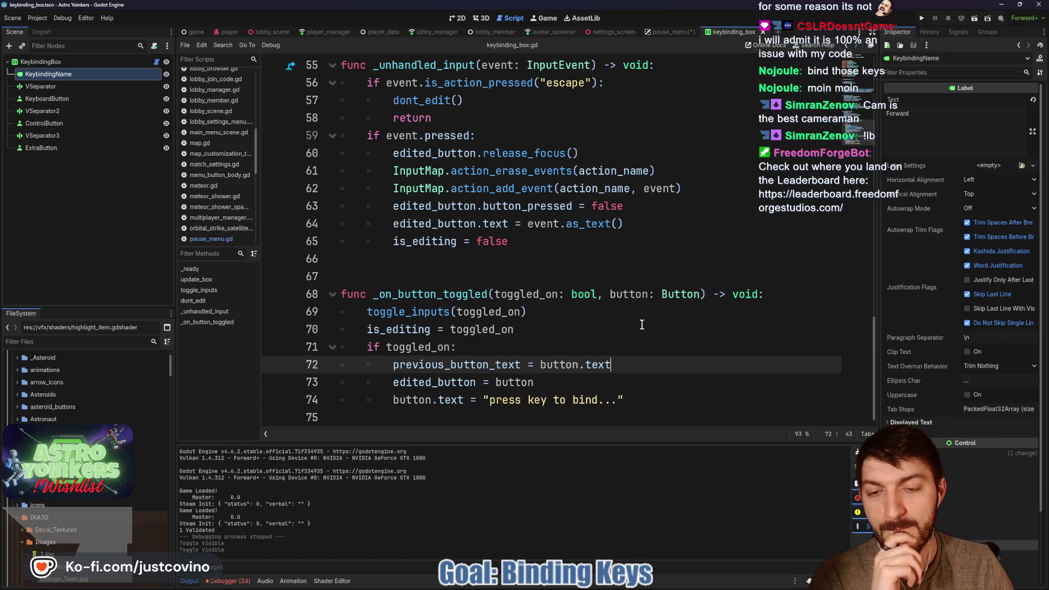
pyautogui.scroll(1, 638, 325)
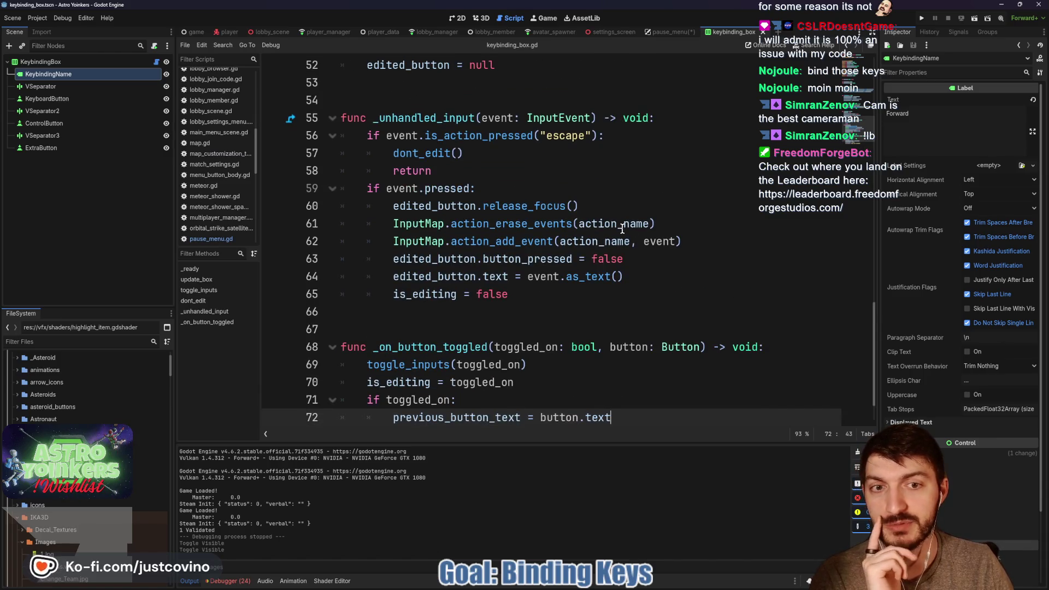
# Review the button.text statement on line 72 of the keybinding script by selecting it.
pyautogui.moveTo(705, 241); pyautogui.dragTo(415, 226)
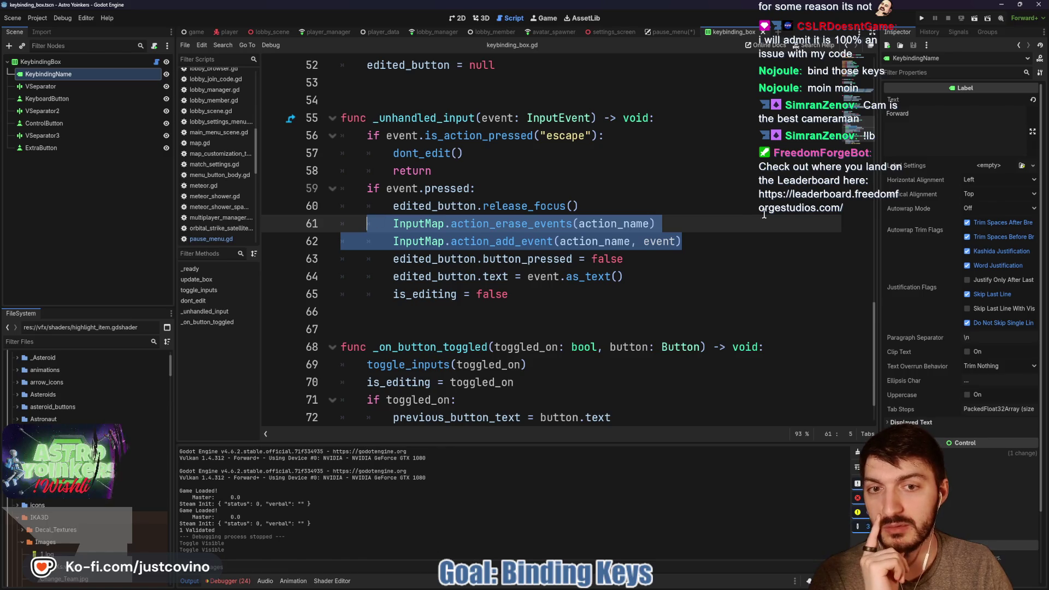
pyautogui.scroll(-1, 726, 226)
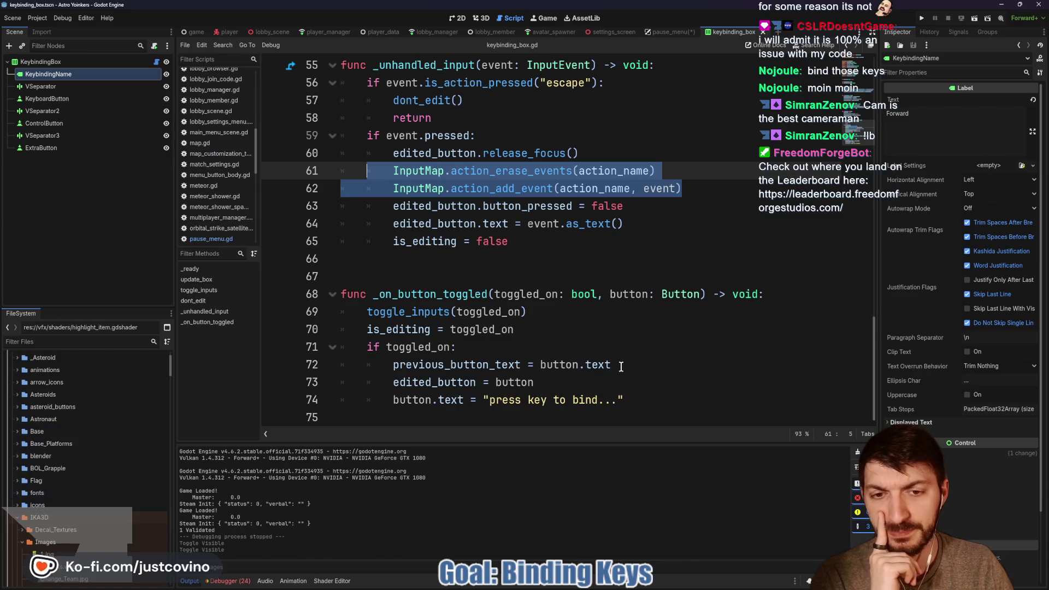
pyautogui.moveTo(616, 365); pyautogui.dragTo(367, 362)
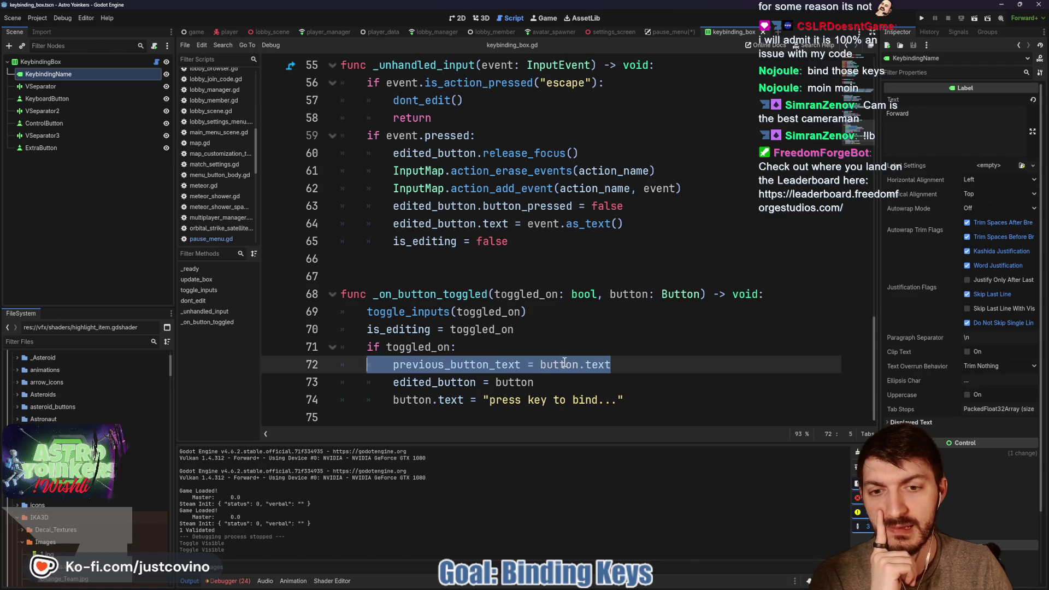
pyautogui.click(538, 365)
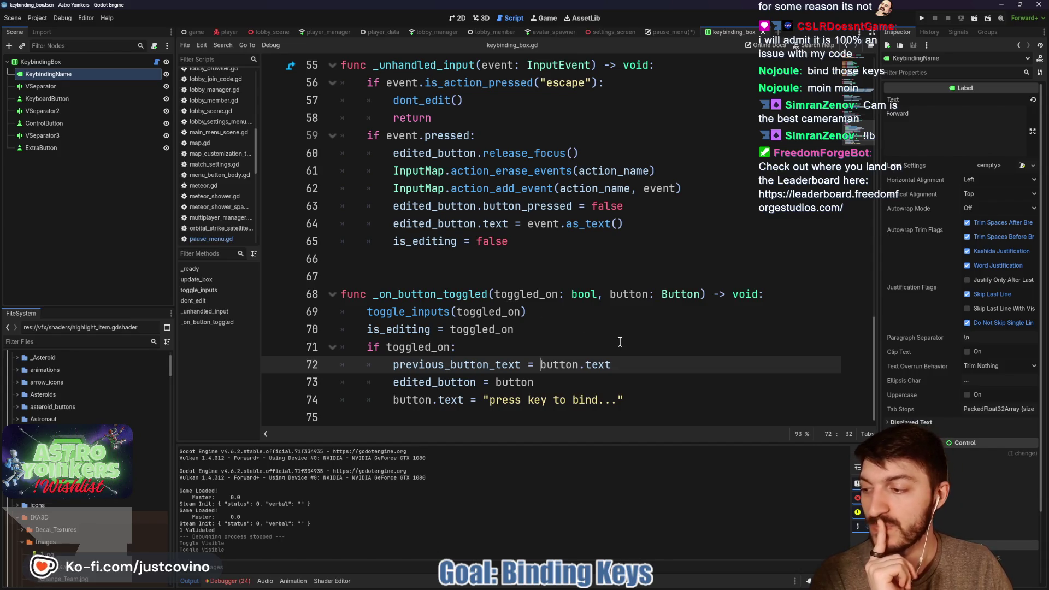
pyautogui.hotkey('ctrl', 'shift', 'Left')
pyautogui.hotkey('ctrl', 'shift', 'Left')
pyautogui.hotkey('ctrl', 'shift', 'Left')
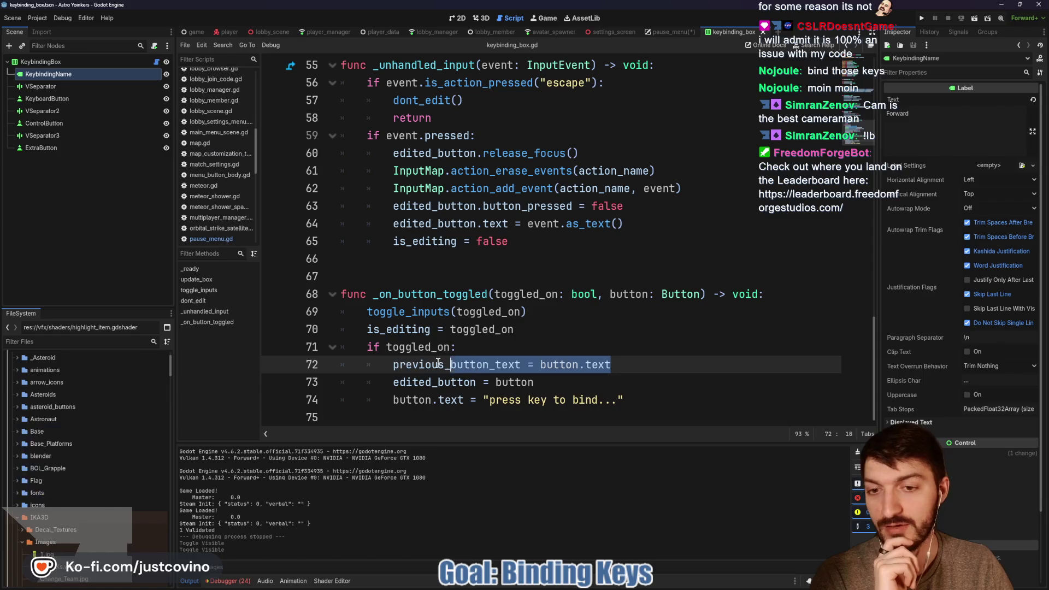
pyautogui.click(637, 366)
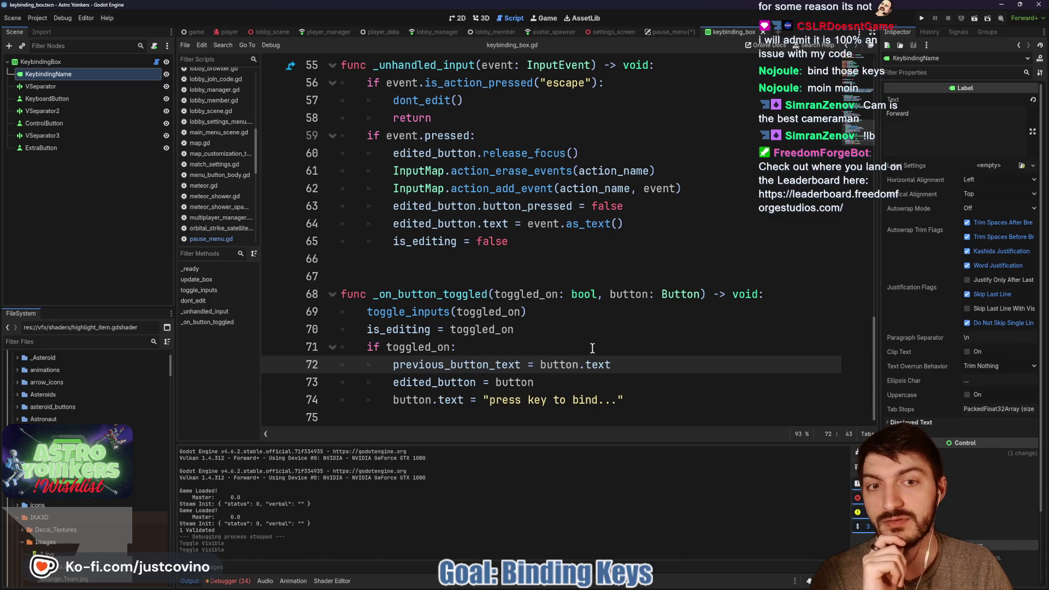
# Inspect the action_erase_events and action_add_event calls on InputMap lines 61–62.
pyautogui.scroll(1, 547, 301)
pyautogui.doubleClick(509, 224)
pyautogui.doubleClick(502, 244)
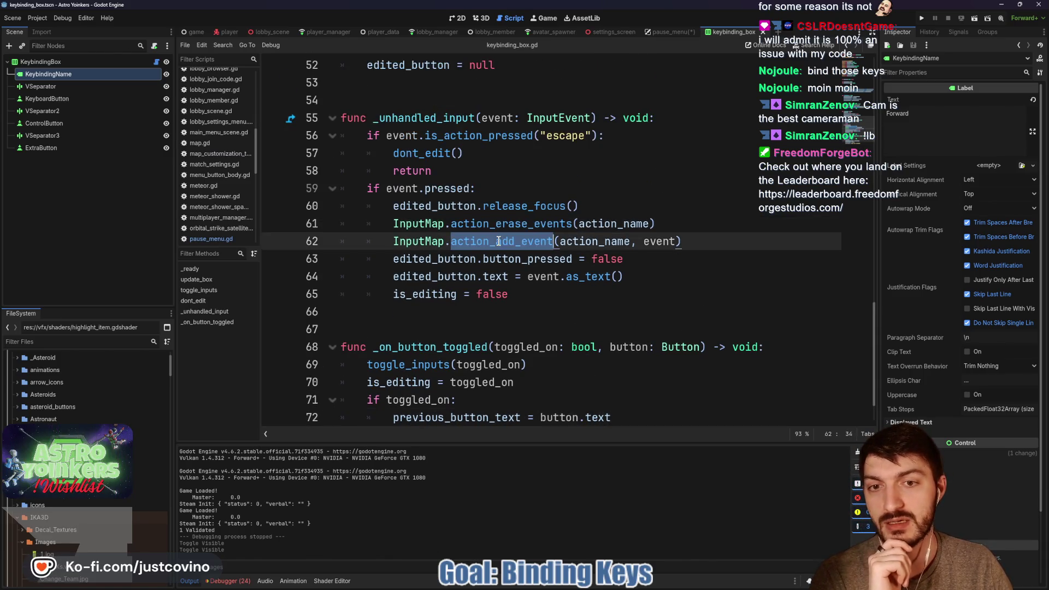
pyautogui.scroll(-1, 579, 320)
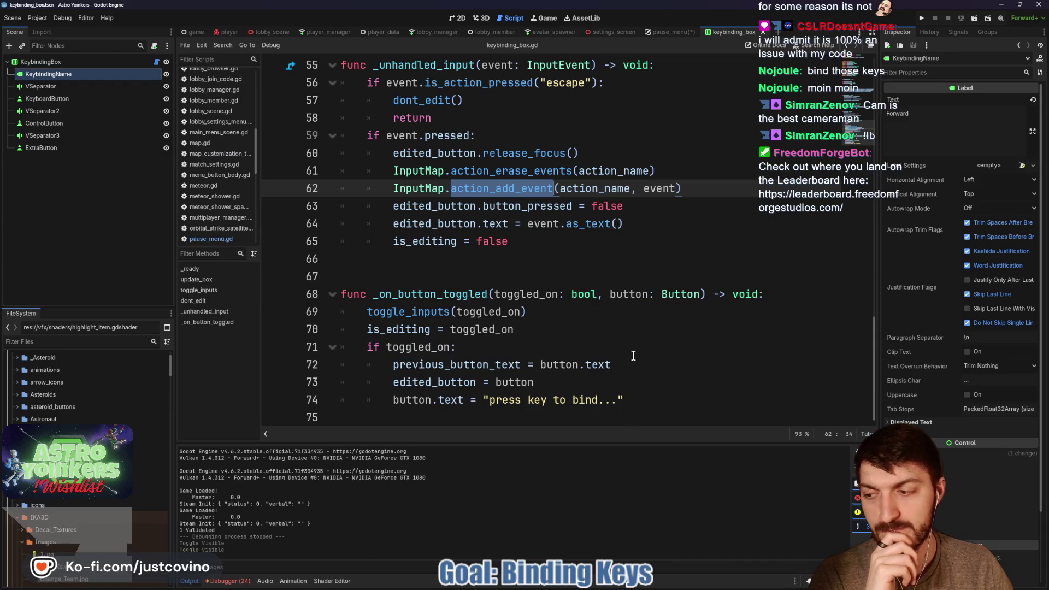
pyautogui.moveTo(683, 188)
pyautogui.mouseDown()
pyautogui.moveTo(444, 189)
pyautogui.moveTo(344, 171)
pyautogui.mouseUp()
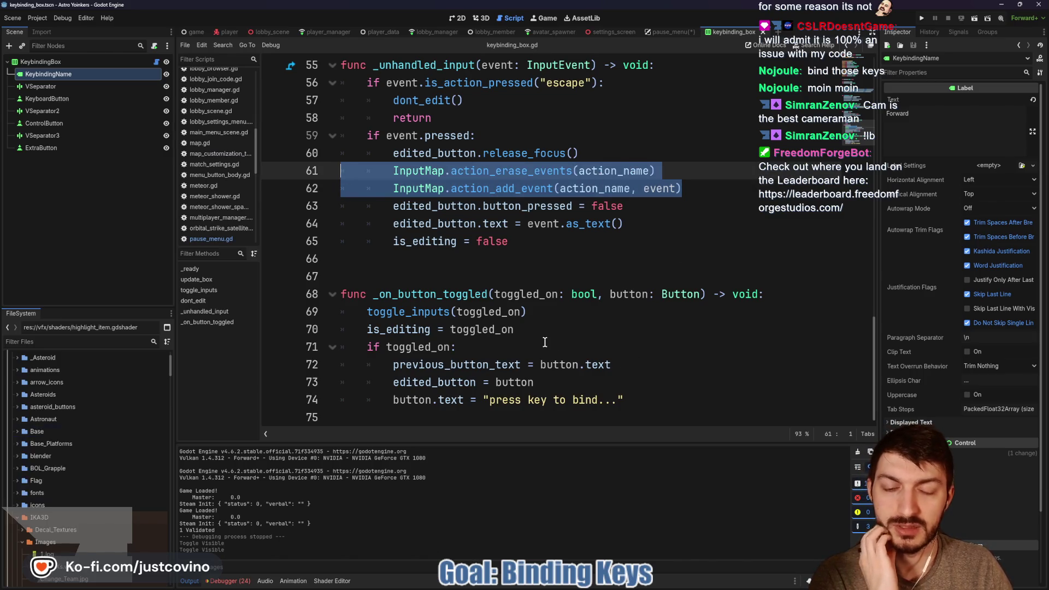
pyautogui.moveTo(705, 189); pyautogui.dragTo(397, 165)
pyautogui.moveTo(710, 188); pyautogui.dragTo(387, 164)
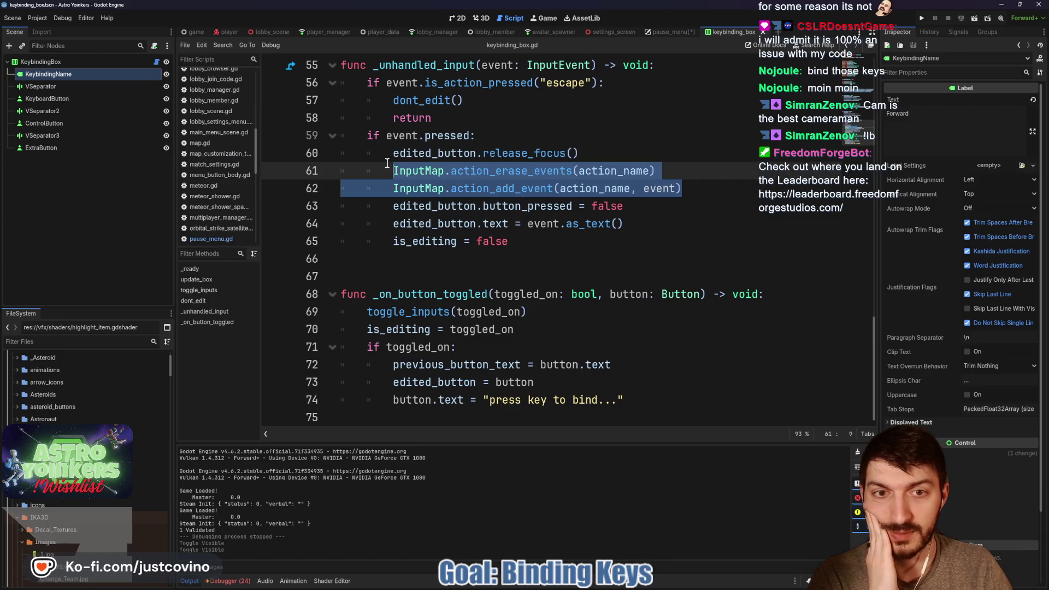
pyautogui.click(675, 205)
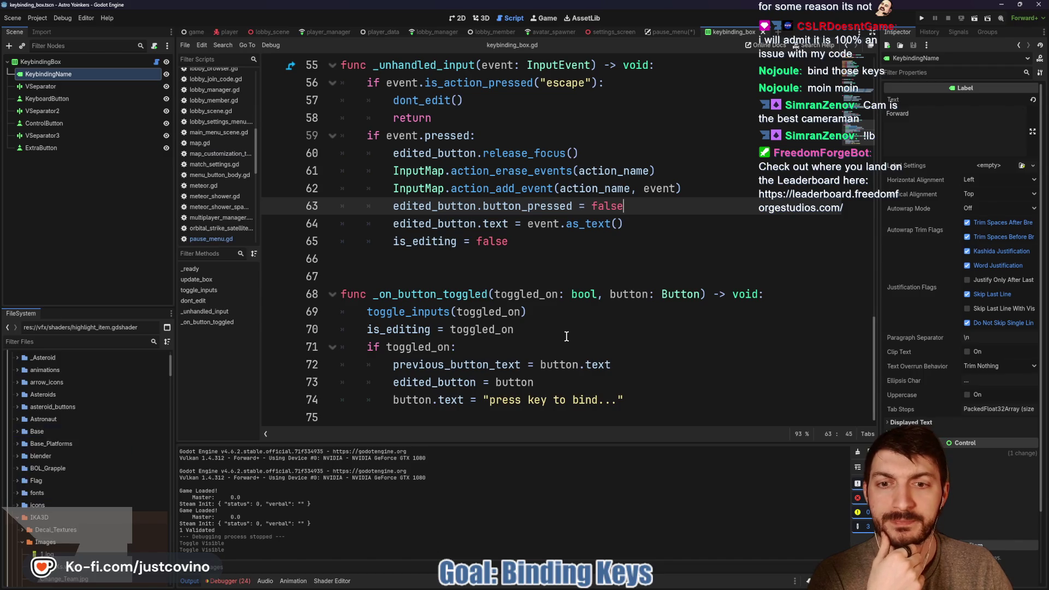
# Reselect the InputMap lines, then open Project Settings to view the input actions.
pyautogui.moveTo(682, 188); pyautogui.dragTo(375, 171)
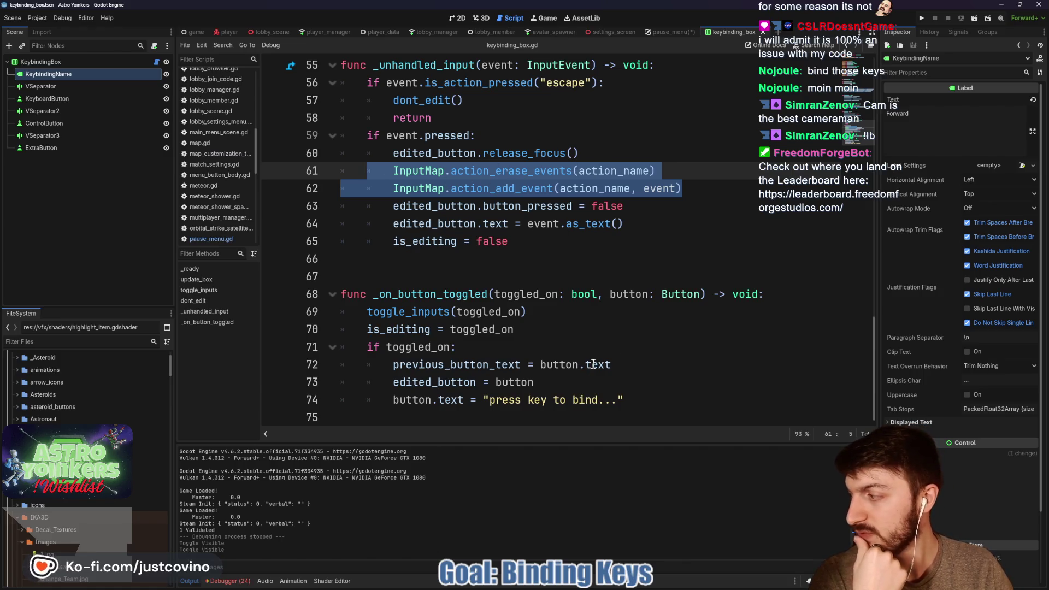
pyautogui.click(419, 188)
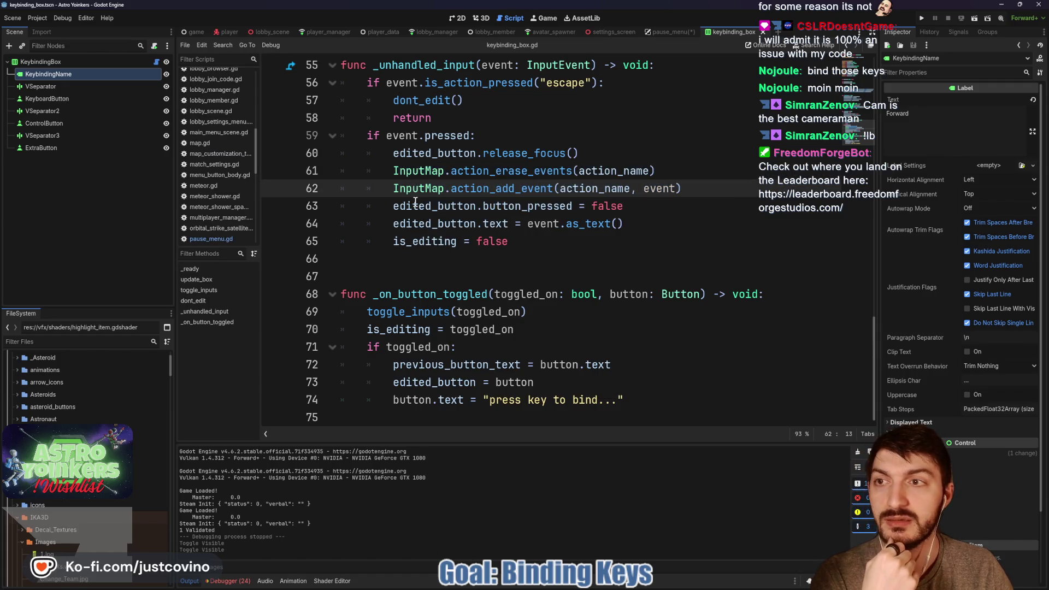
pyautogui.click(38, 18)
pyautogui.click(54, 31)
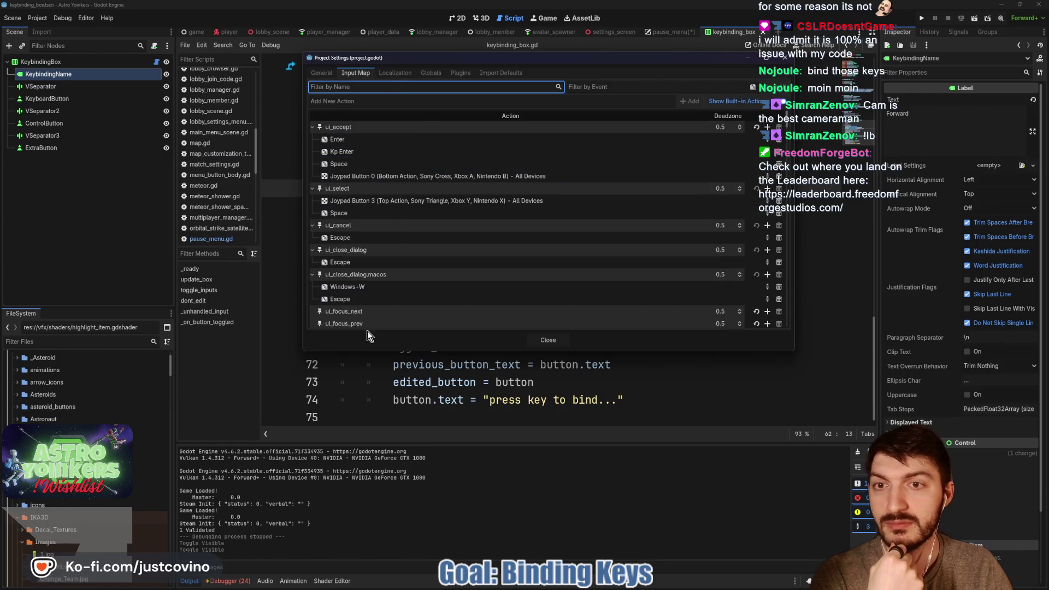
# Scroll the Input Map actions, close Project Settings, and place the caret on empty line 66.
pyautogui.scroll(-10, 394, 270)
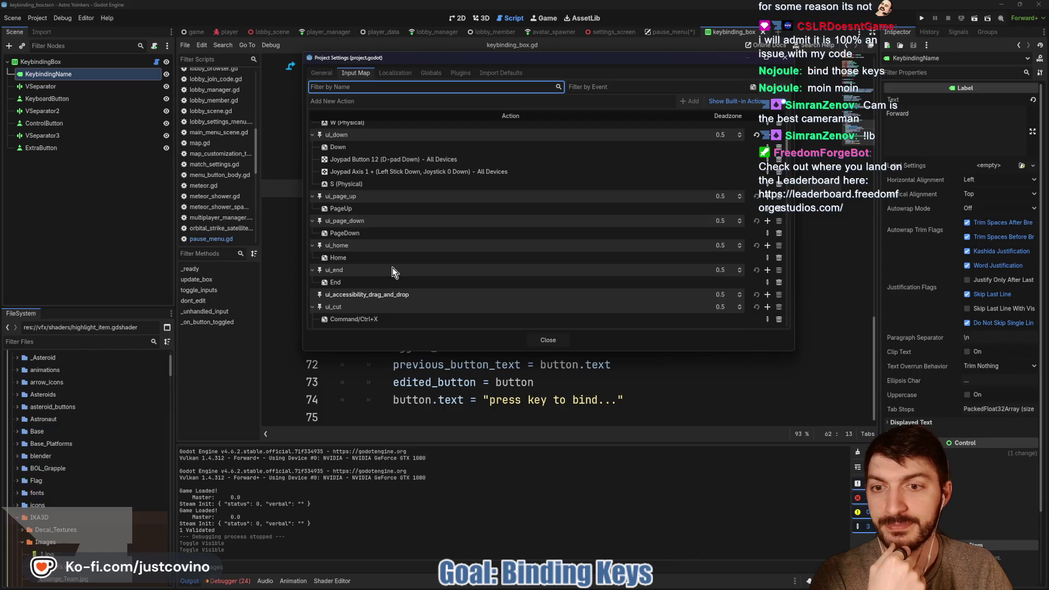
pyautogui.scroll(-5, 394, 268)
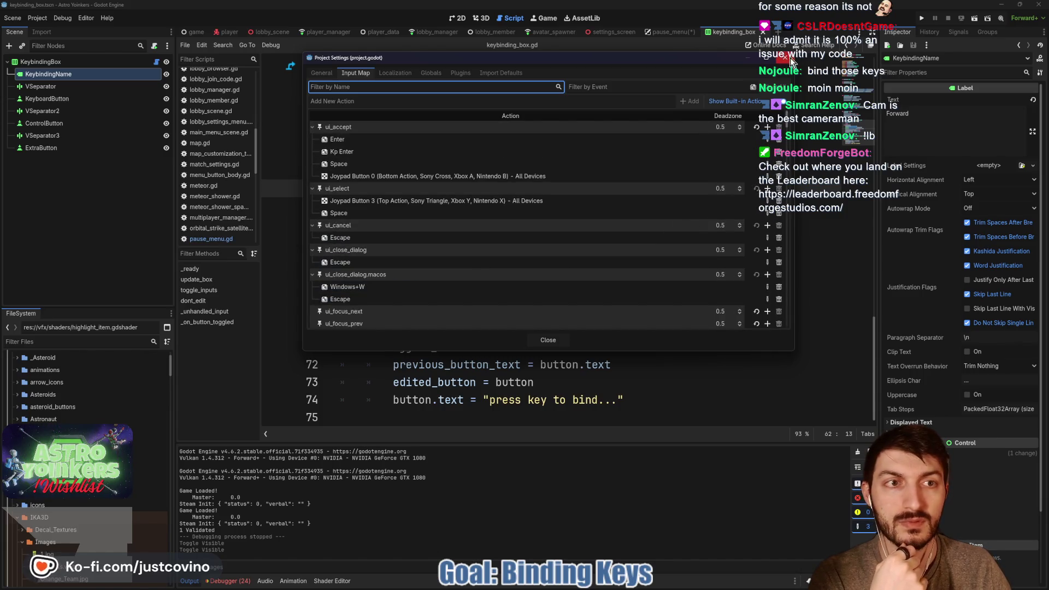
pyautogui.click(548, 340)
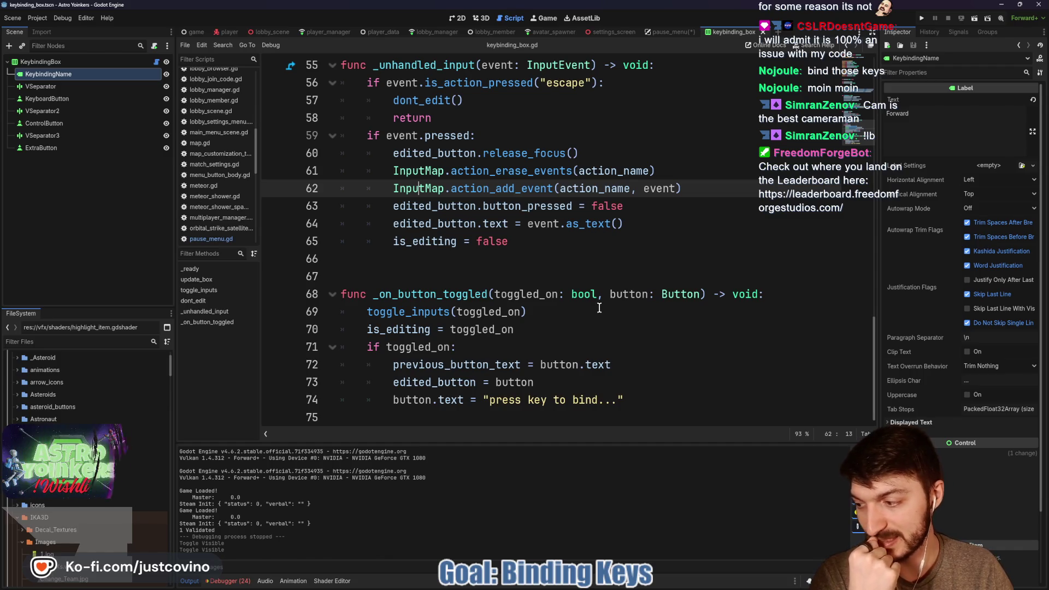
pyautogui.click(499, 264)
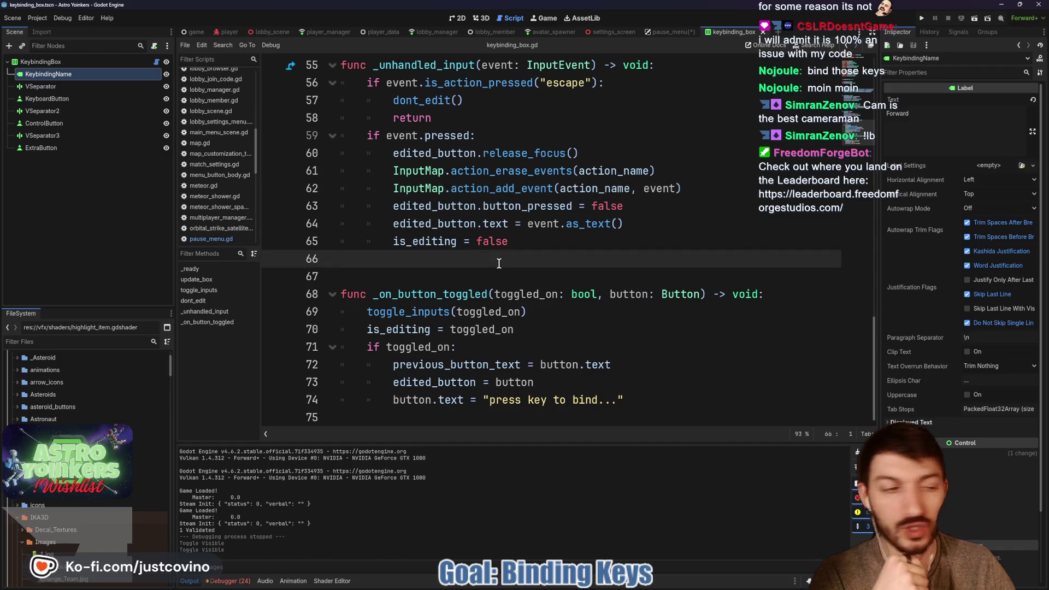